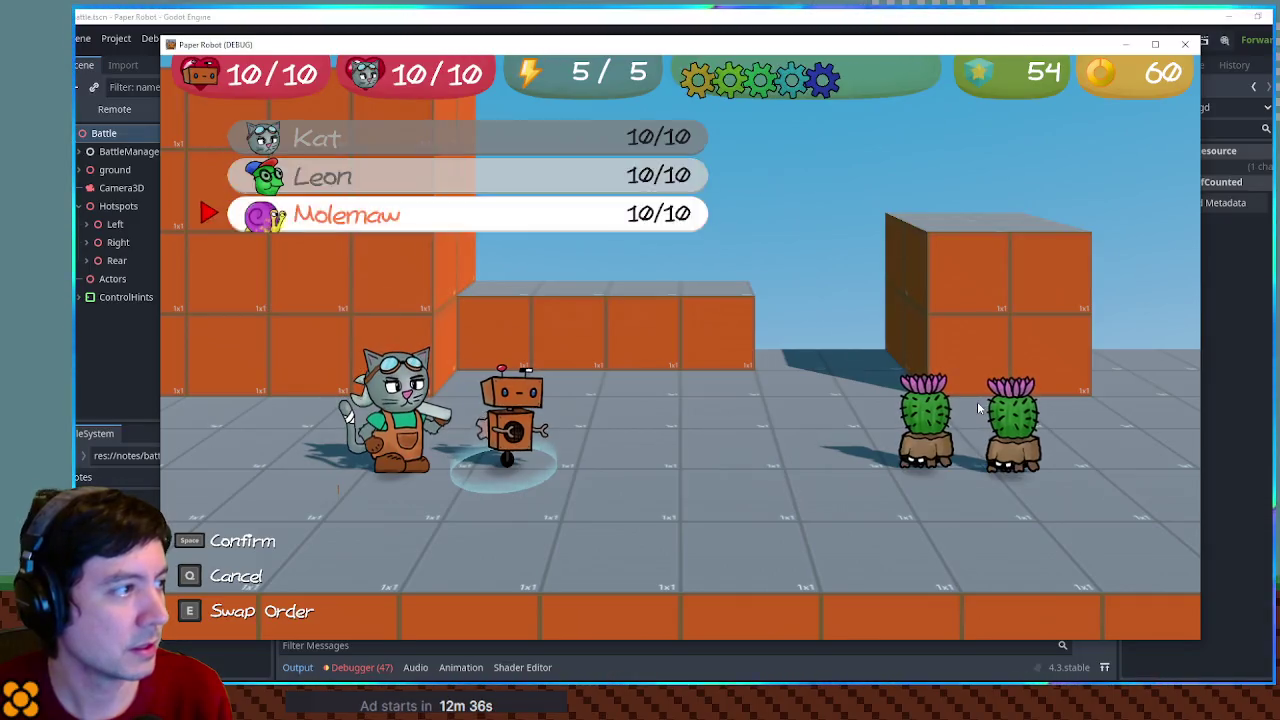
key(space)
key(space)
key(space)
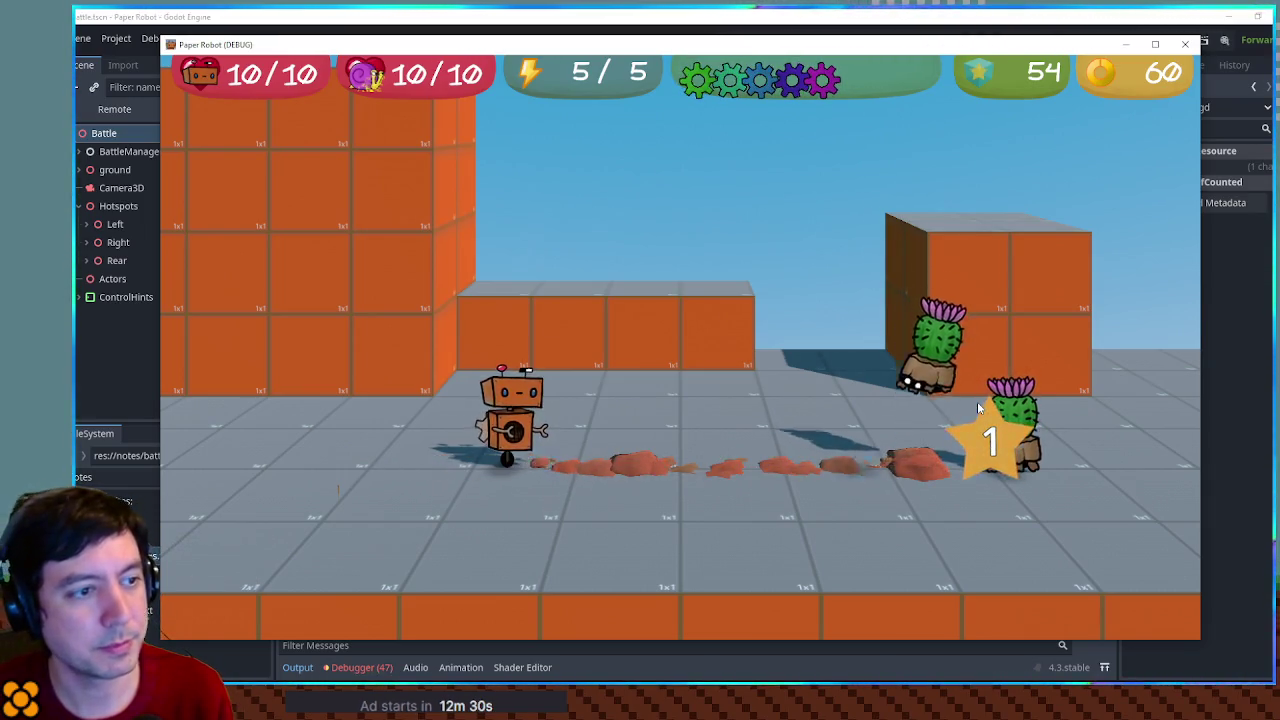
After swapping Kat for Molemaw, stop the game and delete the '2' from 'underground2' on line 185
key(F8)
key(BackSpace)
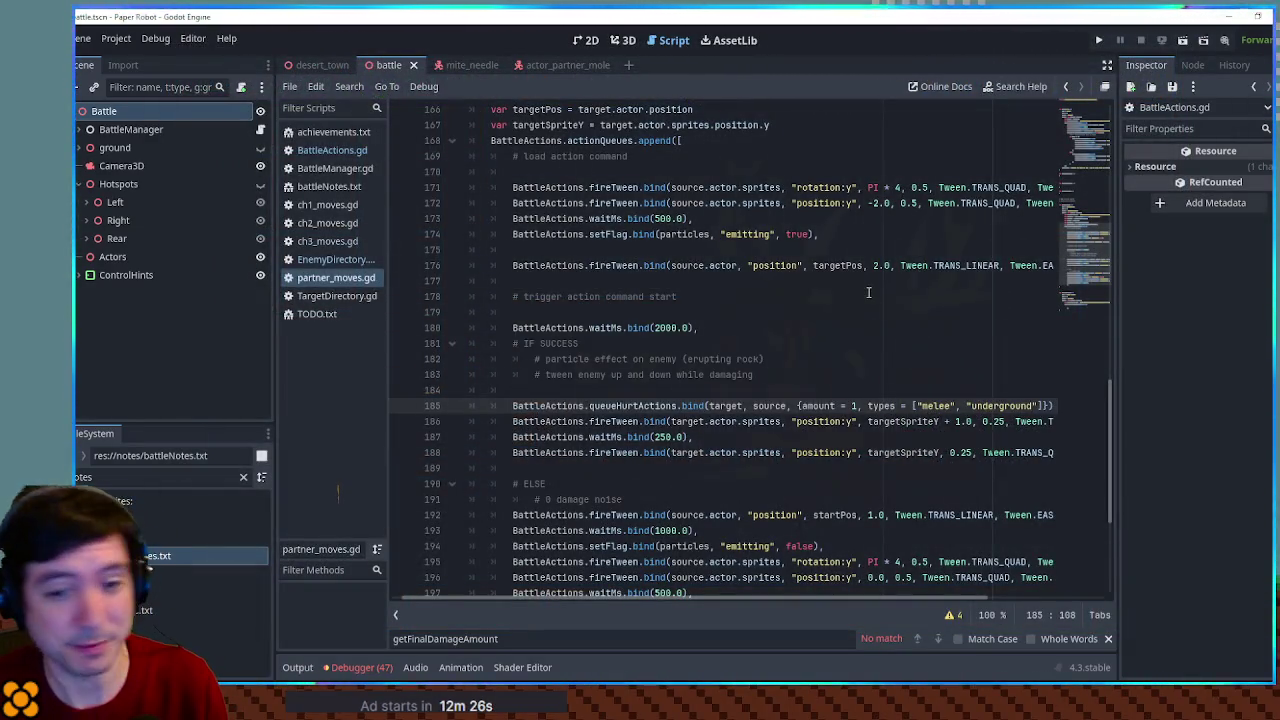
Rerun the game, test swapping Kat for Molemaw via Tactics, then close it and open ch3_moves.gd
key(F6)
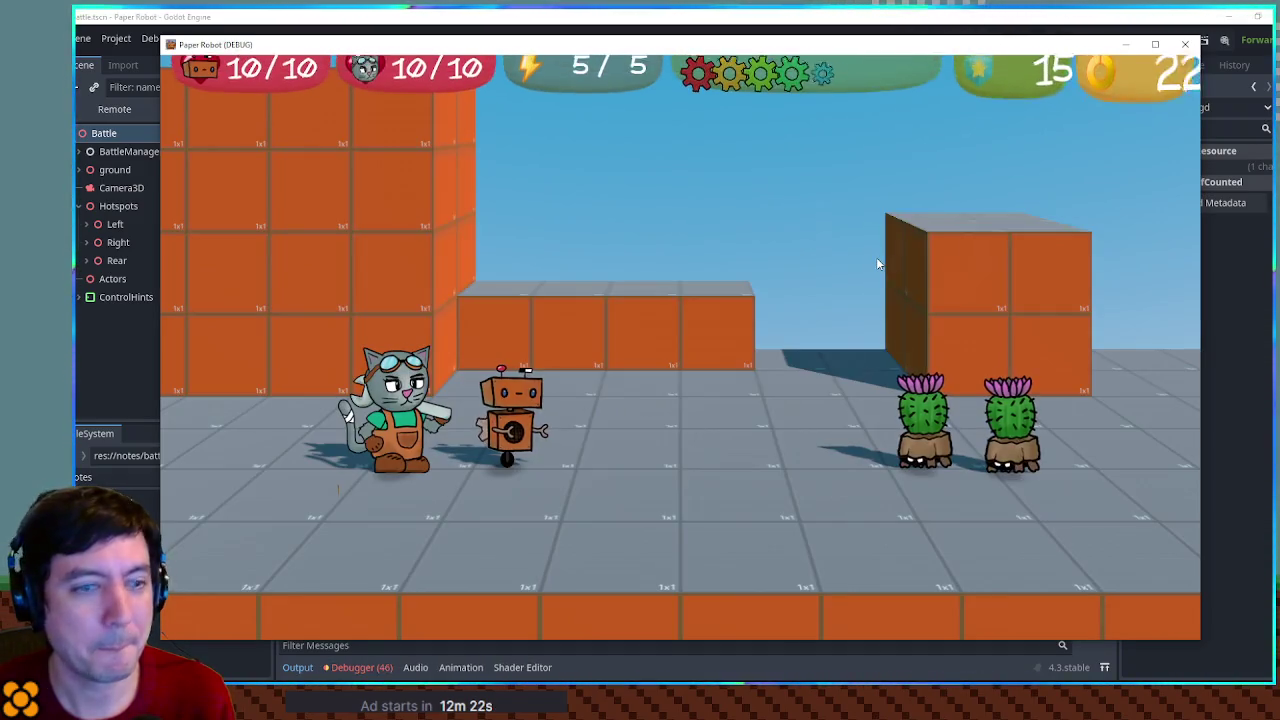
key(Up)
key(Up)
key(space)
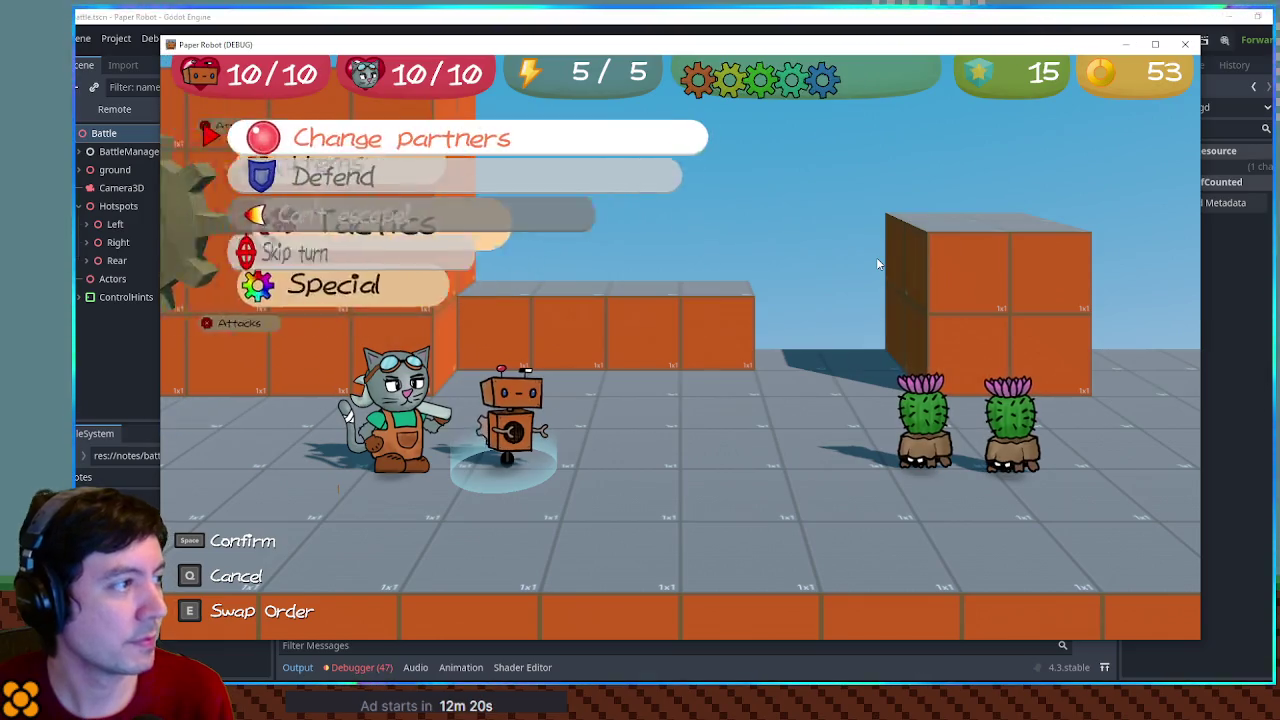
key(space)
key(Up)
key(space)
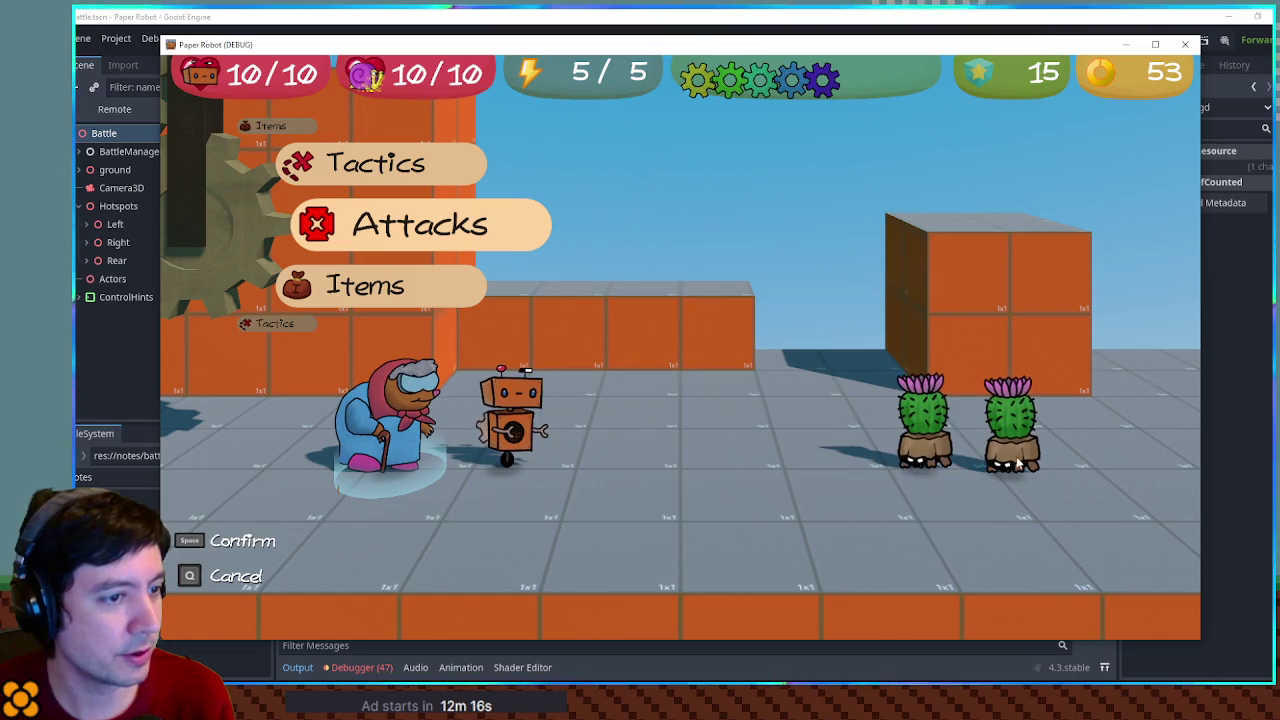
click(1183, 45)
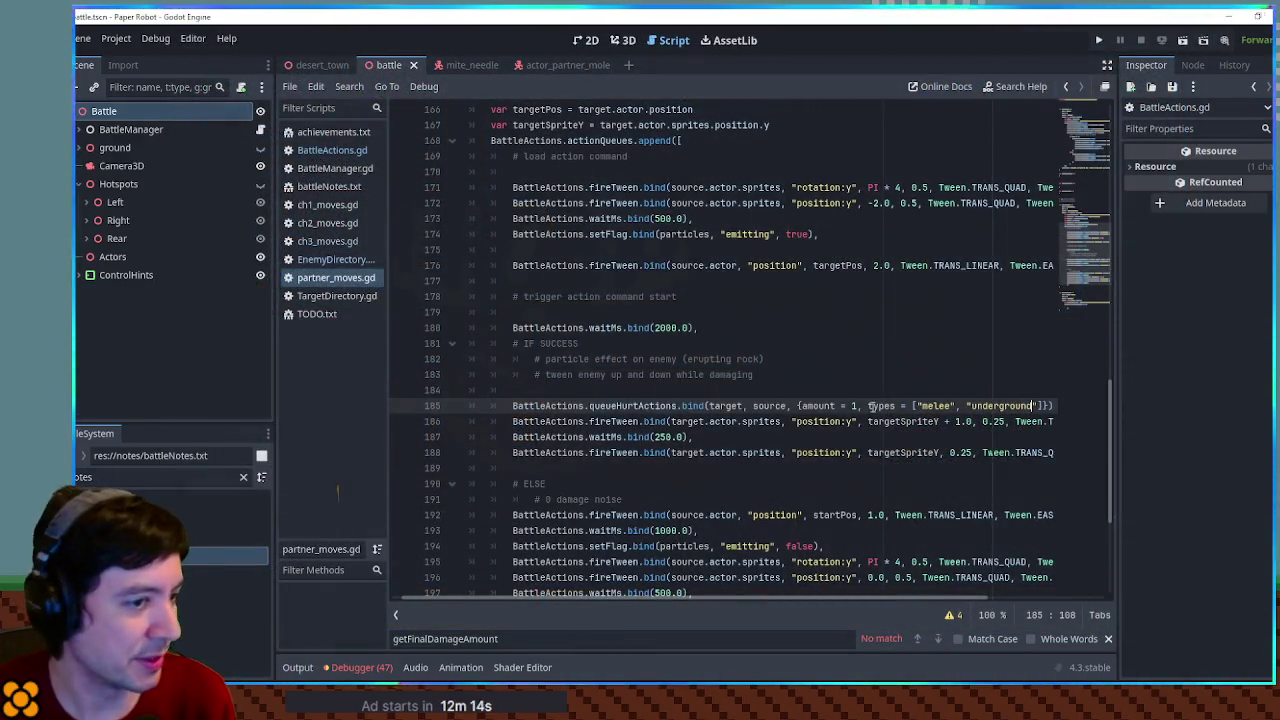
click(322, 241)
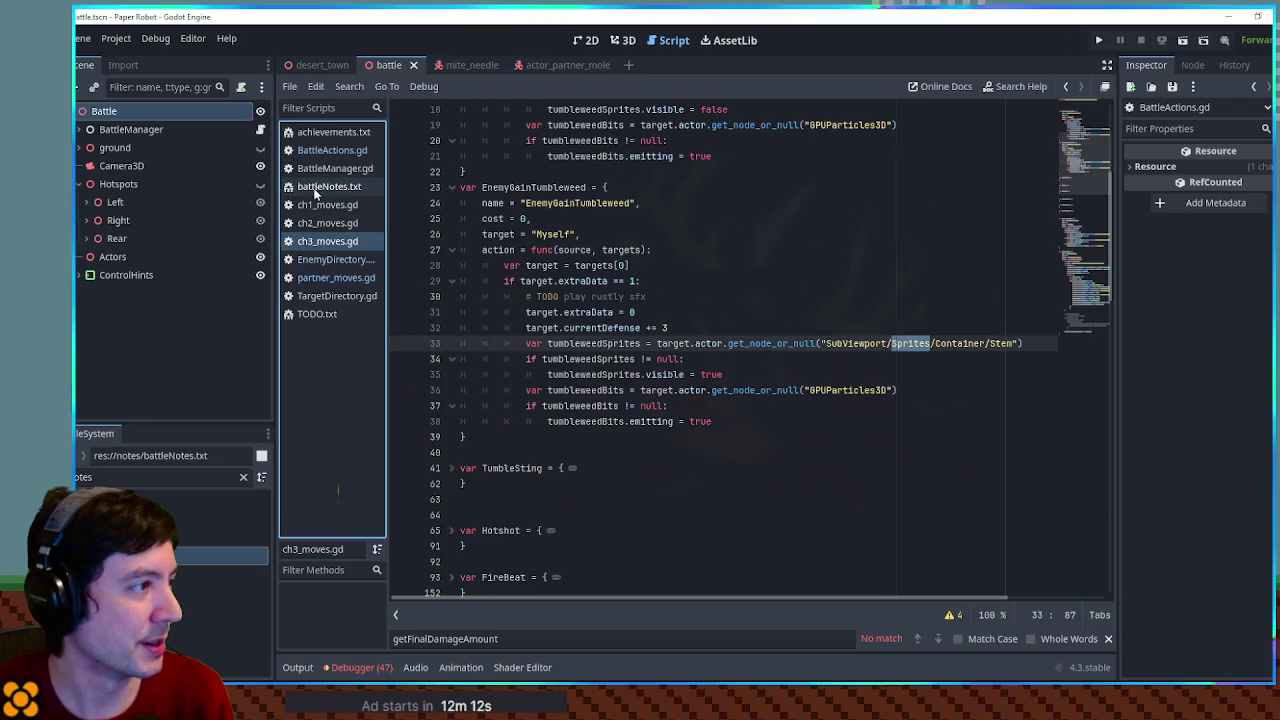
Copy the onDamage block from line 289 of EnemyDirectory.gd into the StumpMite entry
click(336, 259)
mouse_move(493, 468)
mouse_down()
mouse_move(750, 452)
mouse_move(633, 421)
mouse_up()
scroll(633, 421, down, 5)
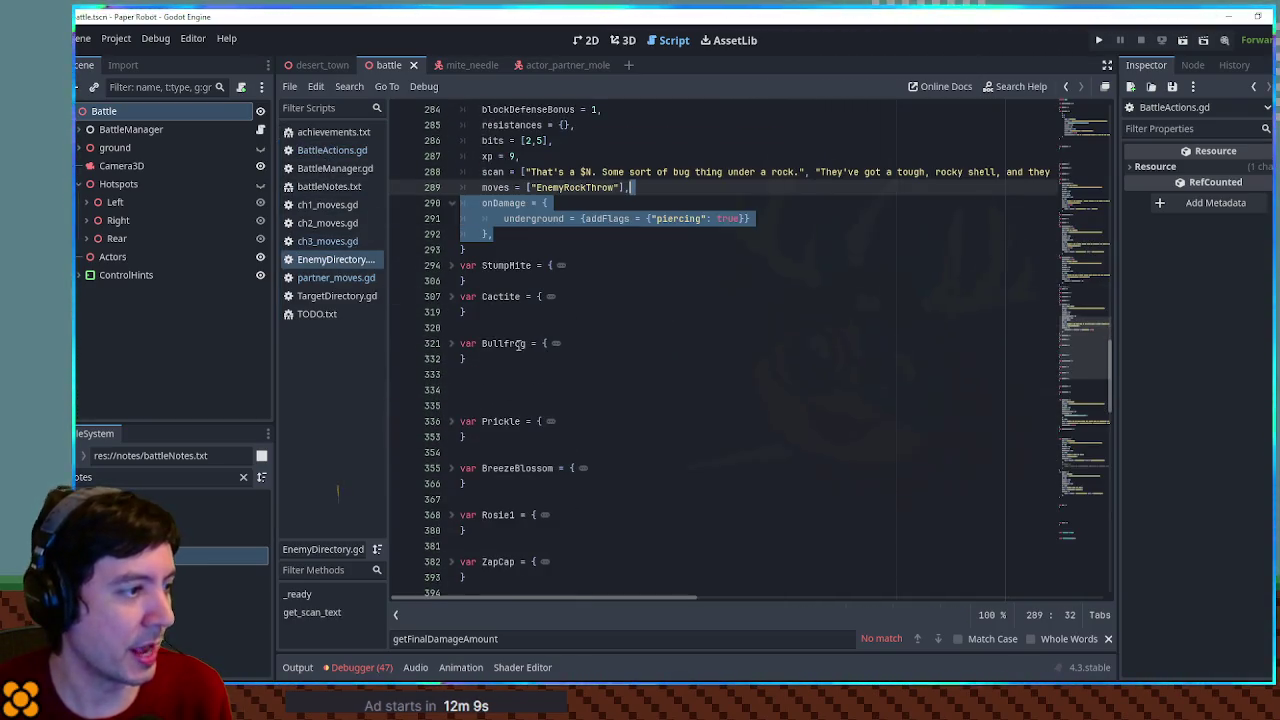
click(451, 265)
key(ctrl+c)
click(628, 437)
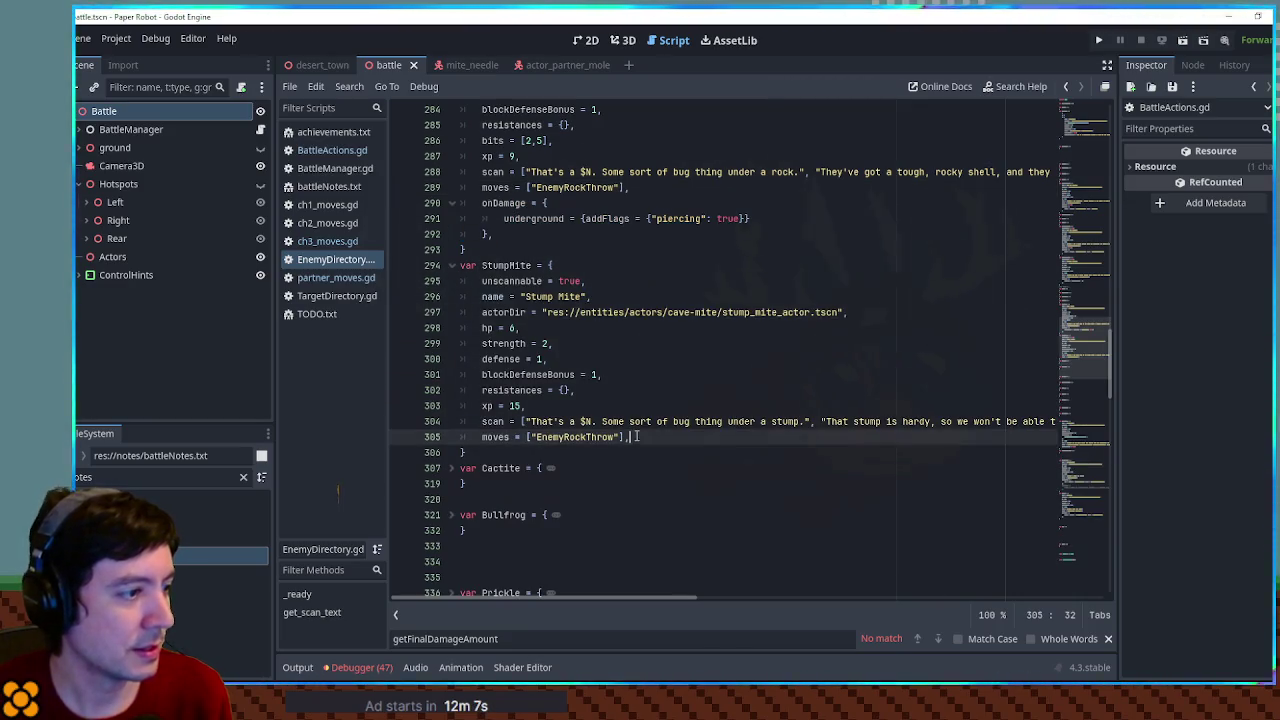
key(Return)
key(ctrl+v)
Paste the same onDamage block under Cactite's moves line and run the game with F5
scroll(459, 337, down, 4)
drag(493, 297, 460, 265)
key(ctrl+c)
click(634, 499)
key(Return)
key(ctrl+v)
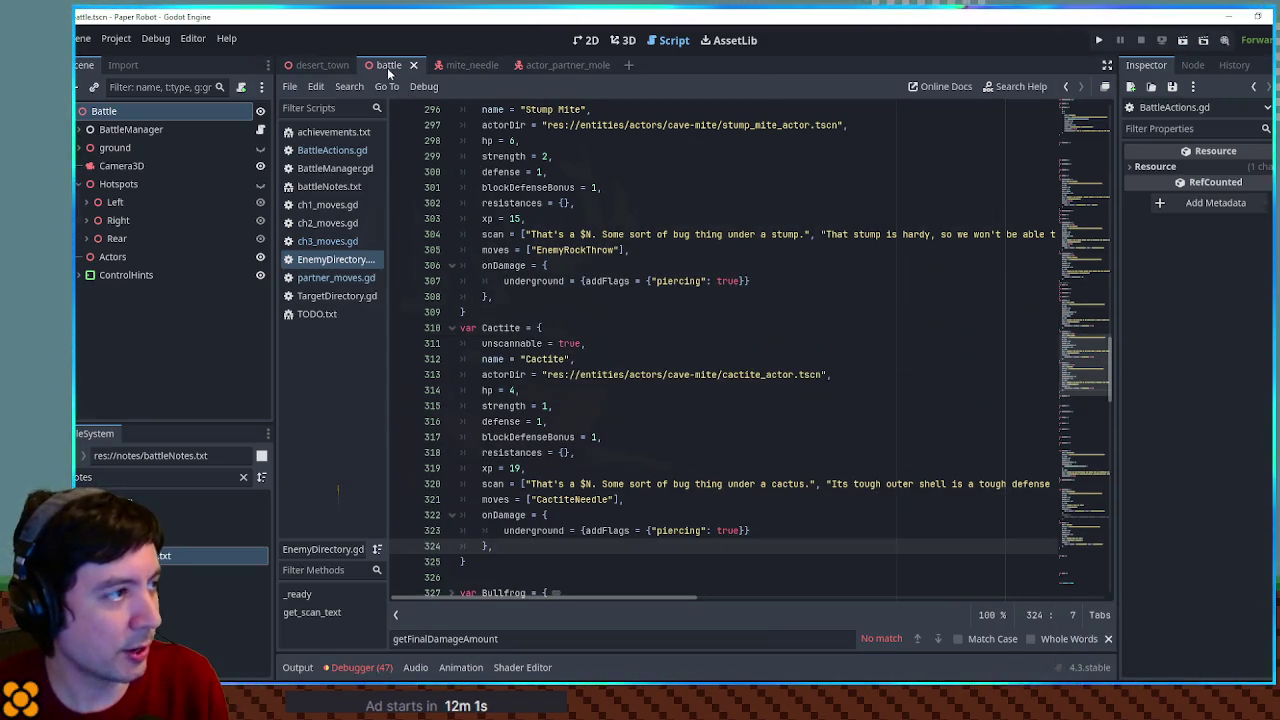
key(F5)
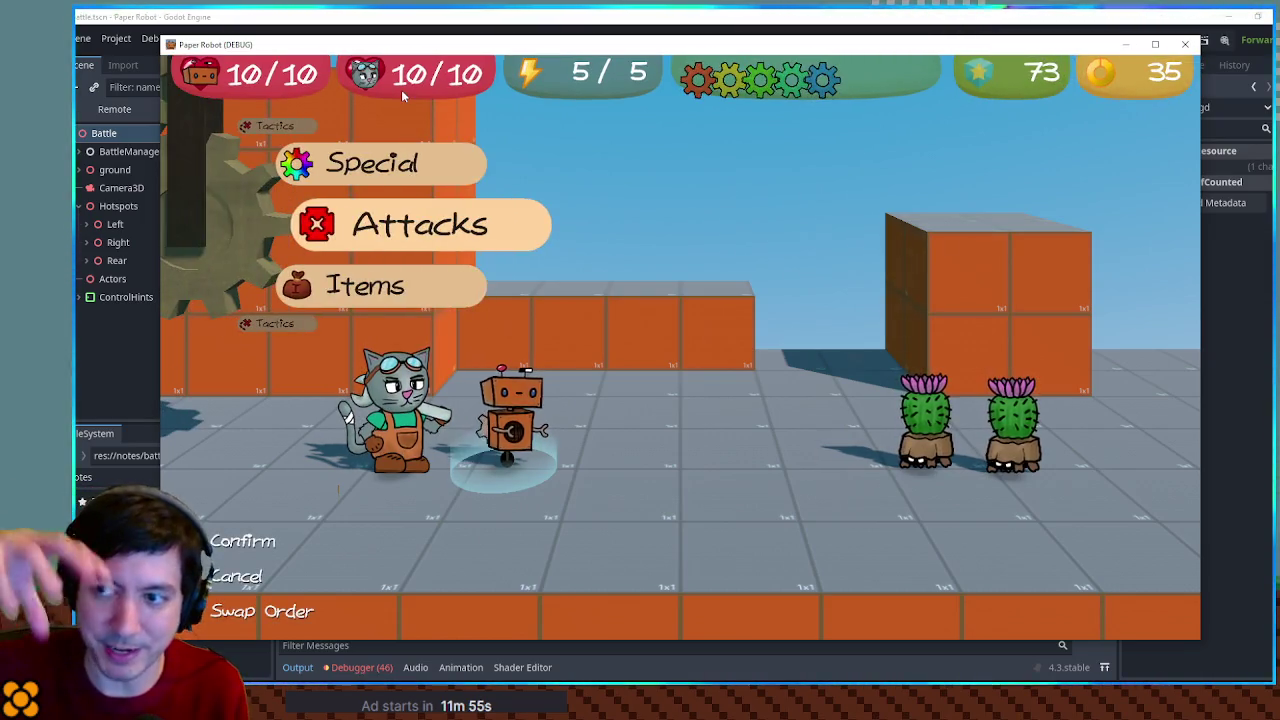
In the test battle, swap Kat for Molemaw, attack with Underwhelm, then close the game window
key(Up)
key(Up)
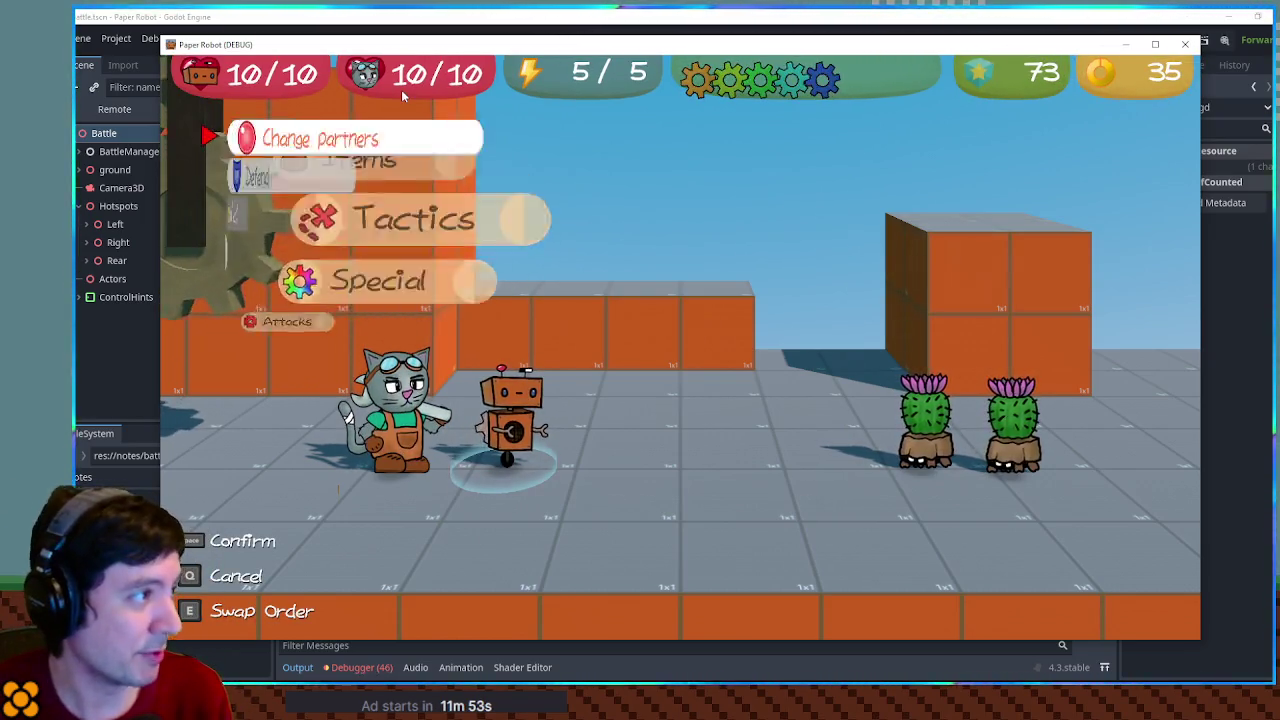
key(space)
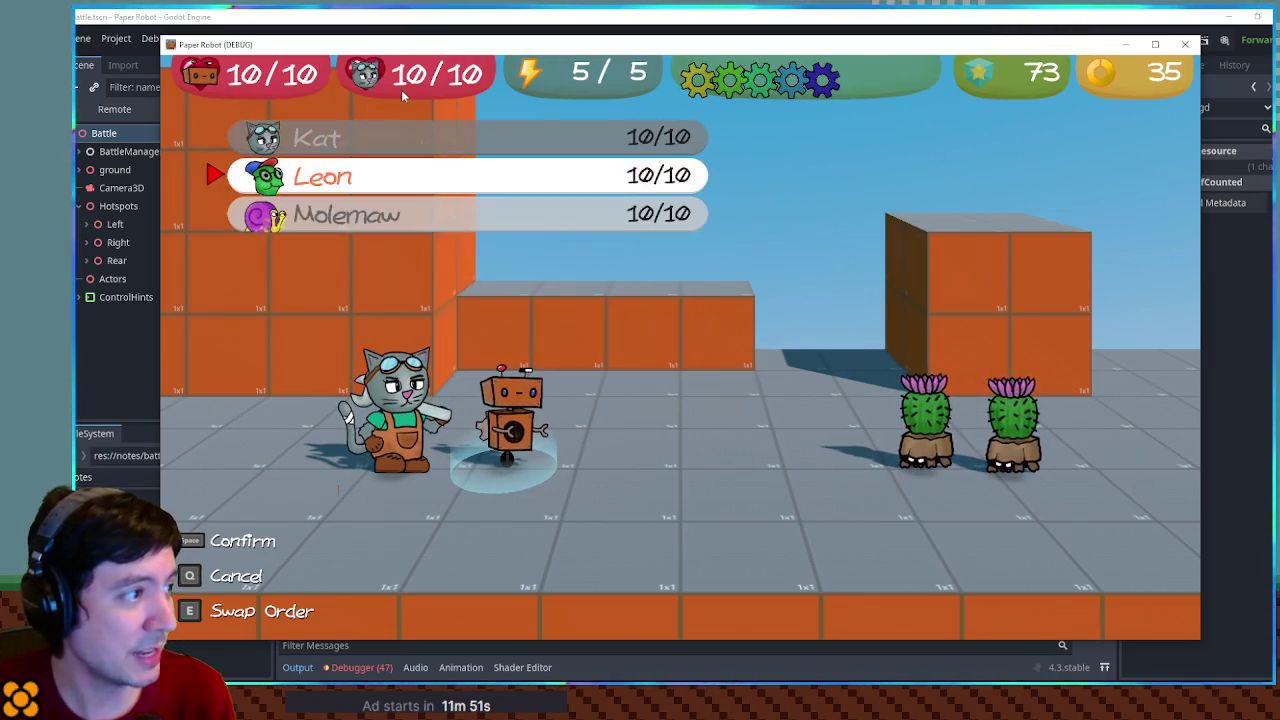
key(Down)
key(space)
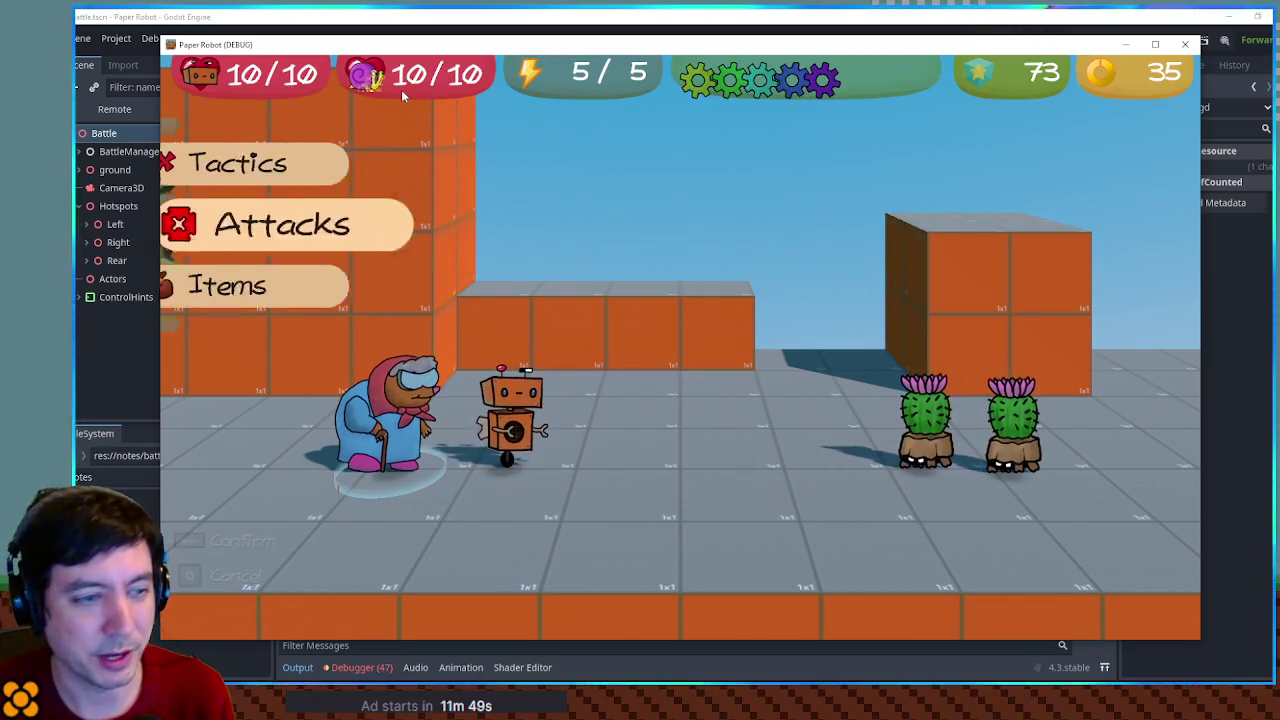
key(space)
key(space)
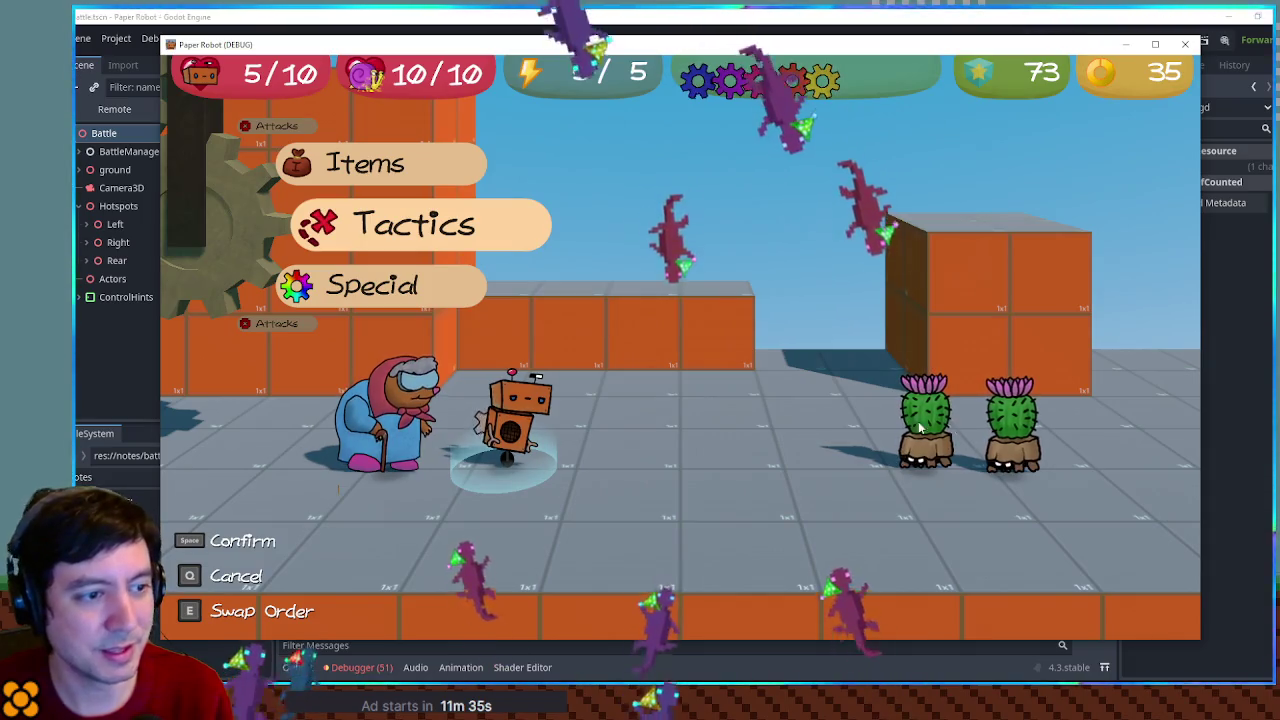
click(1184, 45)
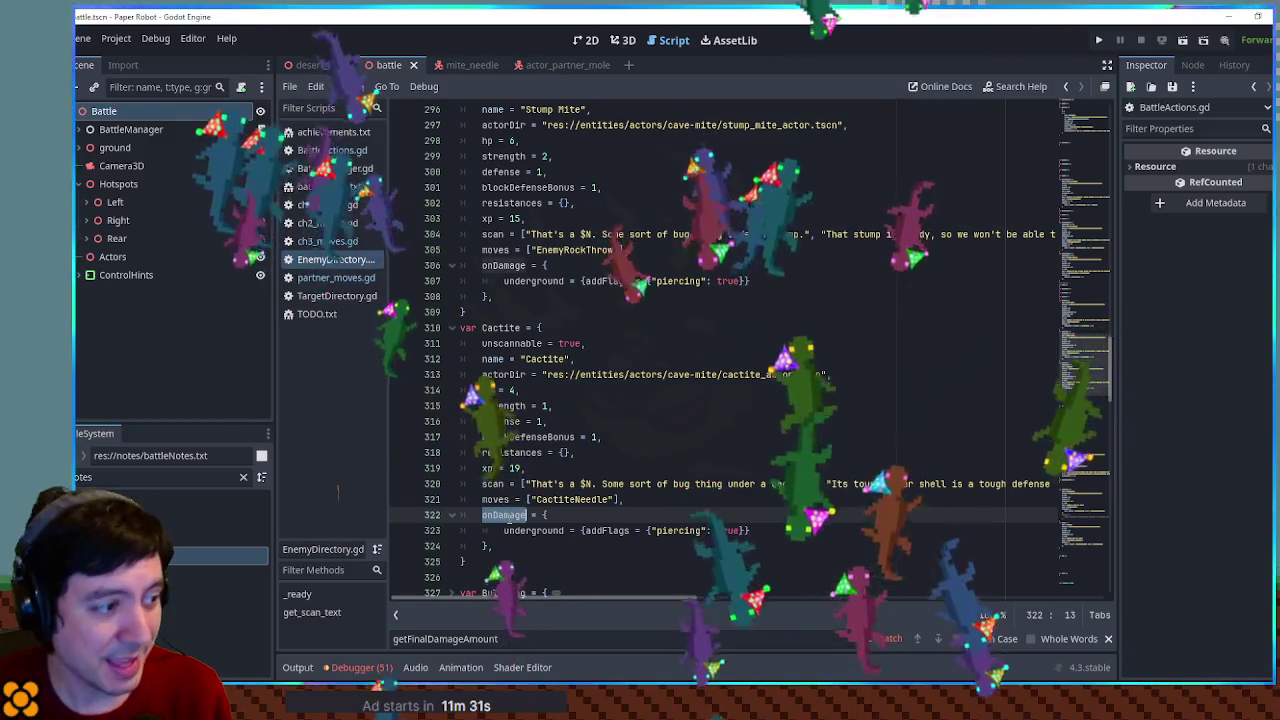
double_click(534, 531)
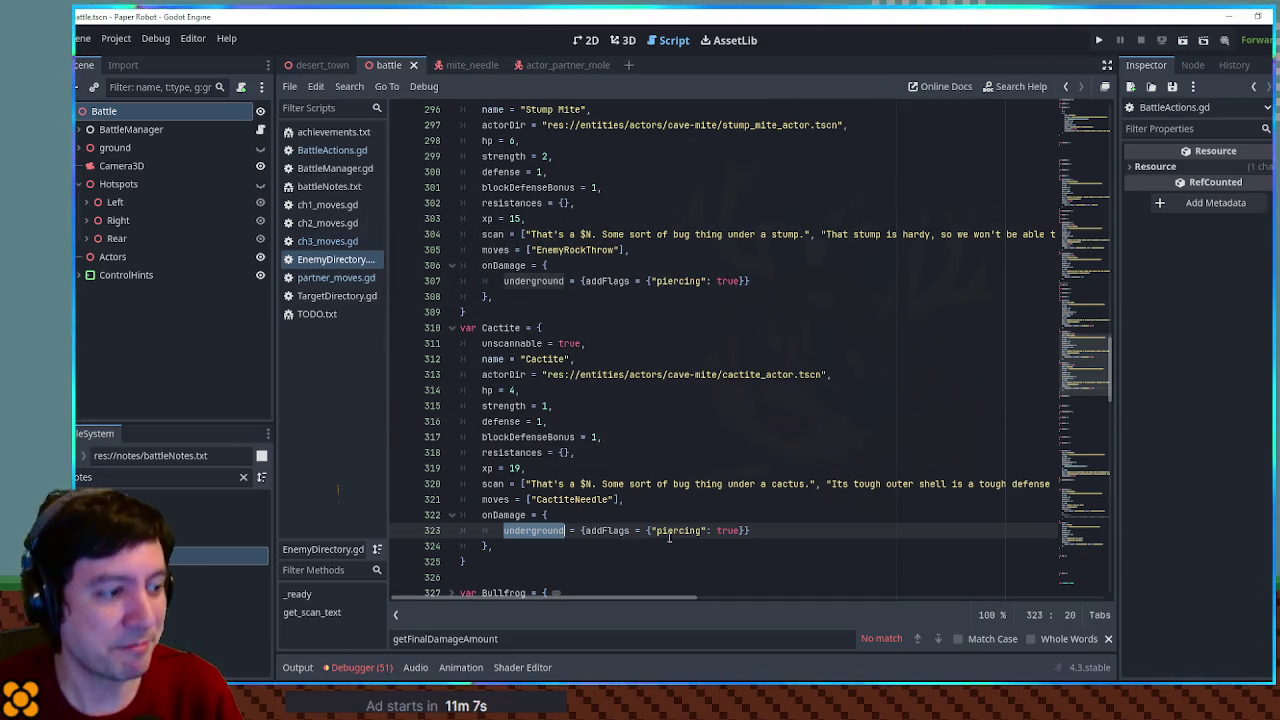
double_click(631, 530)
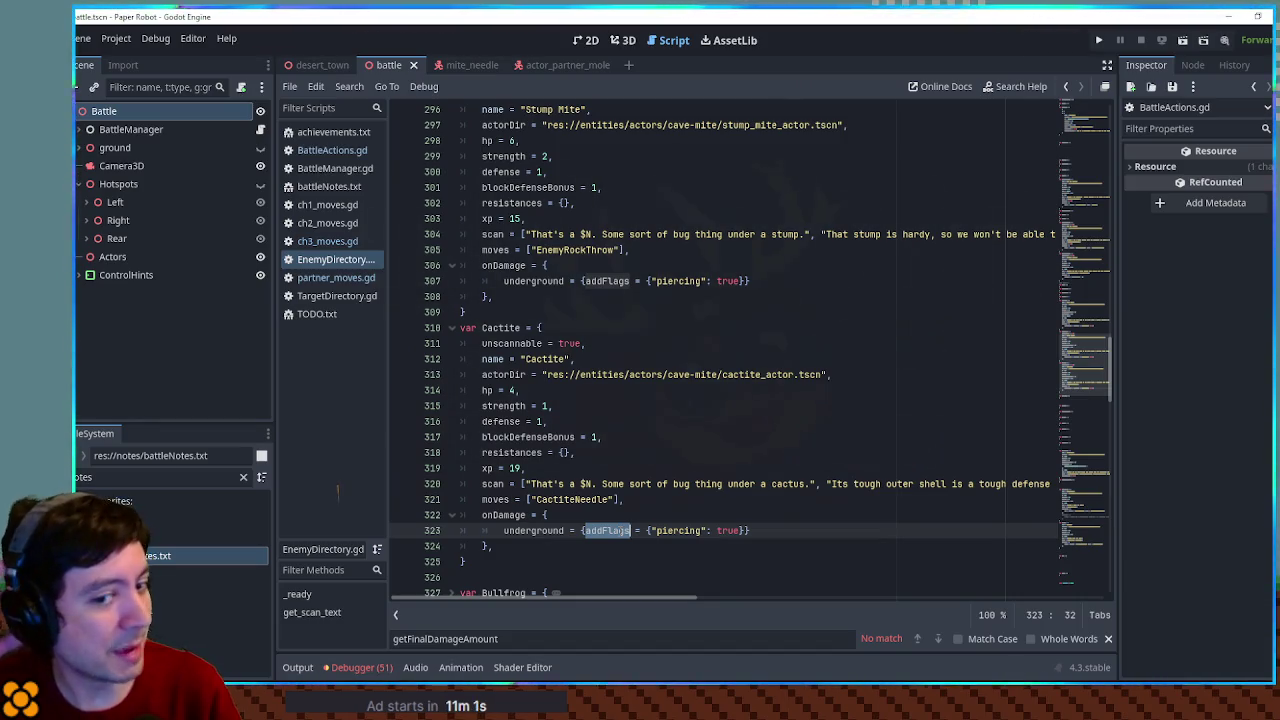
double_click(501, 328)
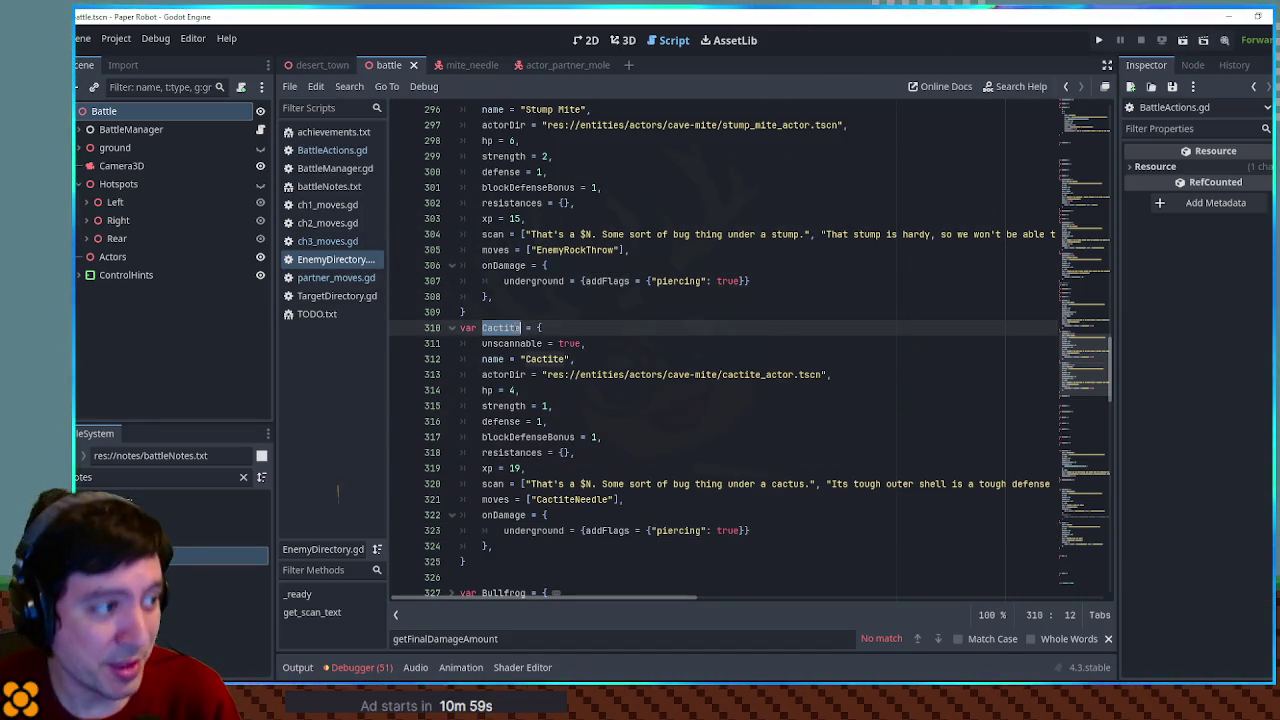
double_click(516, 531)
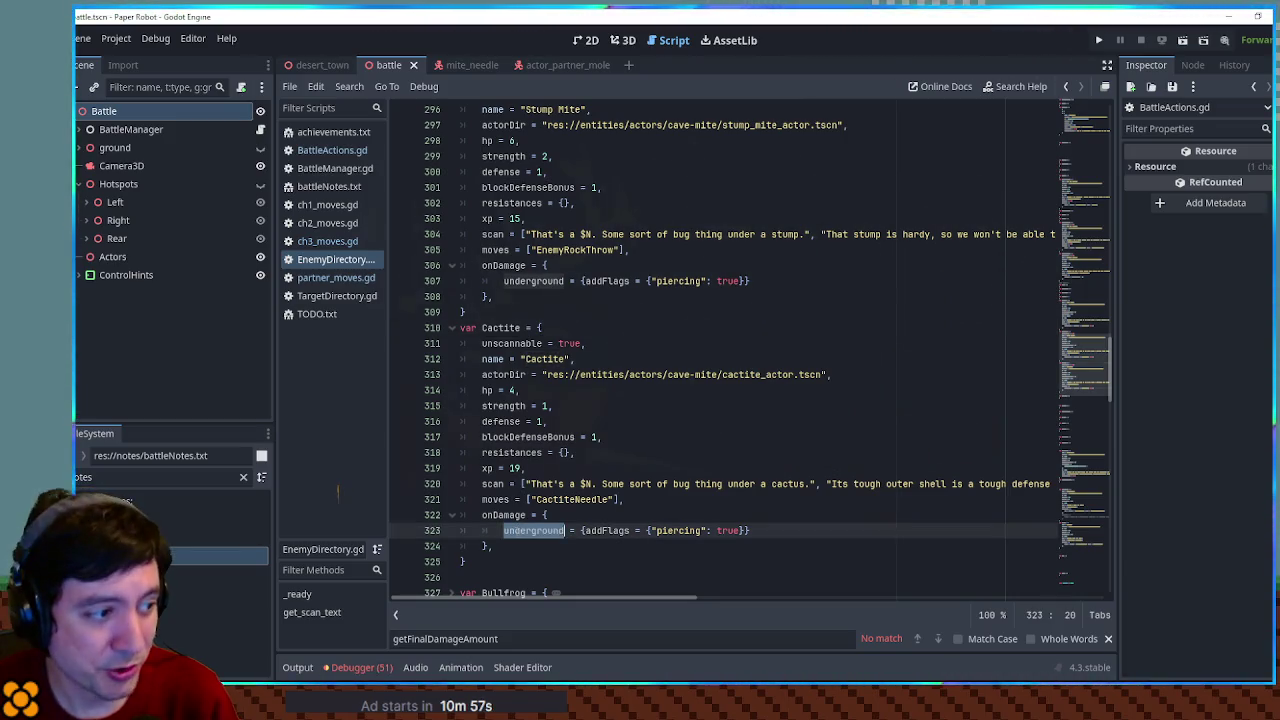
double_click(674, 531)
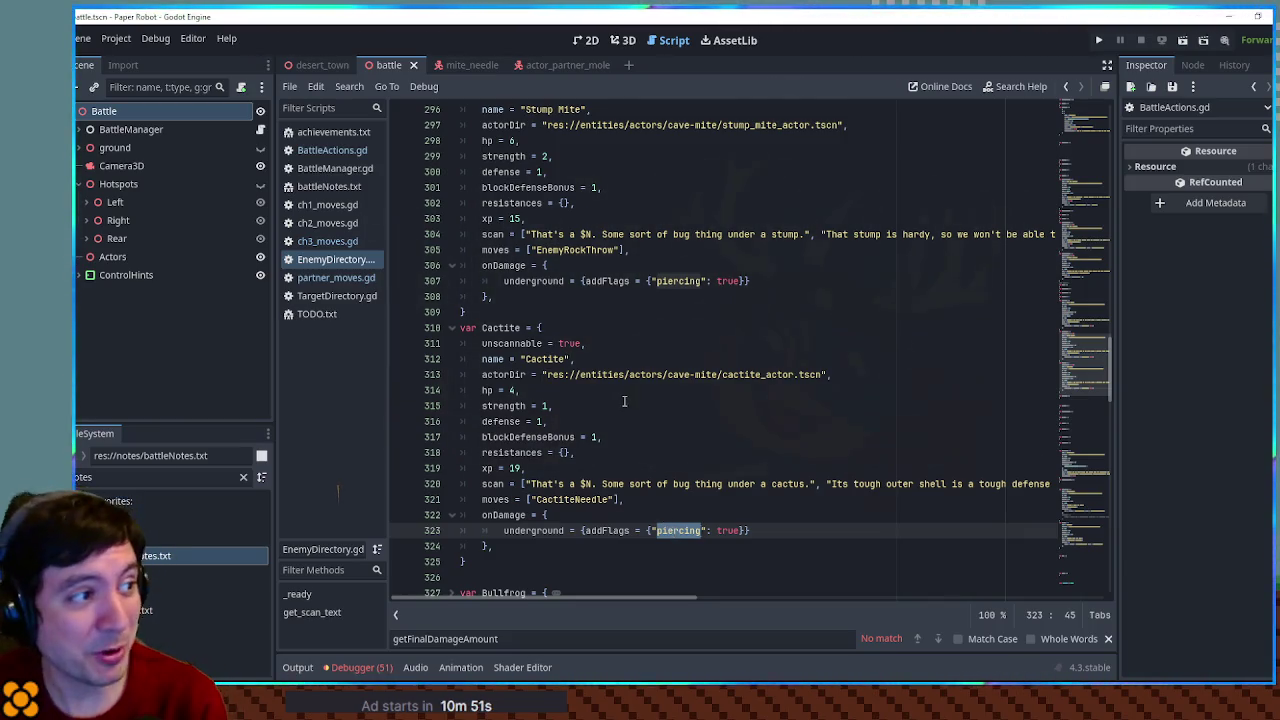
scroll(626, 401, up, 8)
scroll(553, 327, down, 8)
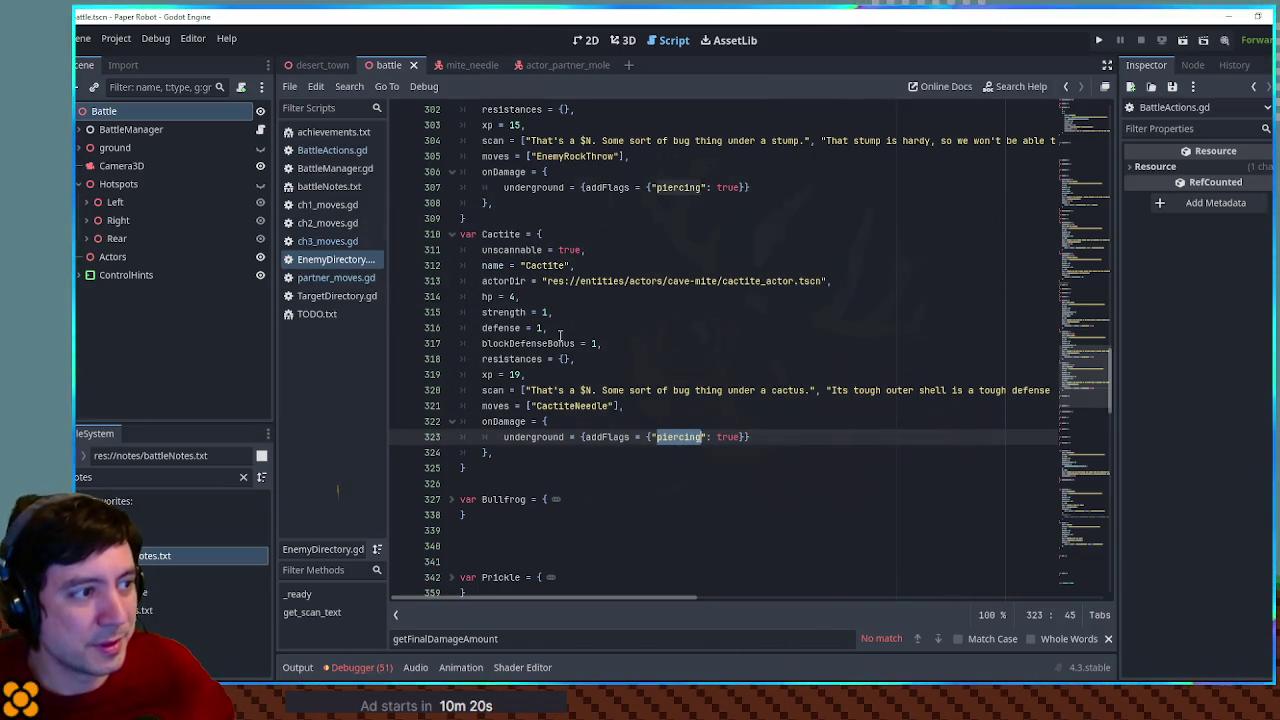
Scroll EnemyDirectory.gd to HardHatHoggle and select reduceDamage on line 211
scroll(640, 350, up, 12)
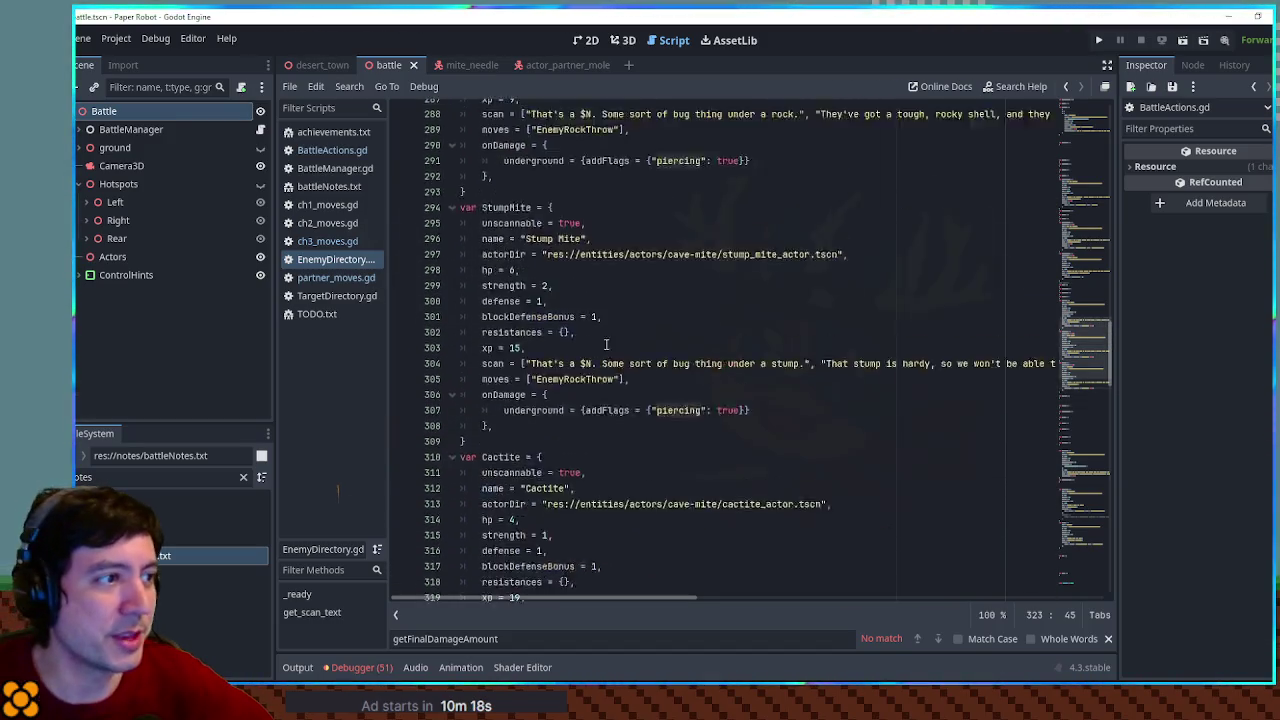
scroll(594, 361, up, 1)
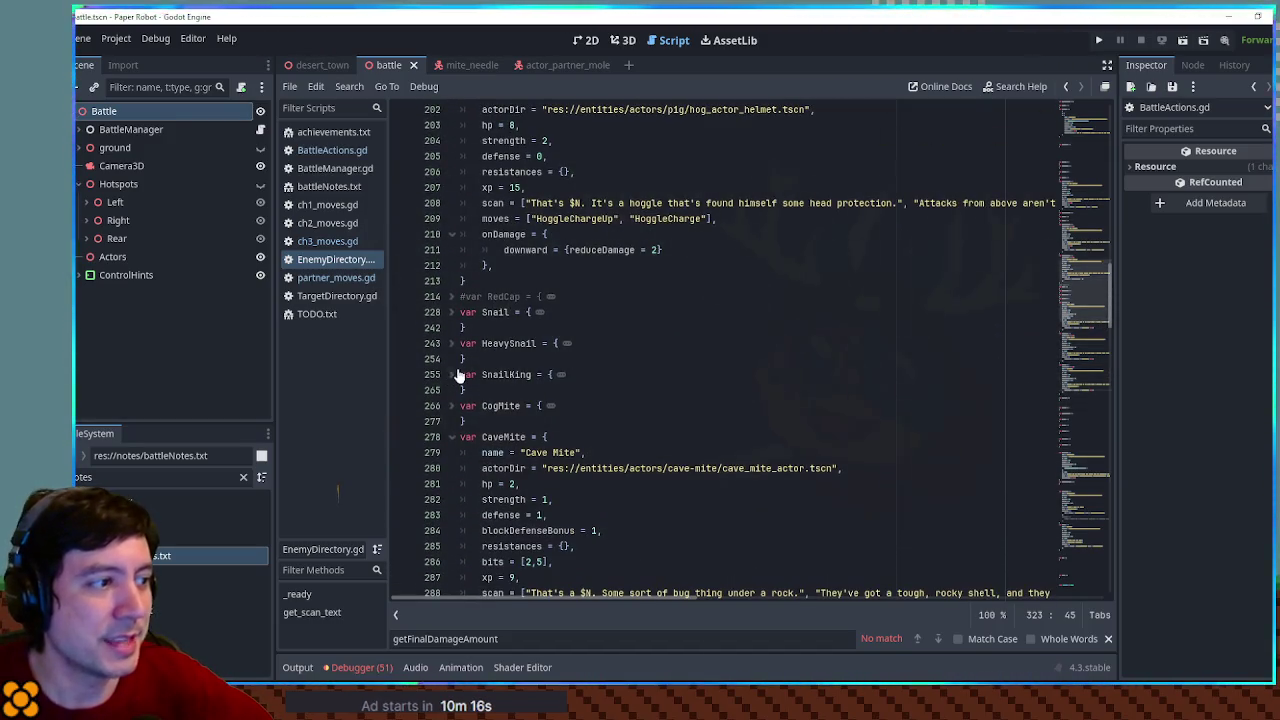
scroll(557, 398, up, 3)
scroll(600, 456, down, 3)
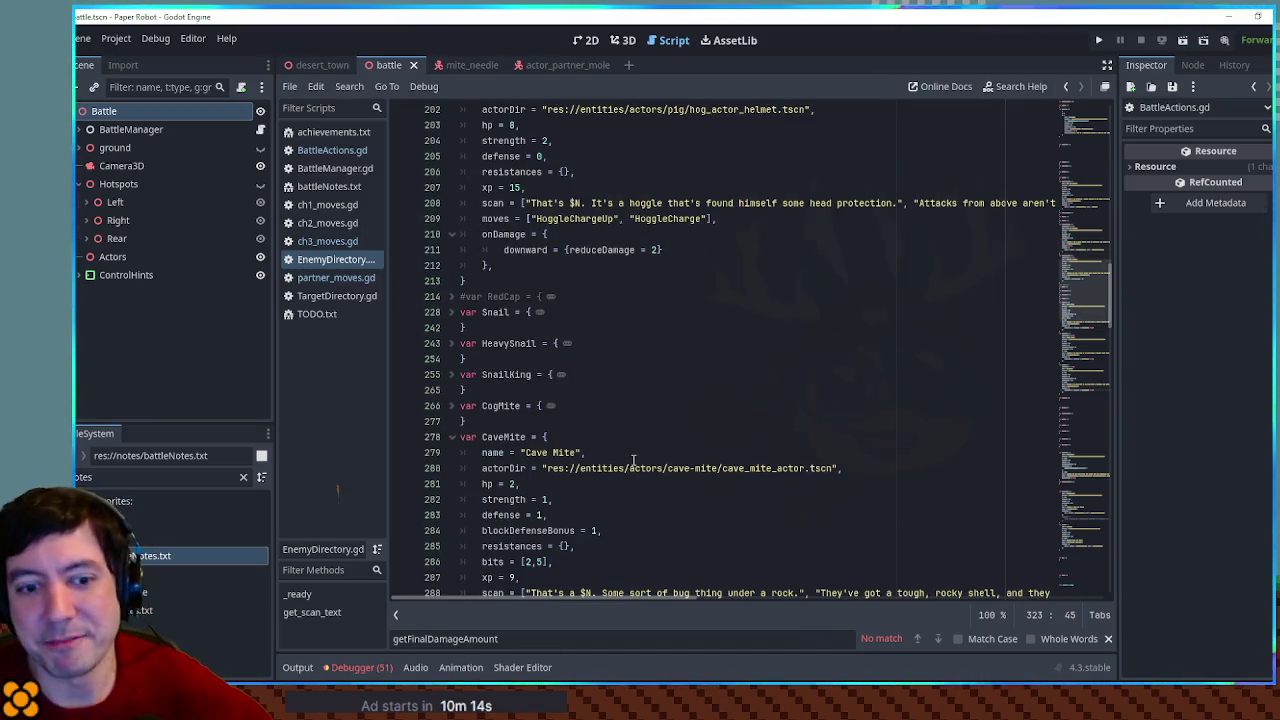
scroll(633, 460, up, 2)
double_click(598, 343)
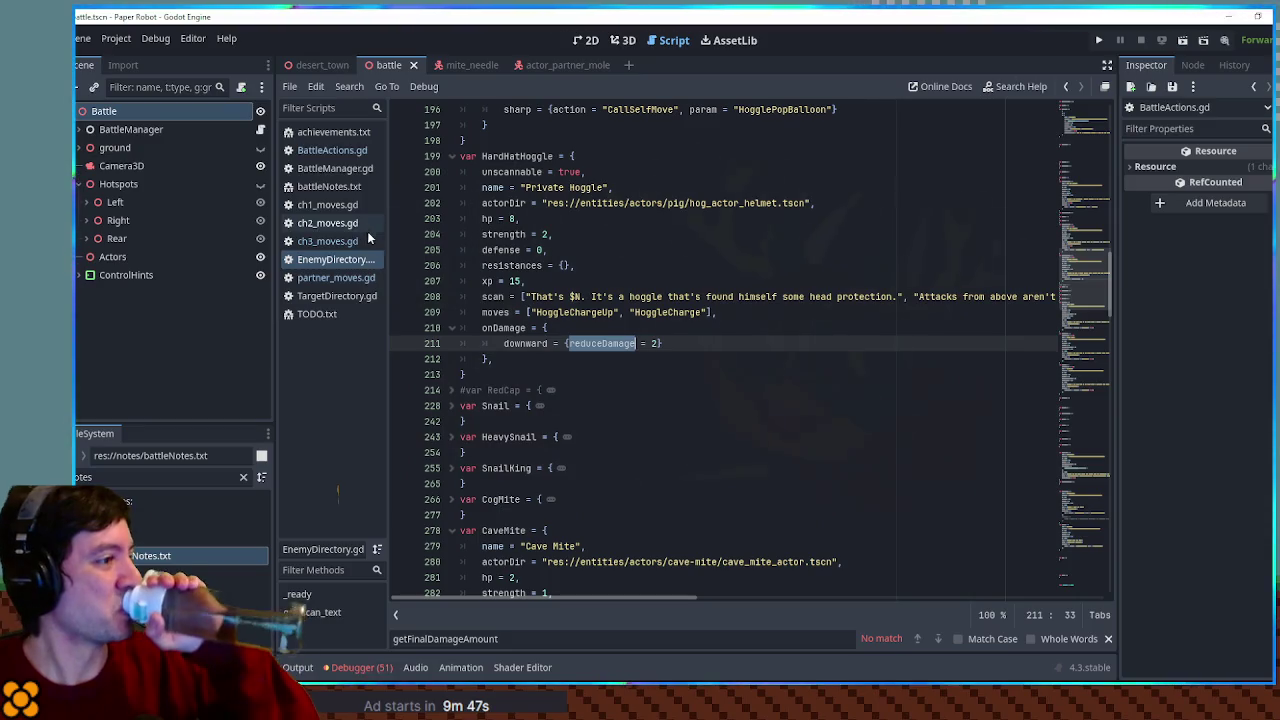
Scroll past Cactite, then switch to partner_moves.gd at line 185's underground hurt action
scroll(775, 379, down, 1)
scroll(775, 379, down, 15)
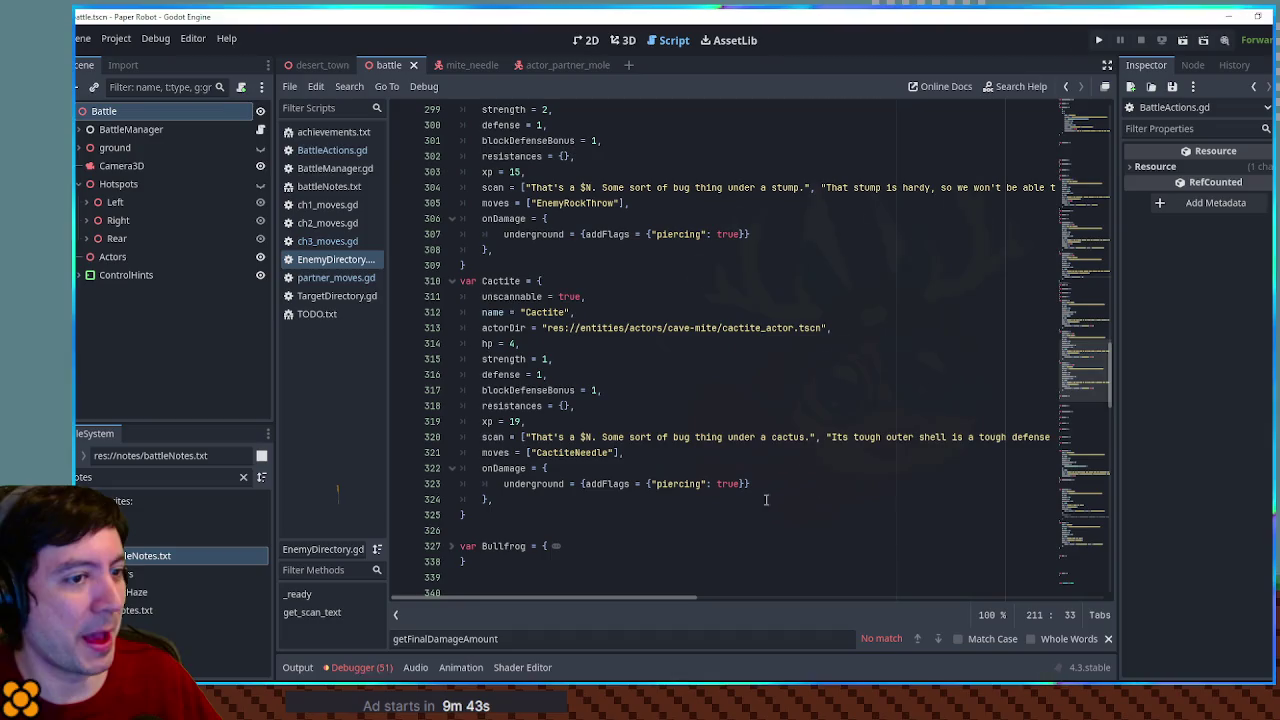
click(327, 278)
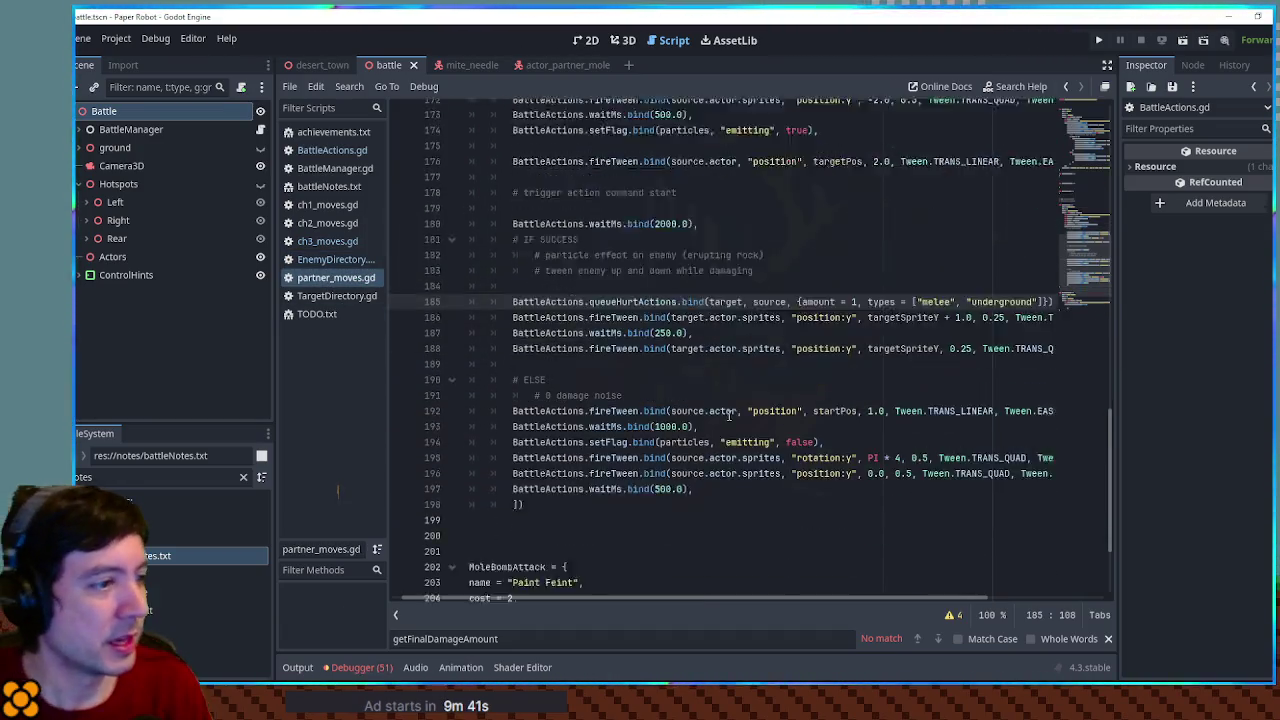
scroll(728, 416, down, 1)
scroll(690, 428, up, 2)
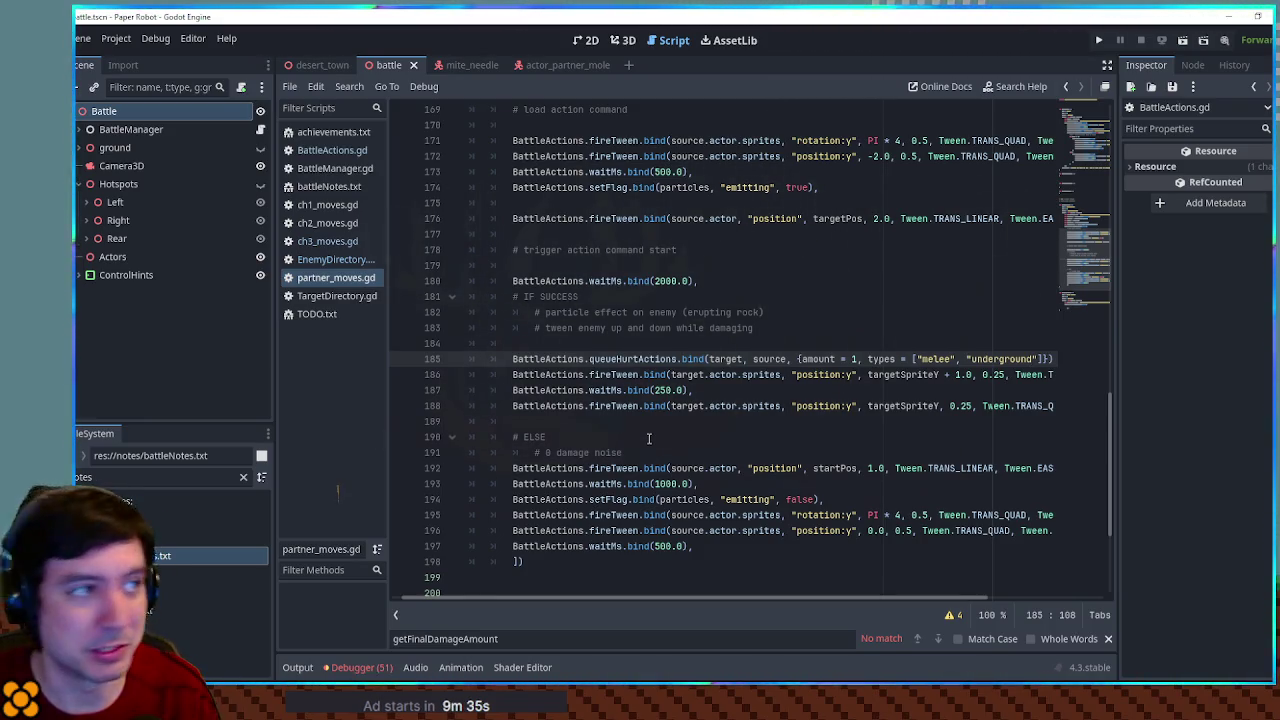
Filter the FileSystem for 'action comma' and open the actionCommands folder
key(ctrl+a)
text(action)
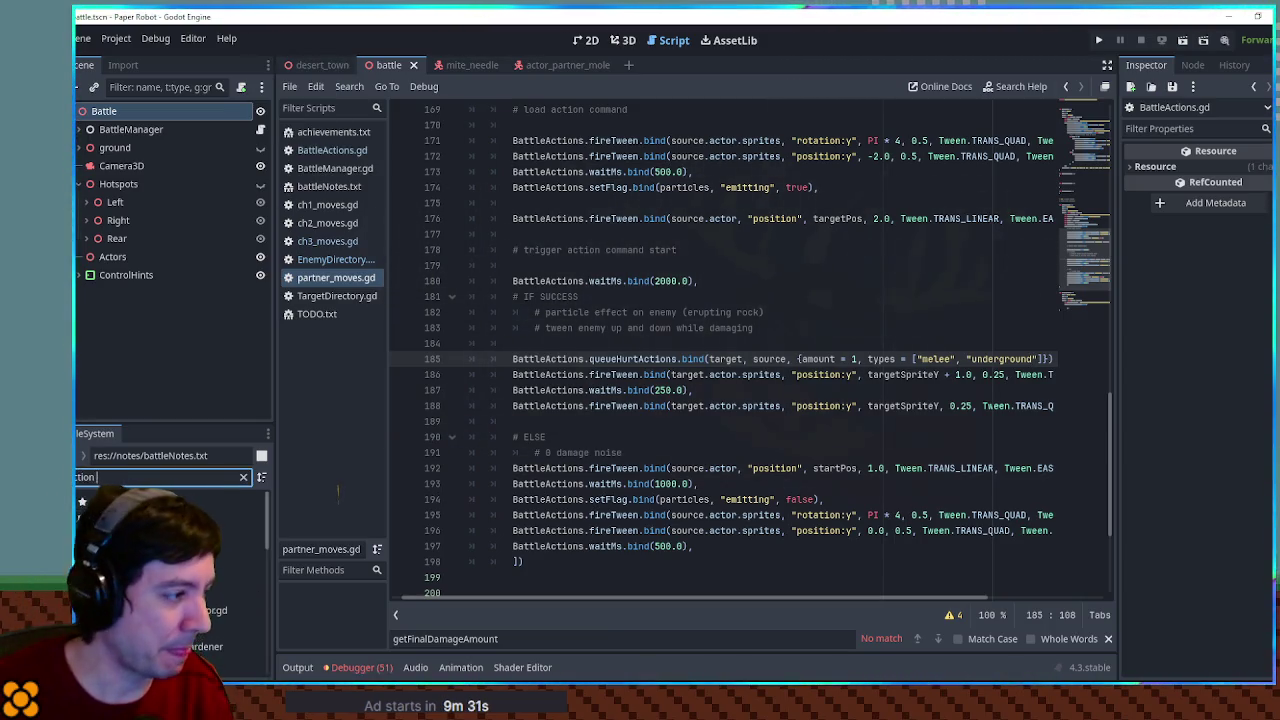
text( comma)
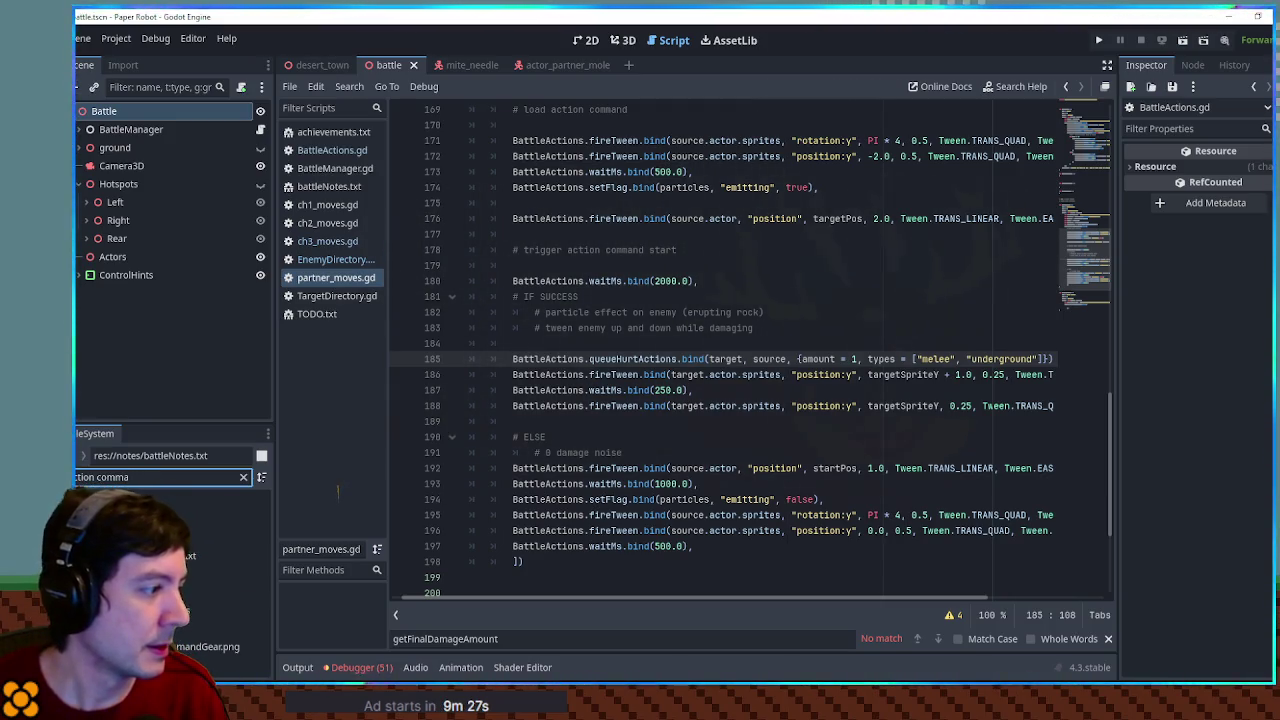
double_click(200, 574)
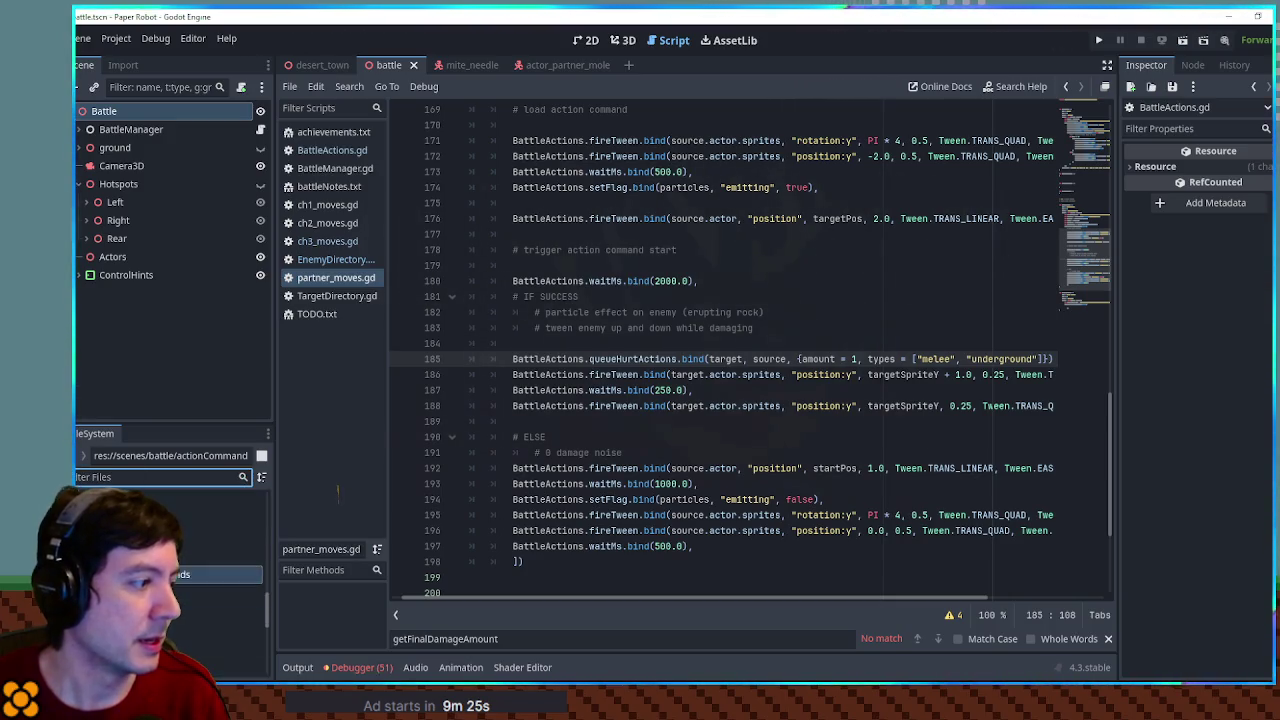
click(220, 551)
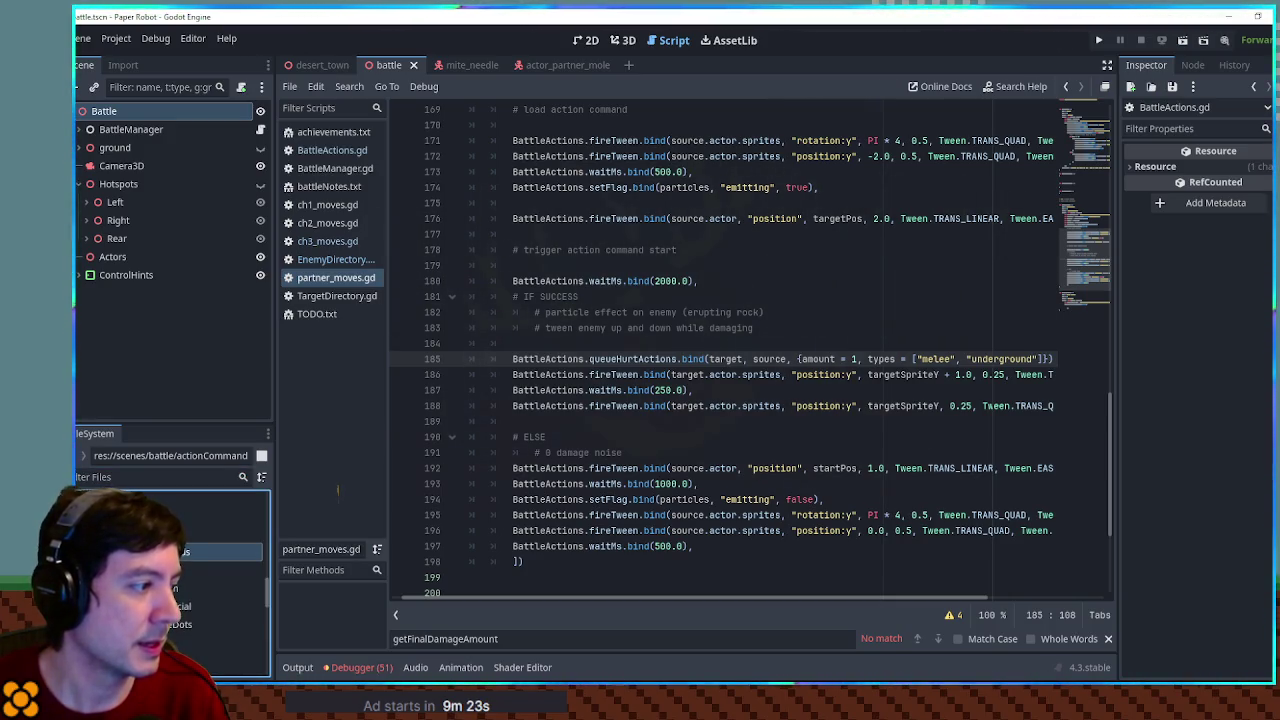
Create a new folder inside actionCommands, typing 'tun' and 'partner' for its name
right_click(165, 551)
mouse_move(265, 406)
click(355, 407)
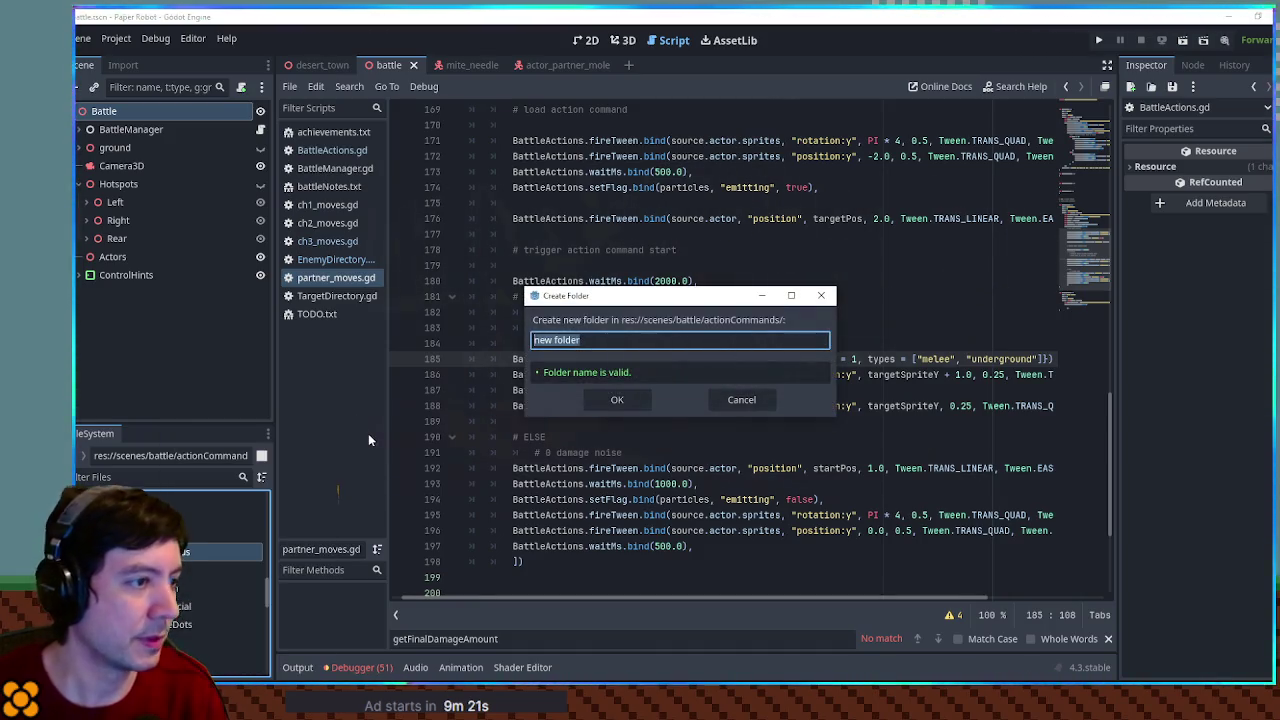
text(tun)
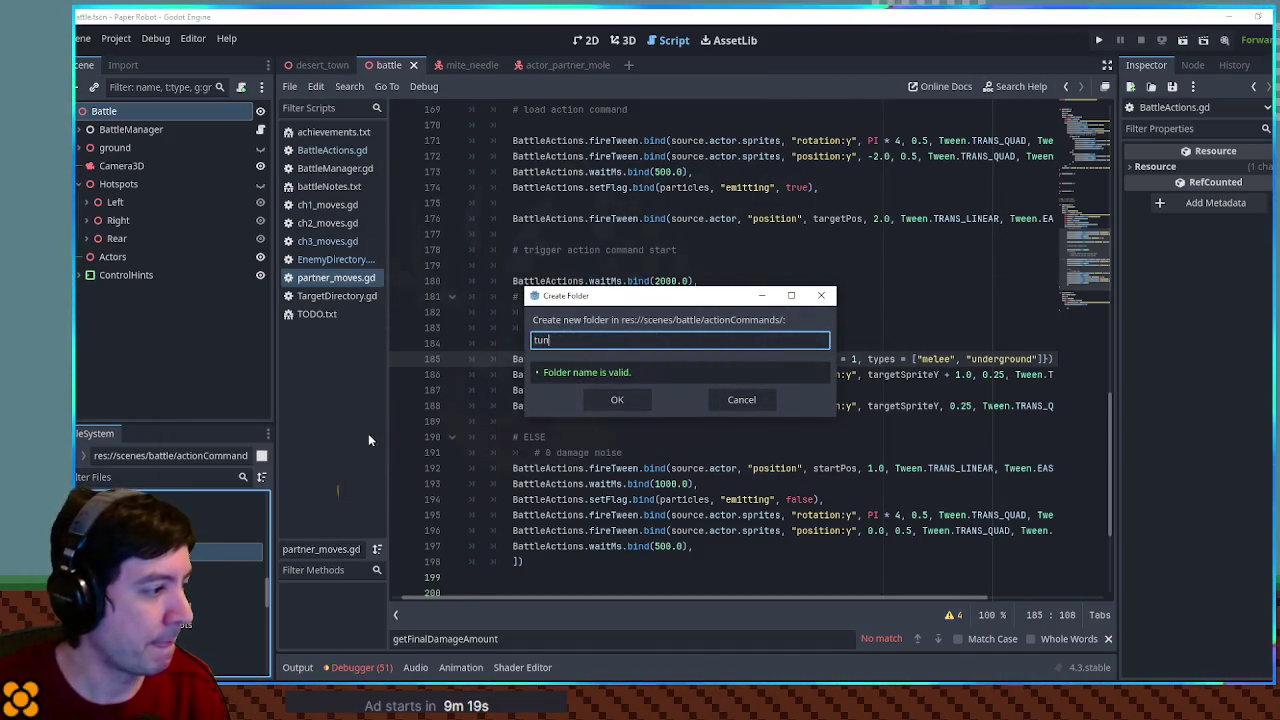
text(partner)
key(Return)
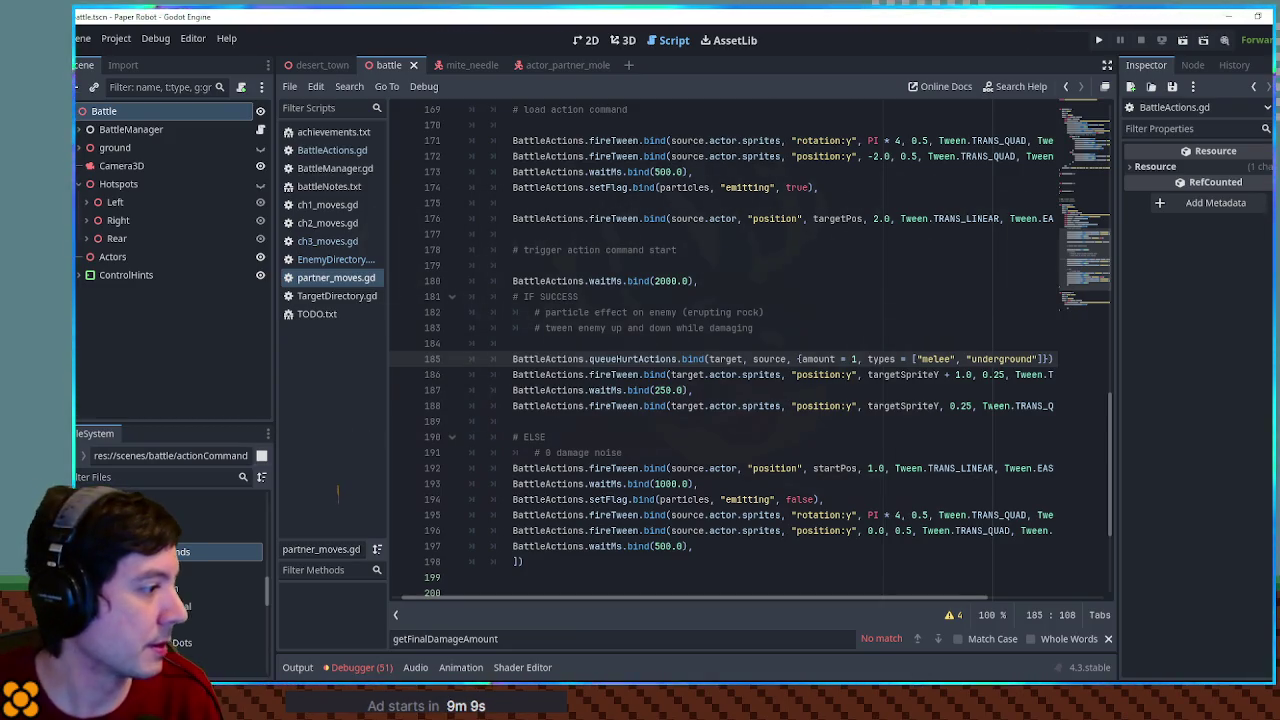
Unfold LeonTongueSingle in partner_moves.gd and search for its awaitActionCommandResult call
scroll(202, 580, down, 3)
click(196, 556)
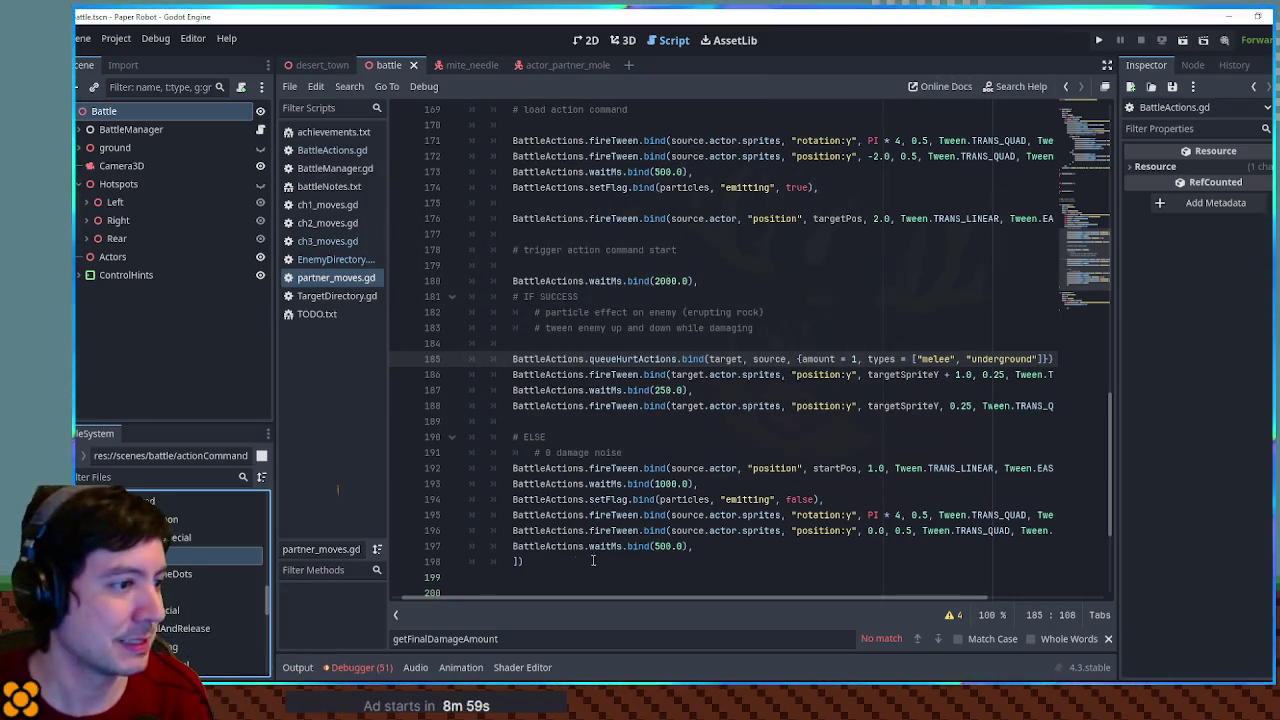
scroll(516, 440, up, 15)
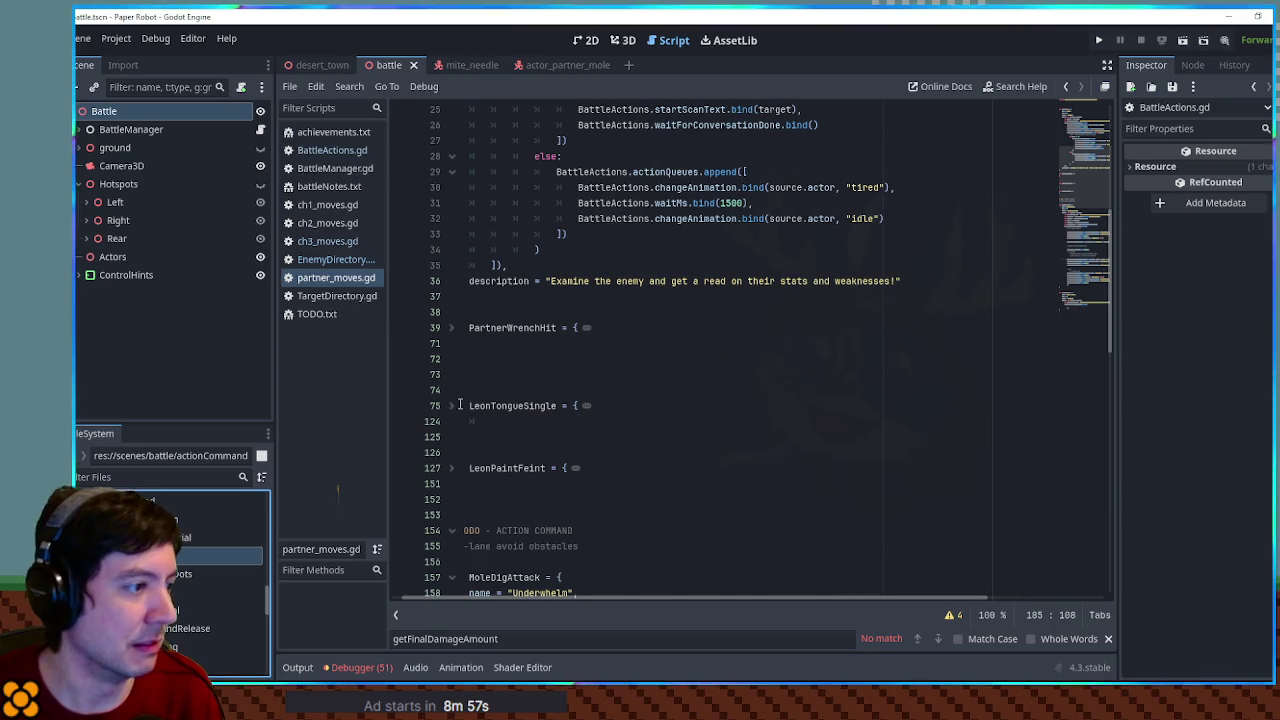
click(452, 405)
scroll(457, 408, down, 4)
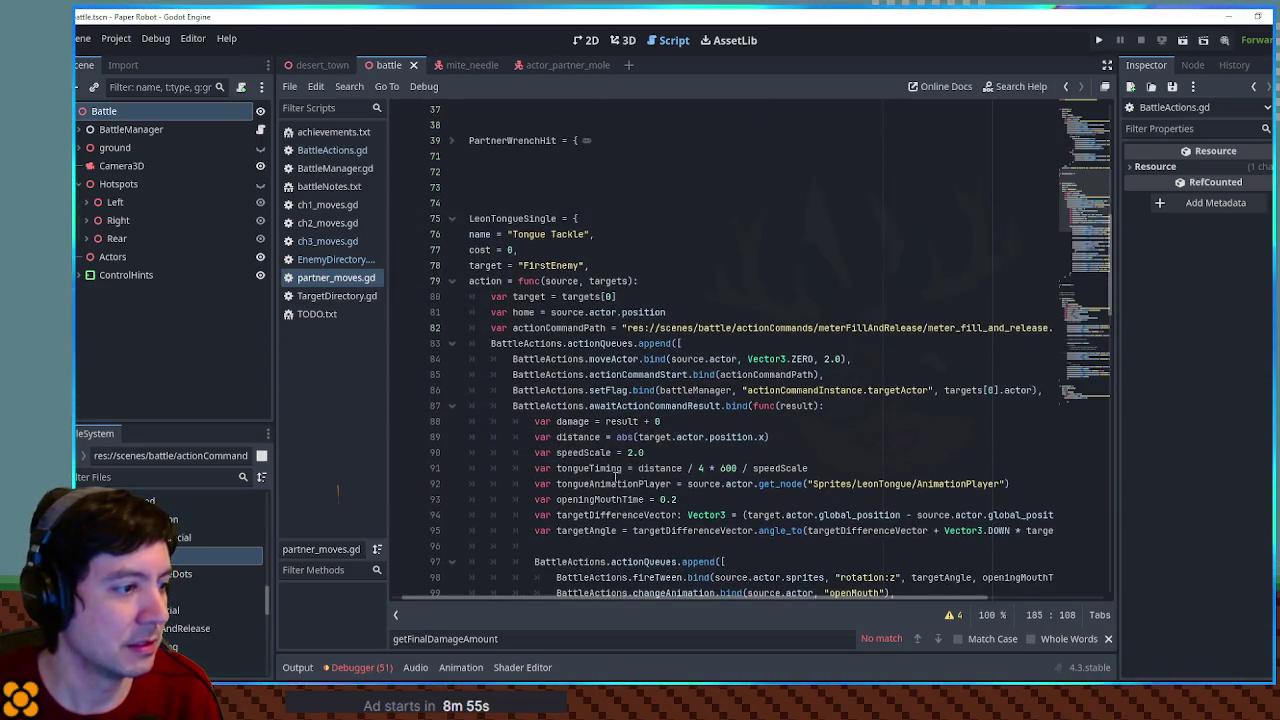
scroll(665, 440, down, 3)
click(590, 426)
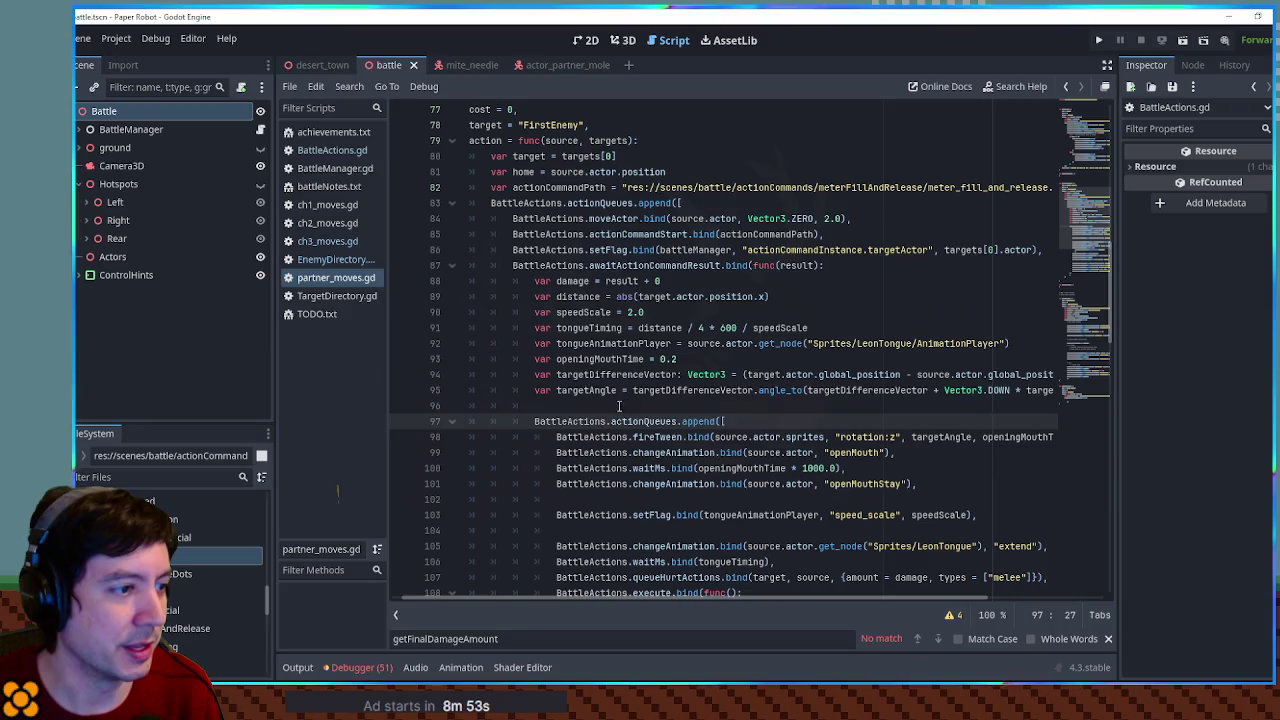
double_click(646, 266)
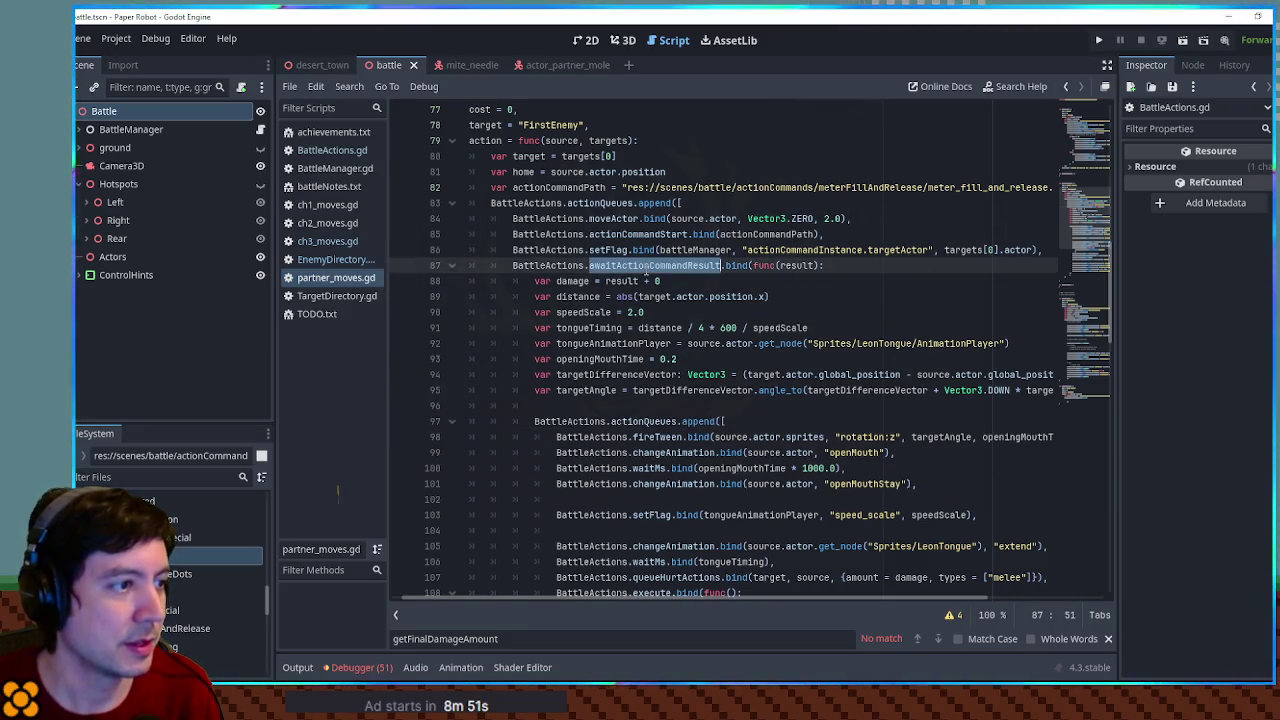
key(ctrl+f)
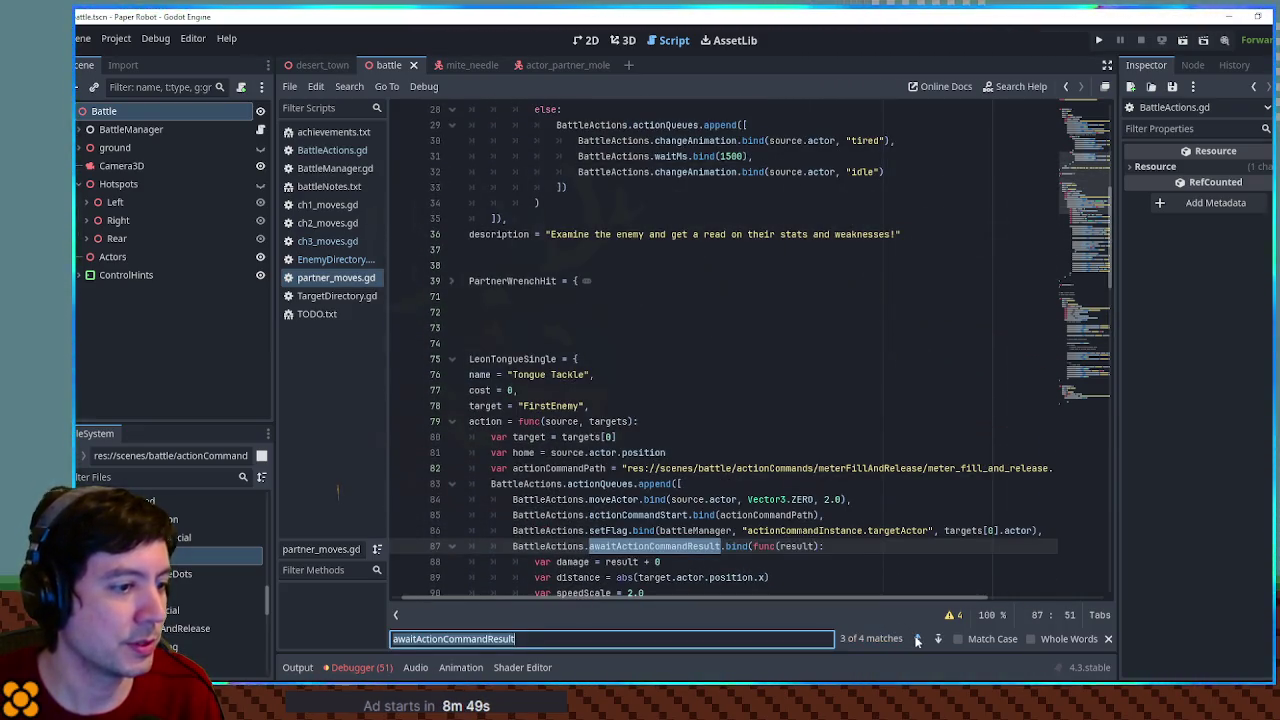
Step back through the awaitActionCommandResult matches to the first one in PartnerScan
click(917, 638)
double_click(655, 329)
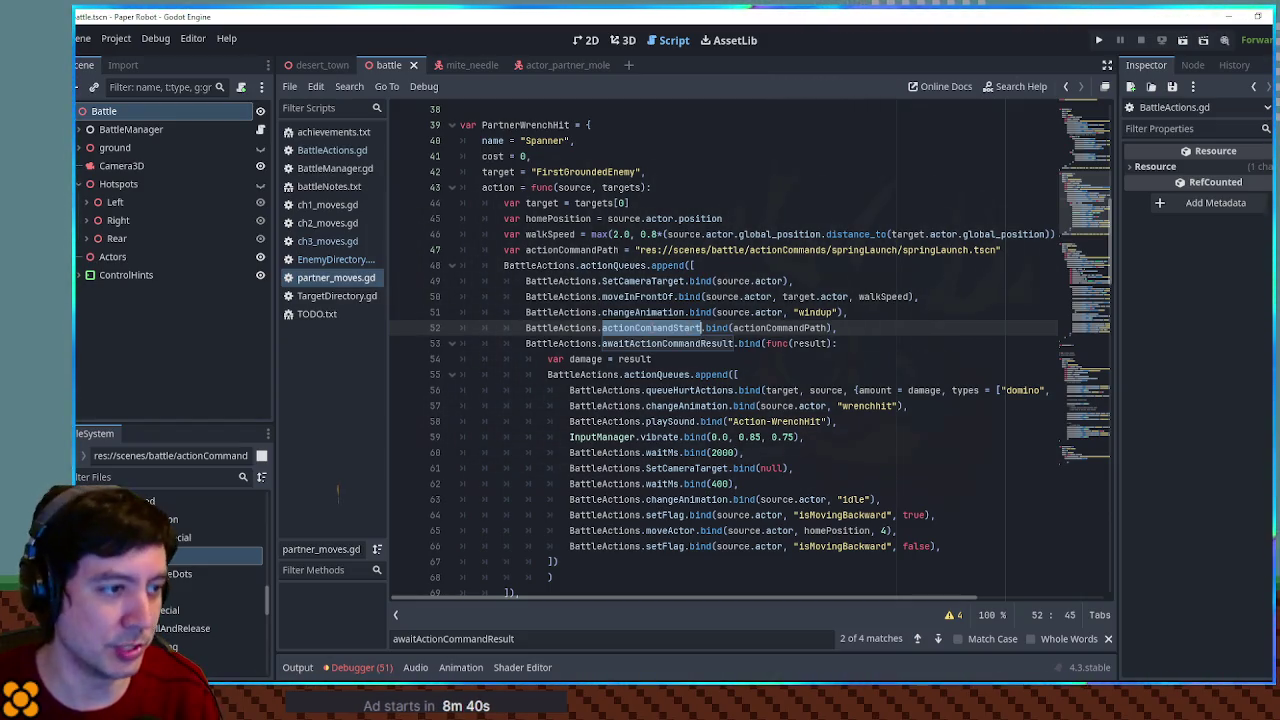
click(916, 639)
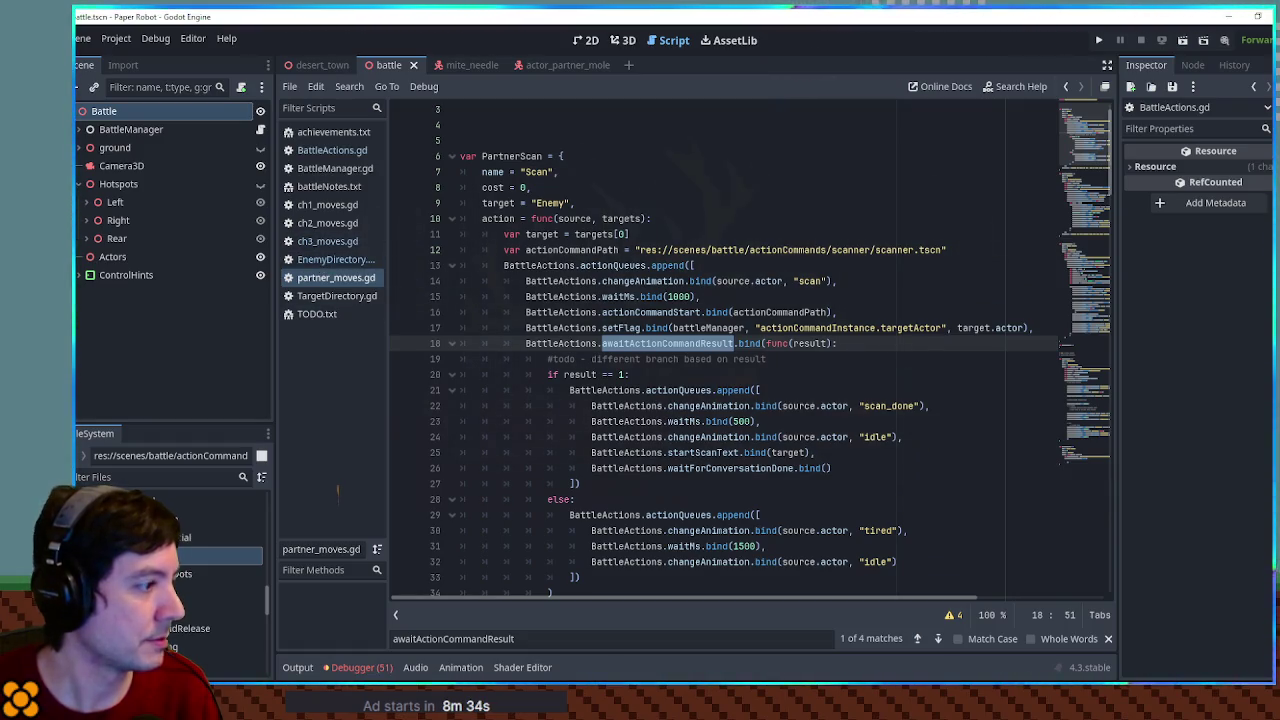
Filter the project files for 'player moves' and open player_moves.gd
click(141, 478)
text(player)
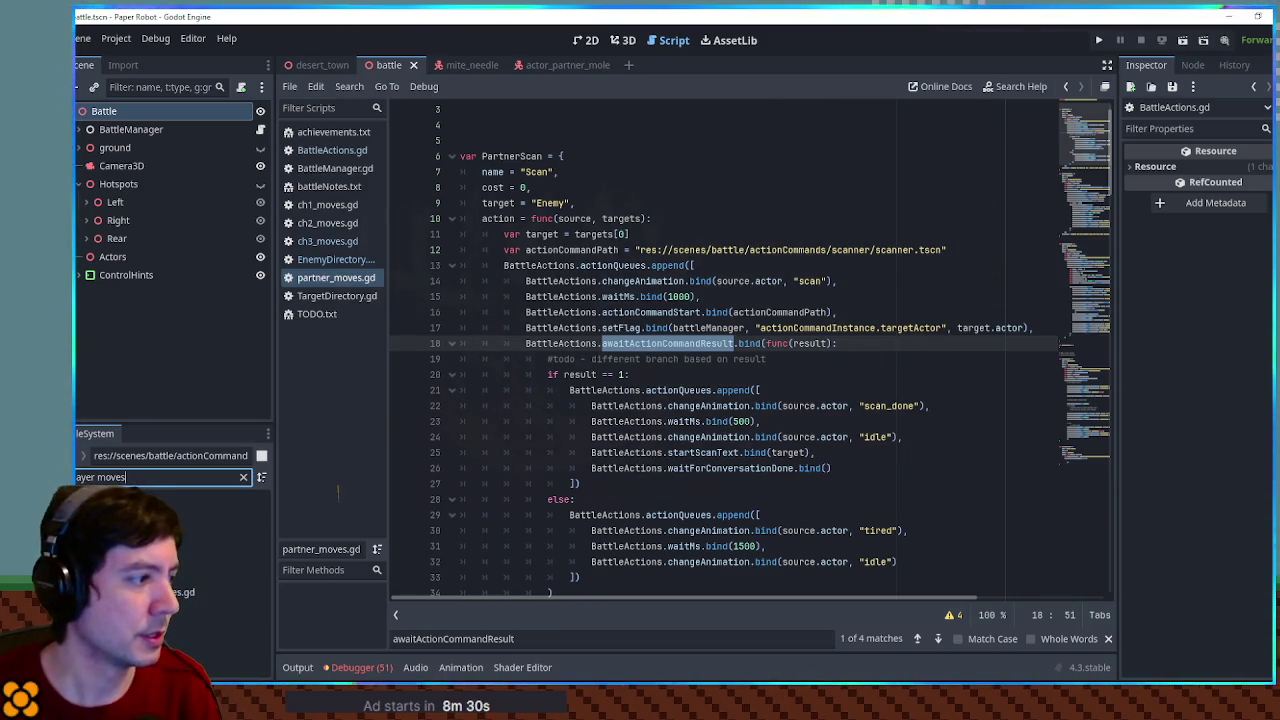
text( moves)
double_click(180, 592)
In player_moves.gd, select the actionCommandInstance setFlag state line from GearSpinAction for copying
key(Return)
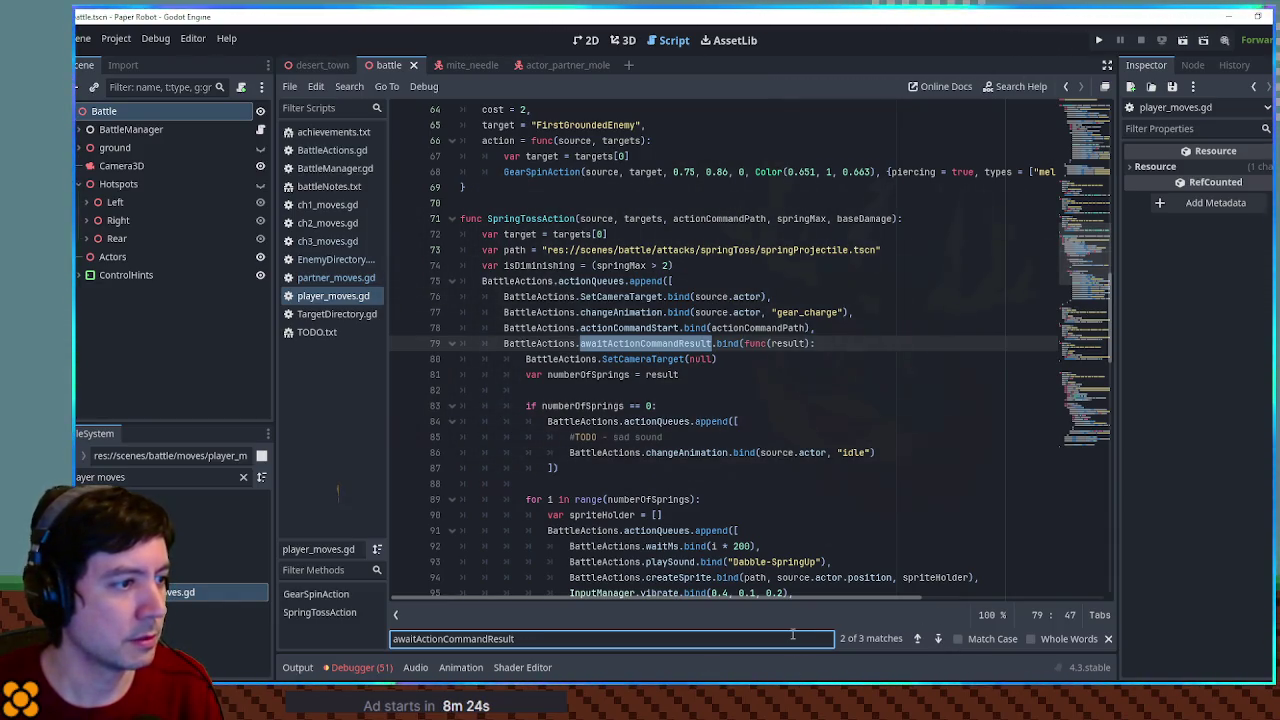
click(918, 638)
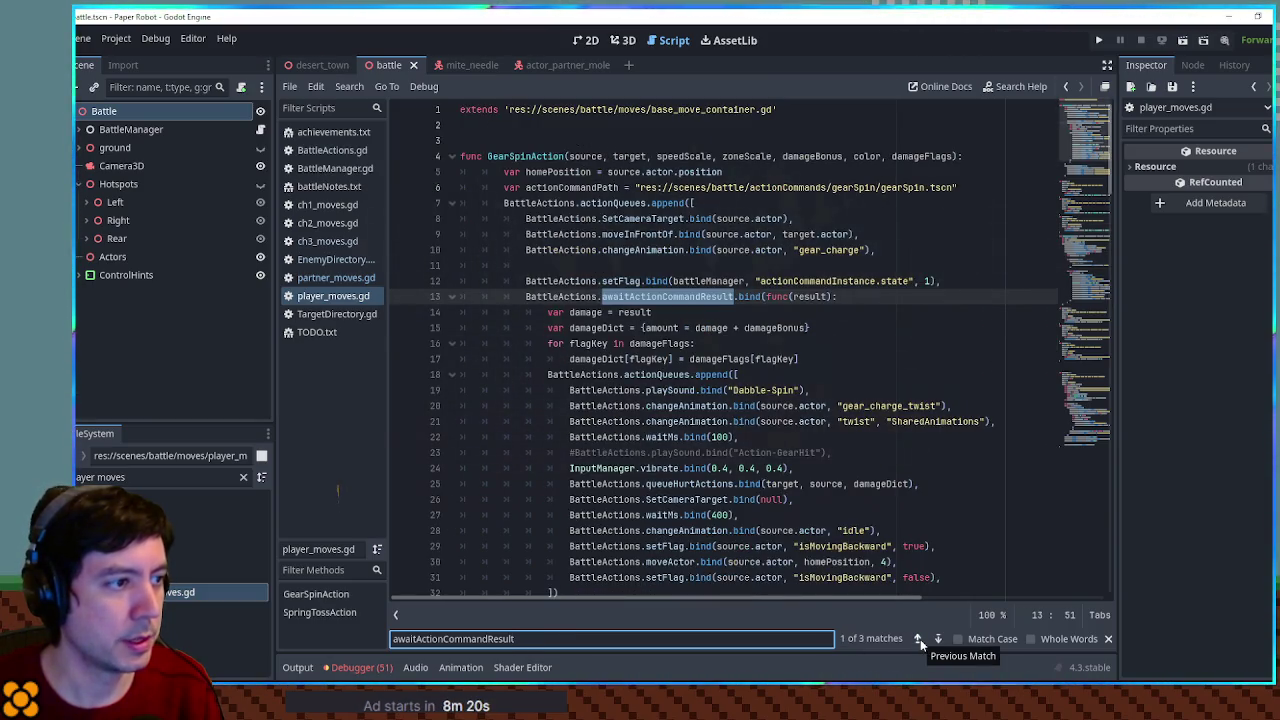
double_click(811, 284)
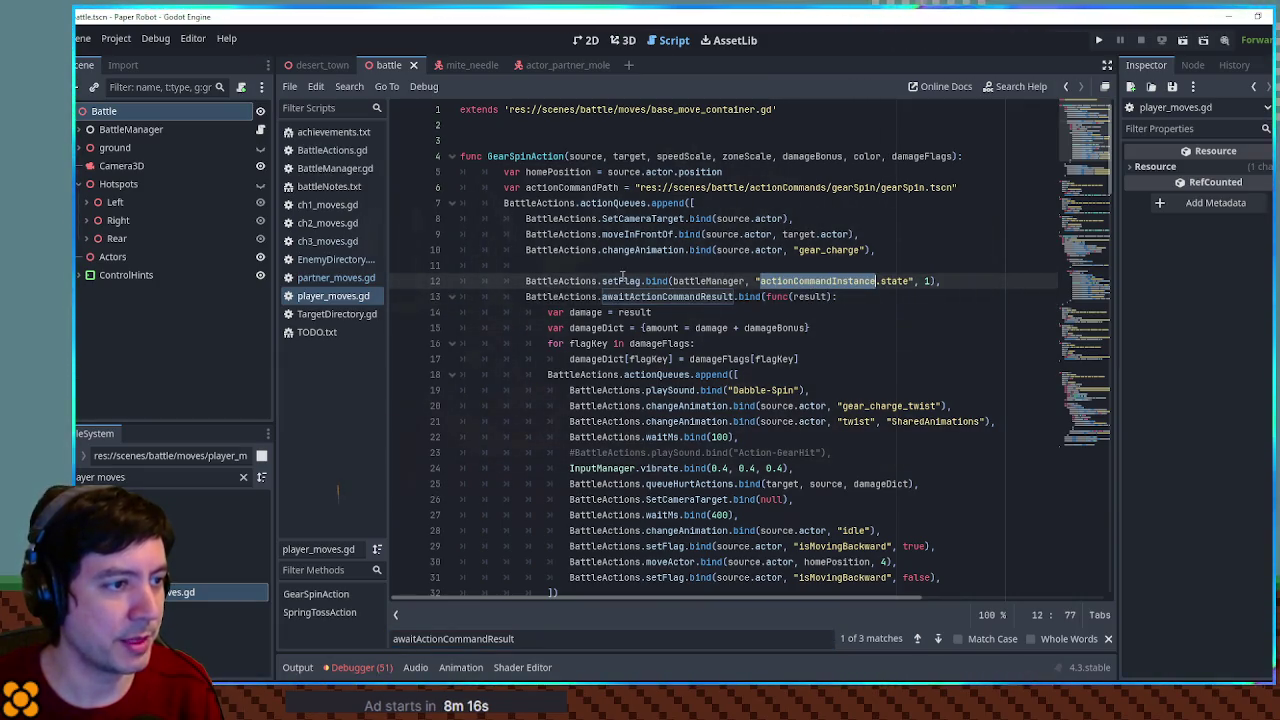
click(528, 283)
mouse_move(968, 281)
mouse_down()
mouse_move(722, 283)
mouse_move(721, 271)
mouse_up()
key(ctrl+c)
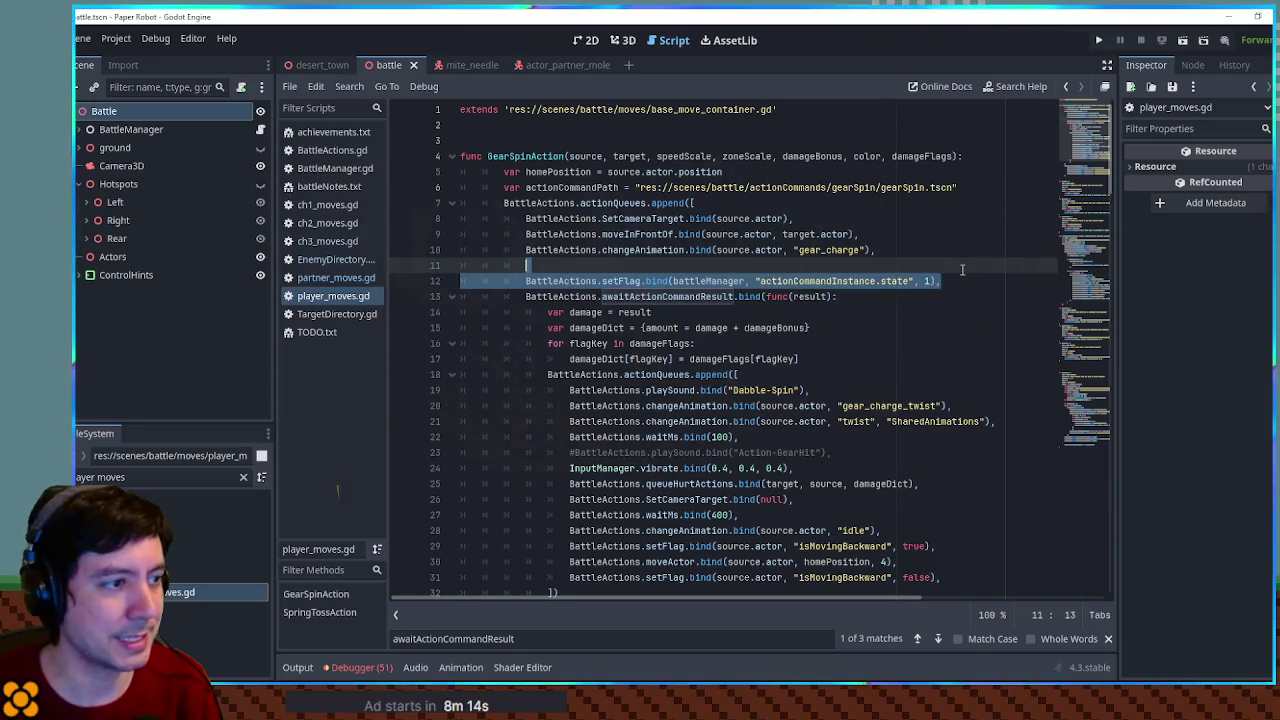
Return to partner_moves.gd and jump via the minimap to the mole attack's action code
click(338, 277)
scroll(686, 480, down, 10)
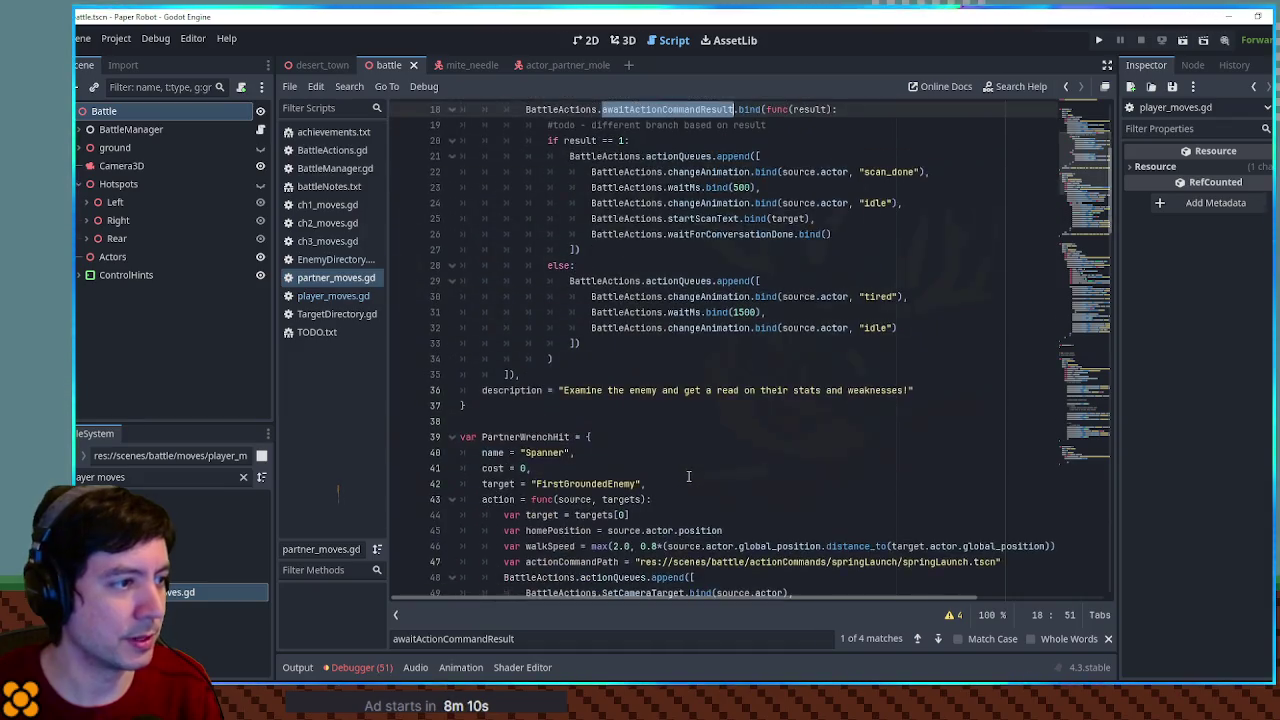
drag(1078, 415, 1080, 418)
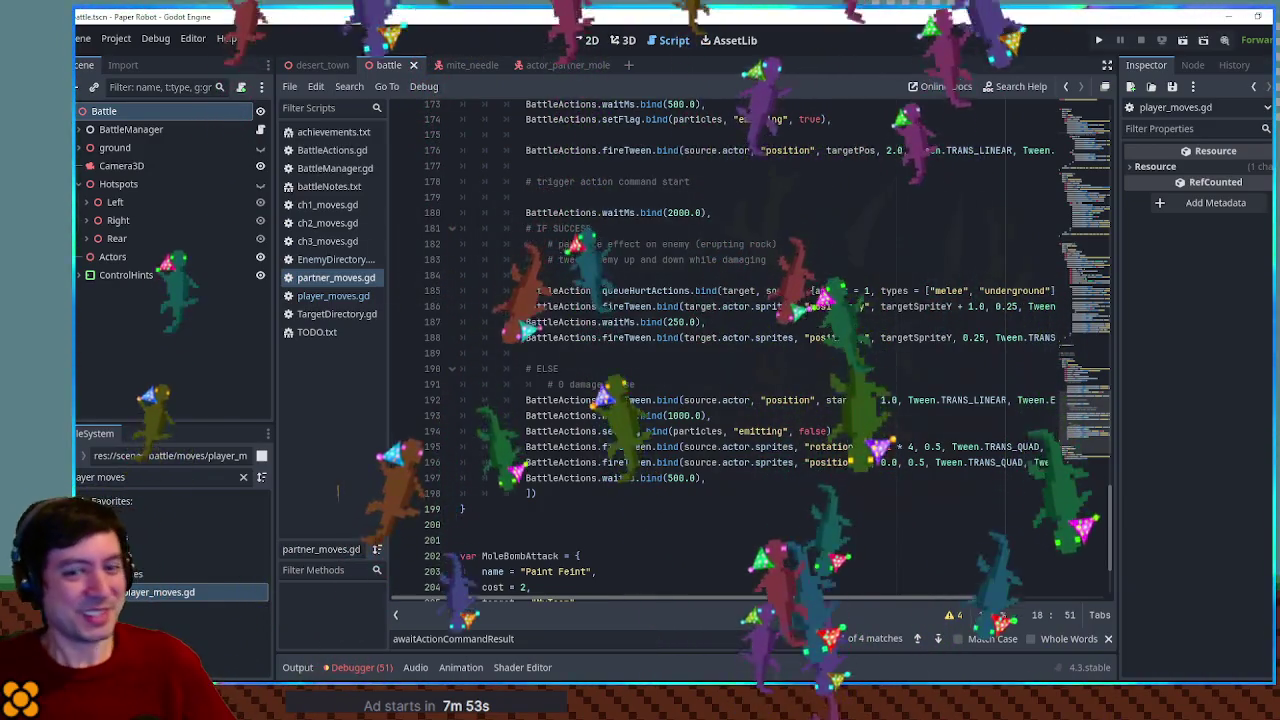
click(637, 353)
scroll(637, 353, up, 1)
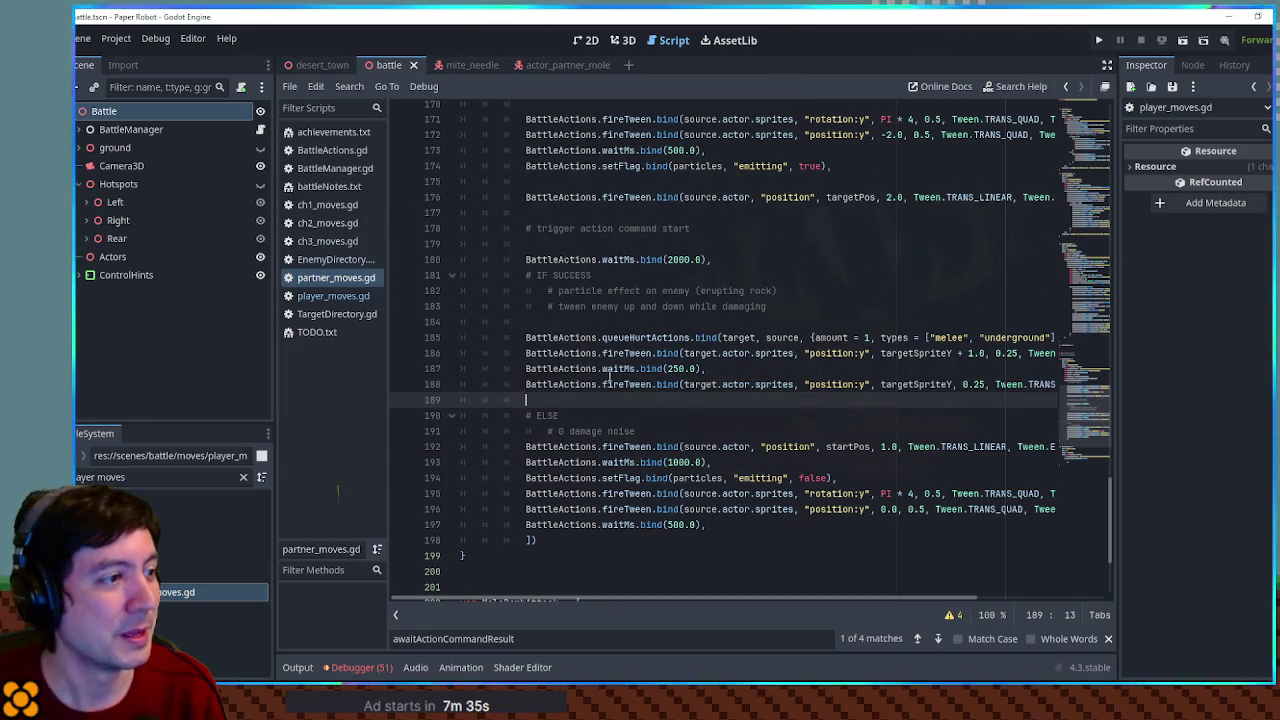
click(690, 228)
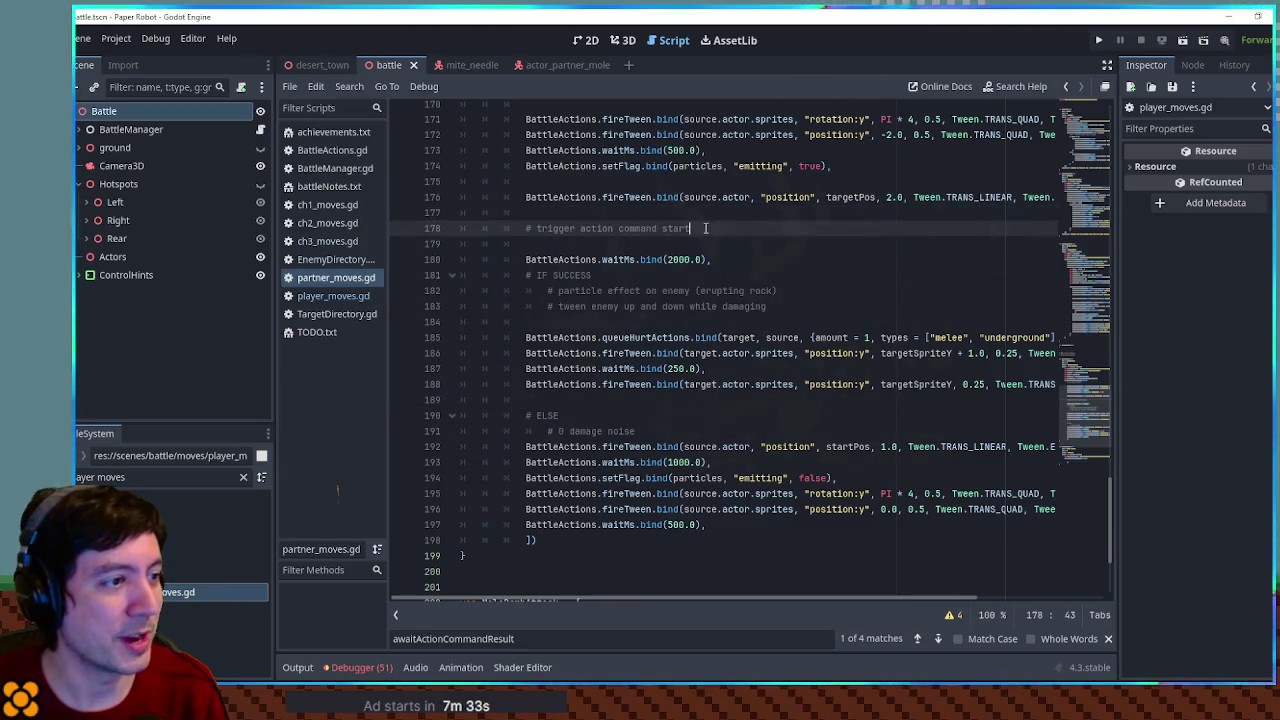
Paste the copied actionCommandInstance state setFlag line on a new line below the comment
key(Return)
key(ctrl+v)
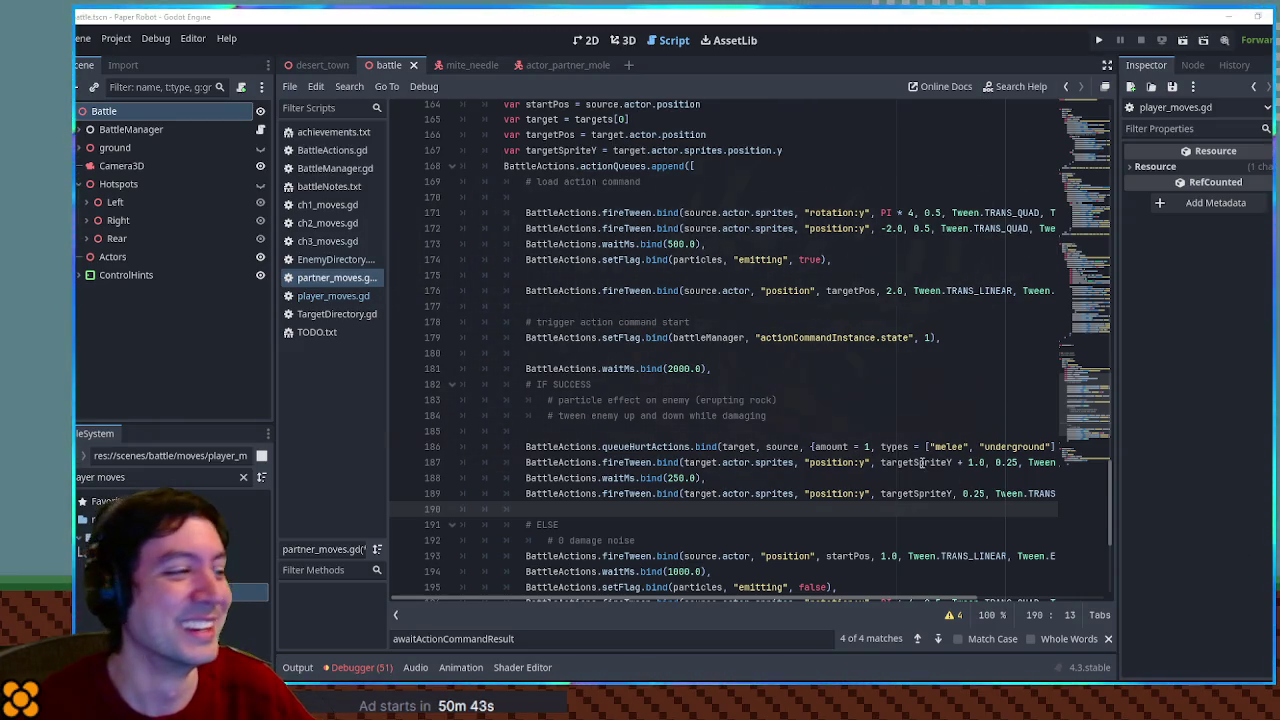
click(843, 279)
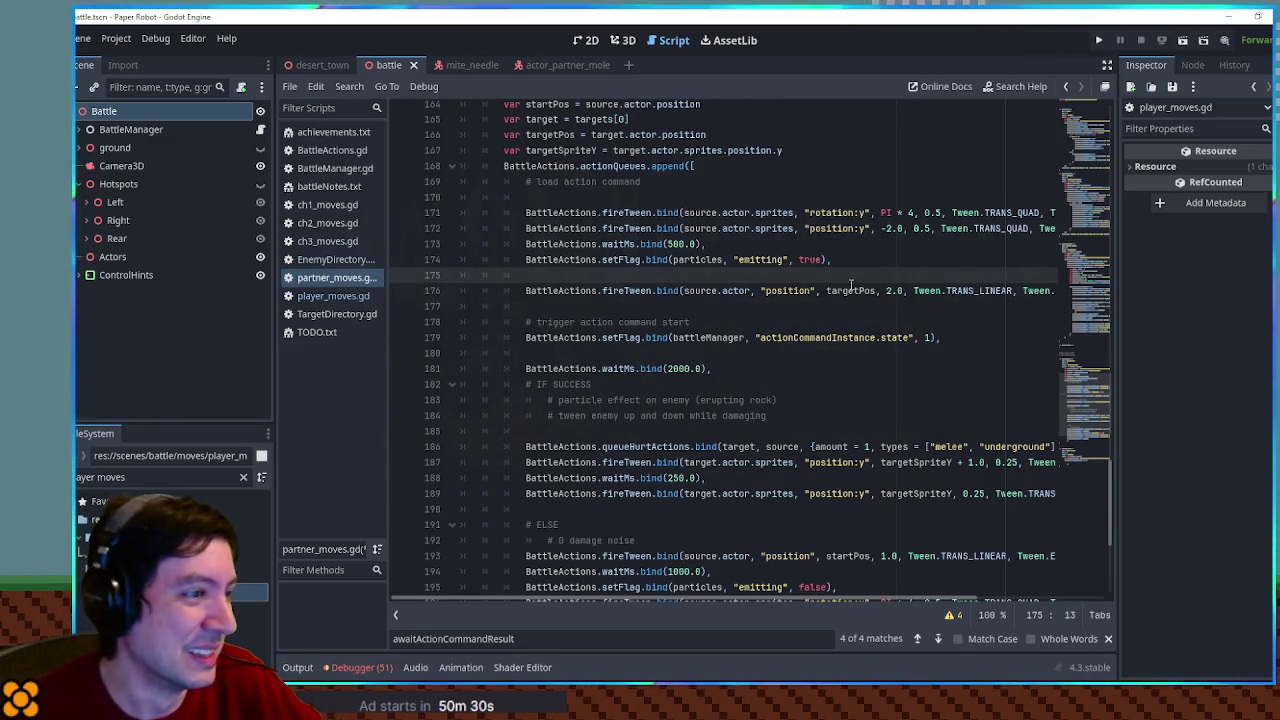
scroll(856, 285, down, 5)
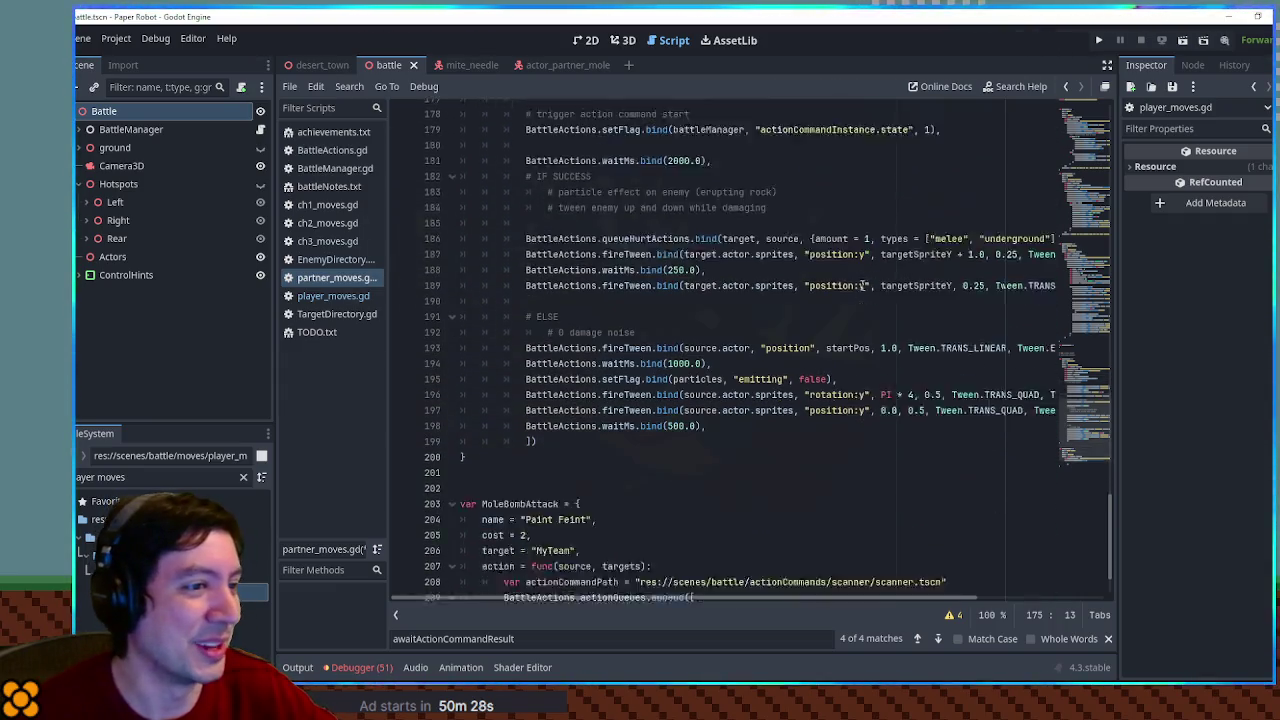
scroll(860, 285, up, 4)
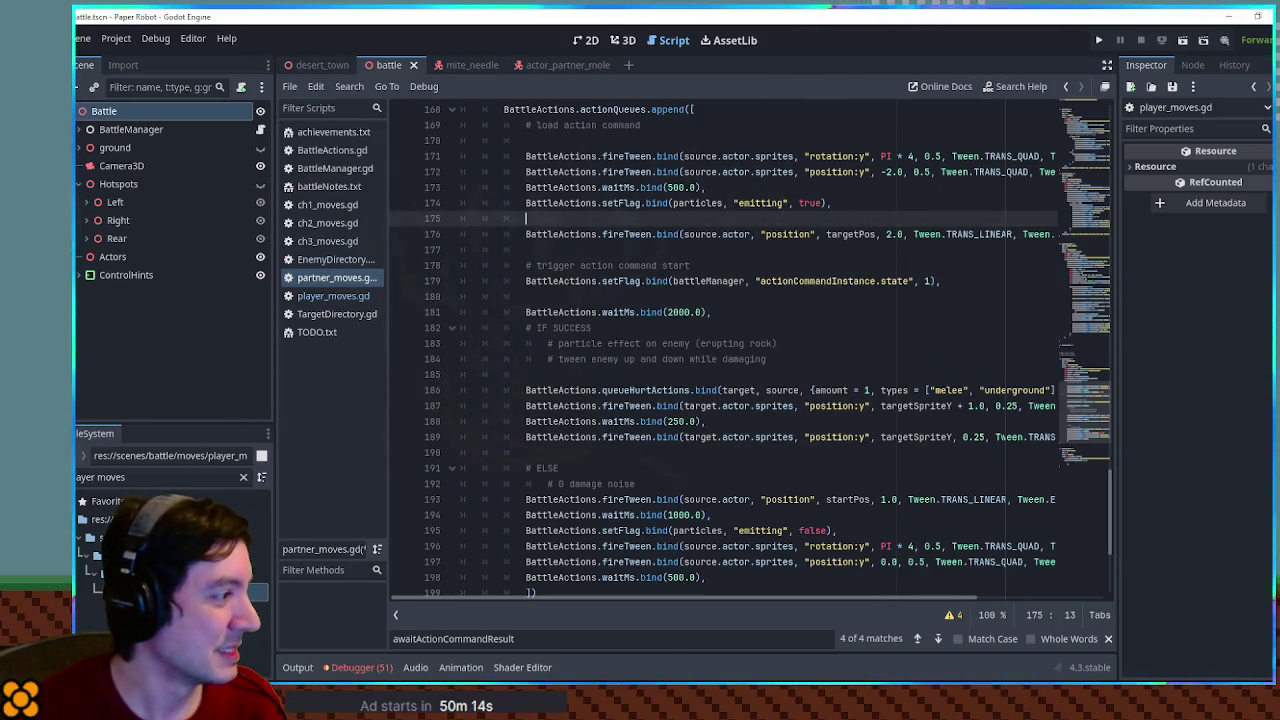
click(244, 479)
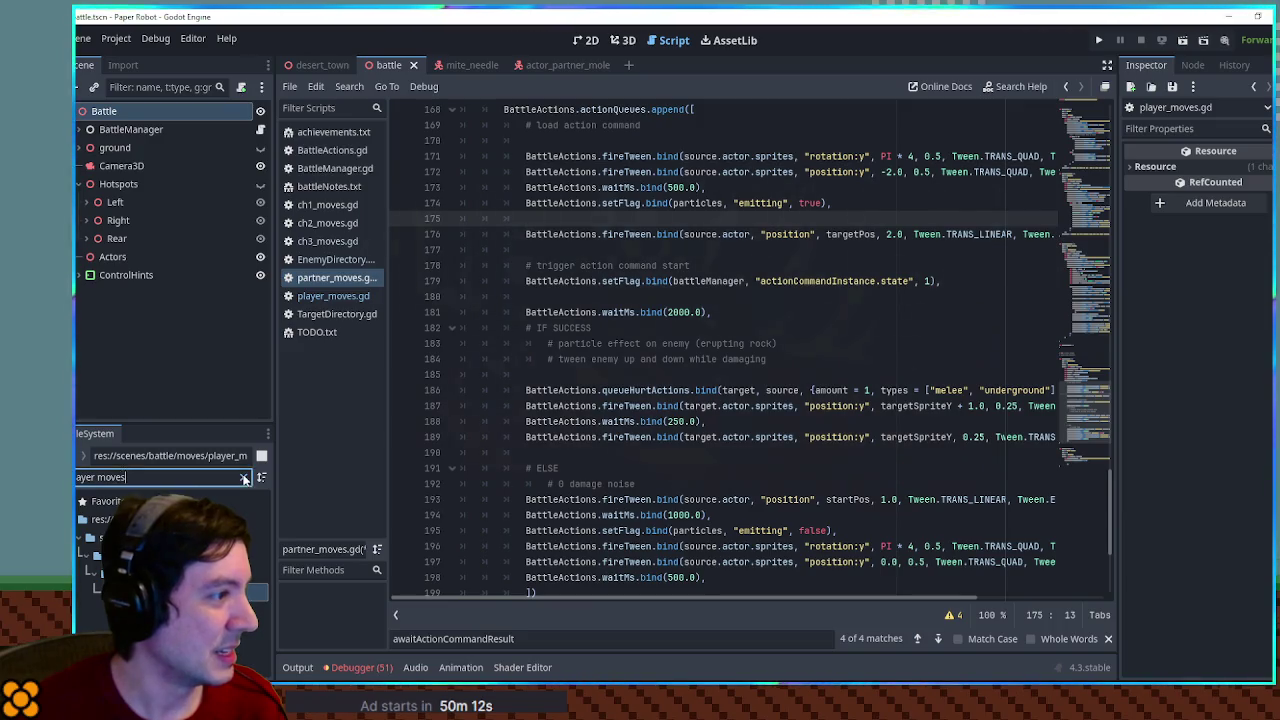
Search for 'action comma', then browse the actionCommand folder and open meter_fill_and_release.tscn
text(actio)
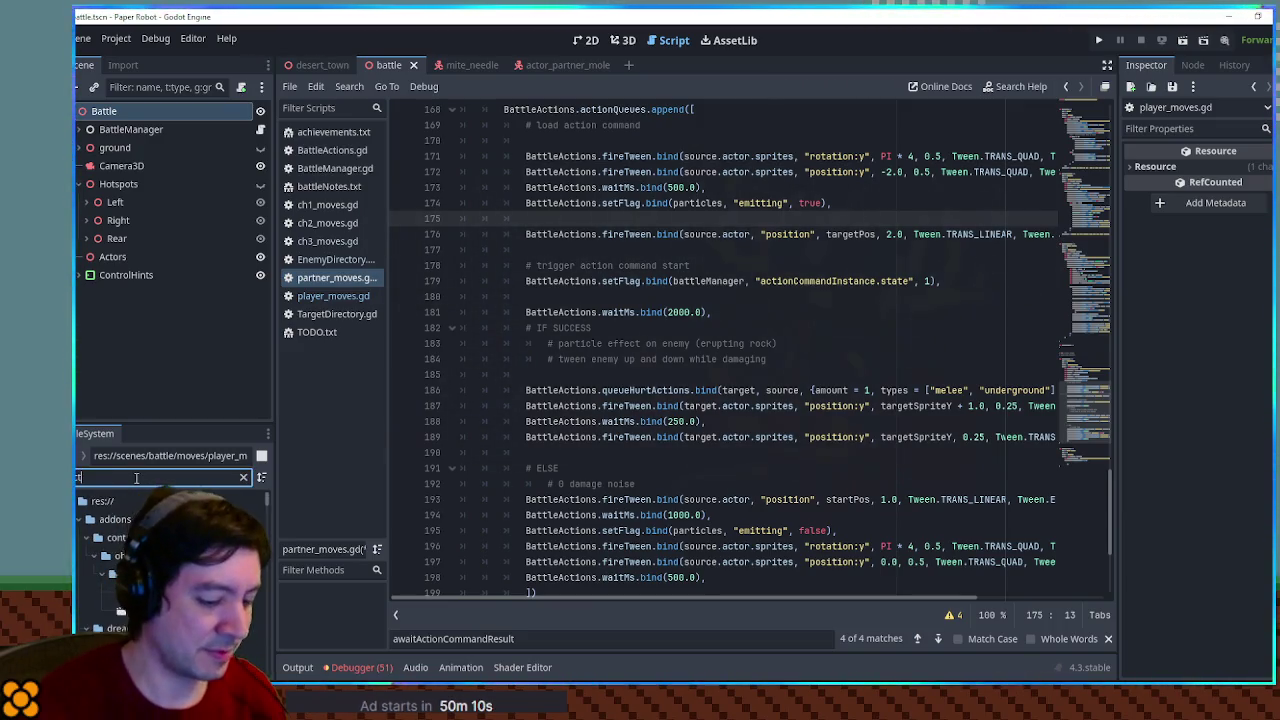
text(n comma)
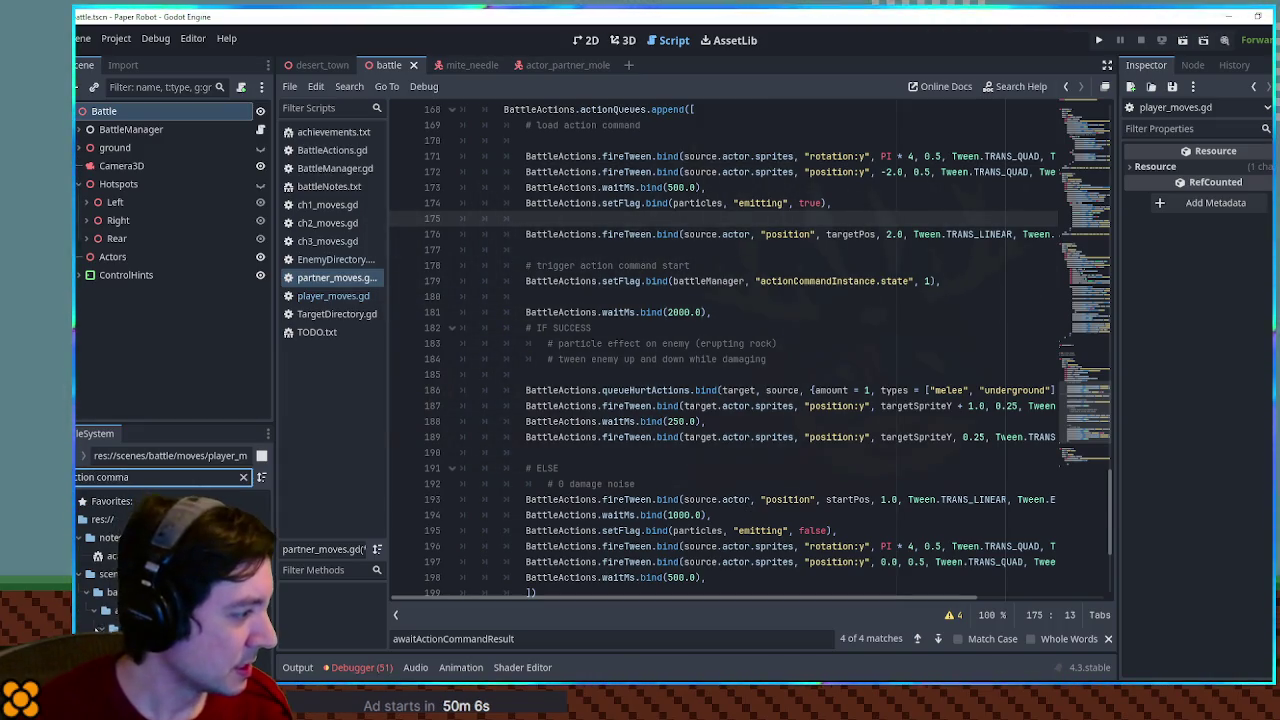
click(243, 477)
scroll(170, 560, down, 3)
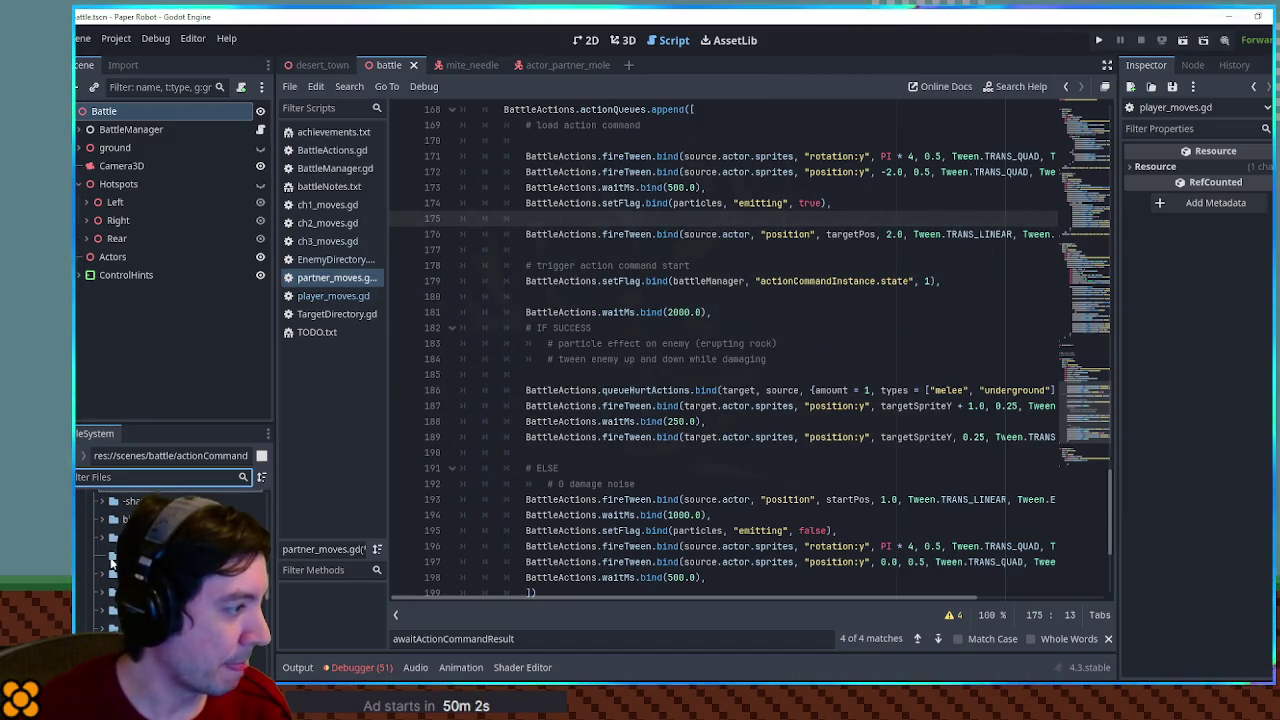
scroll(108, 600, down, 2)
scroll(108, 600, down, 2)
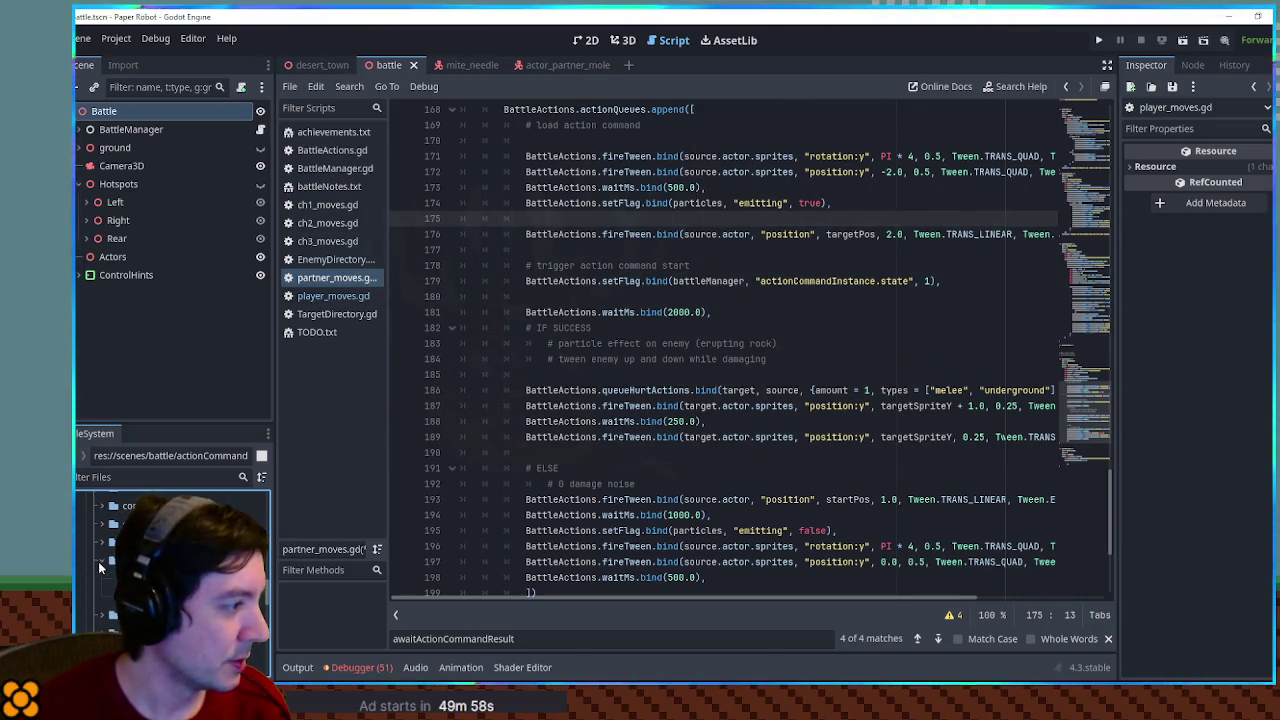
double_click(130, 596)
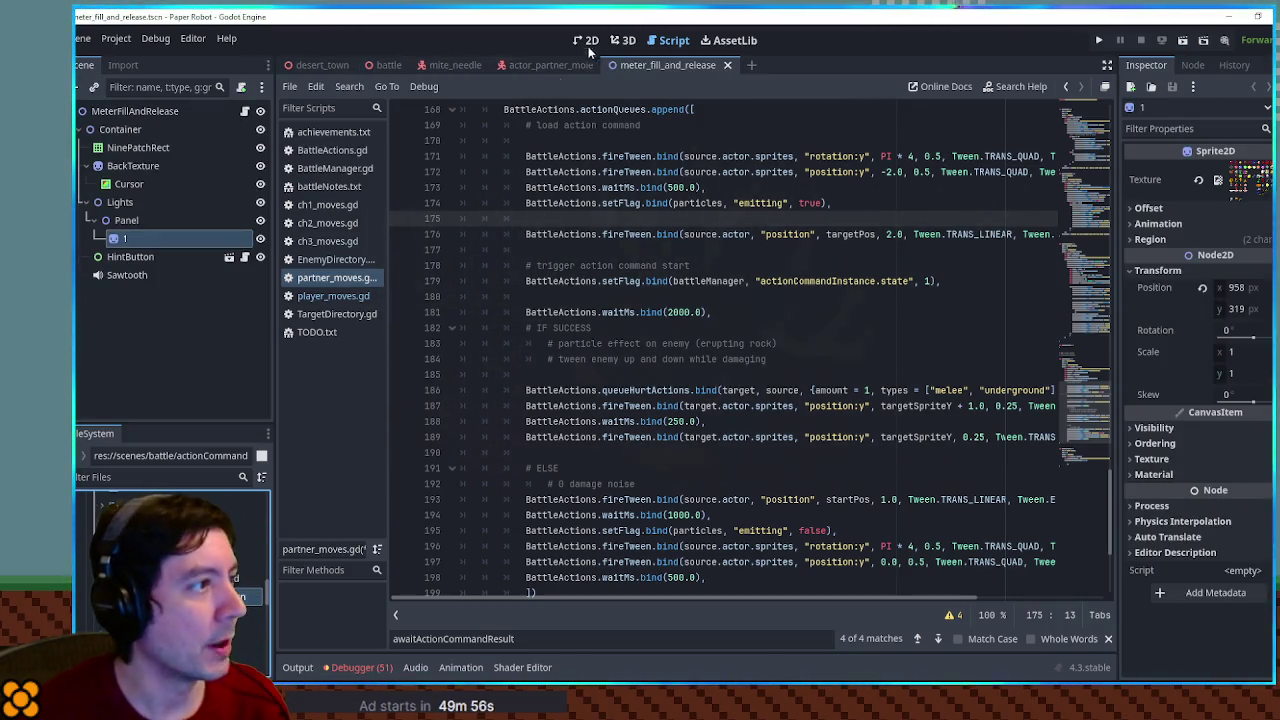
Switch meter_fill_and_release to the 2D editor and zoom onto the purple meter bar
click(585, 40)
scroll(630, 290, down, 5)
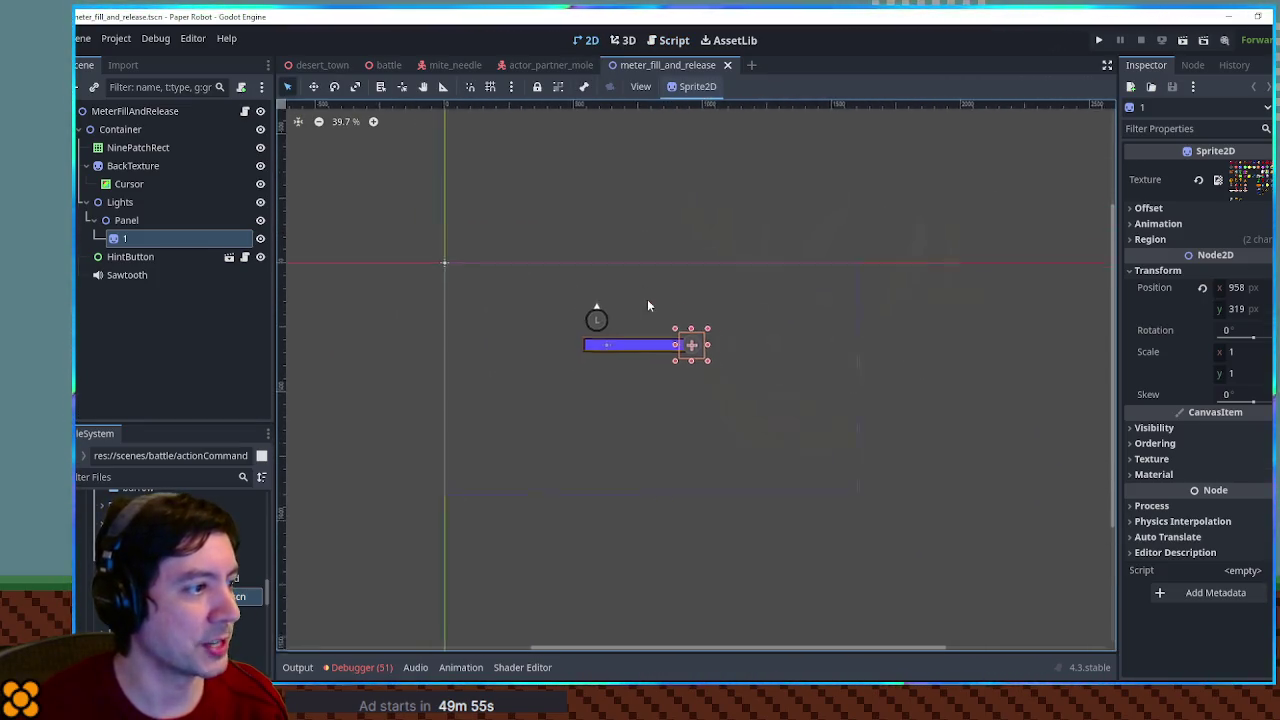
scroll(644, 351, up, 5)
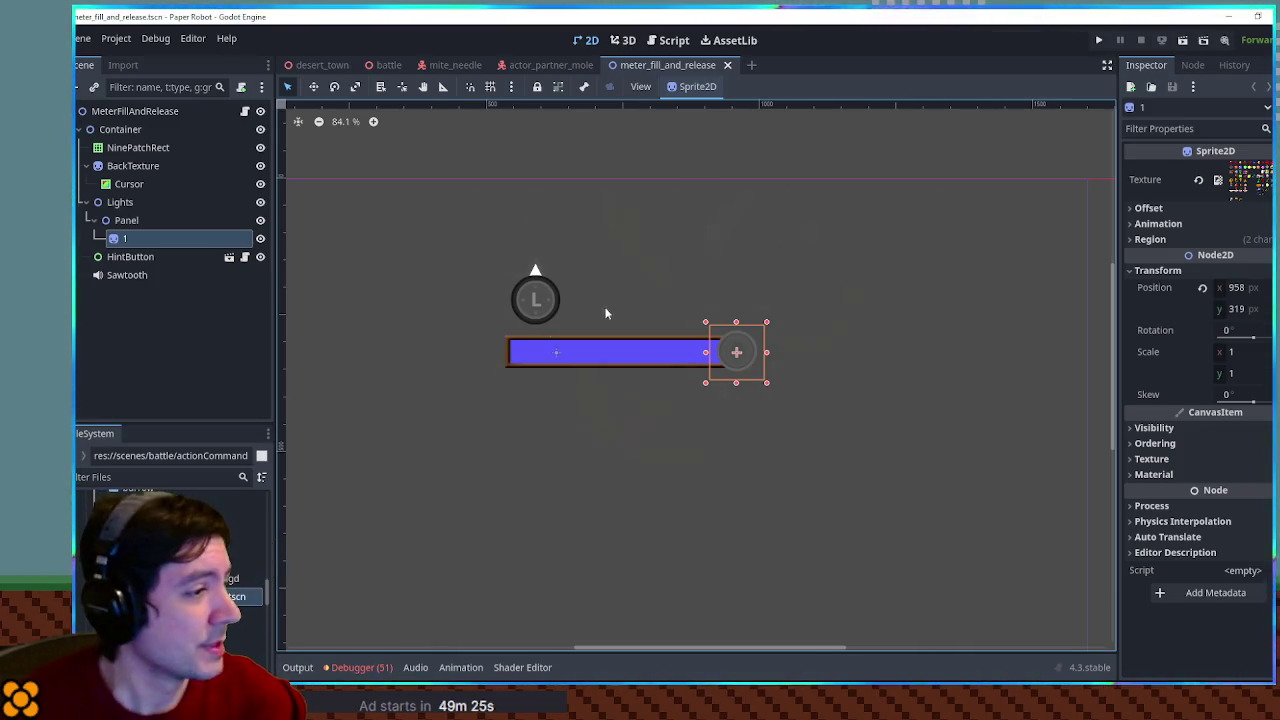
click(450, 257)
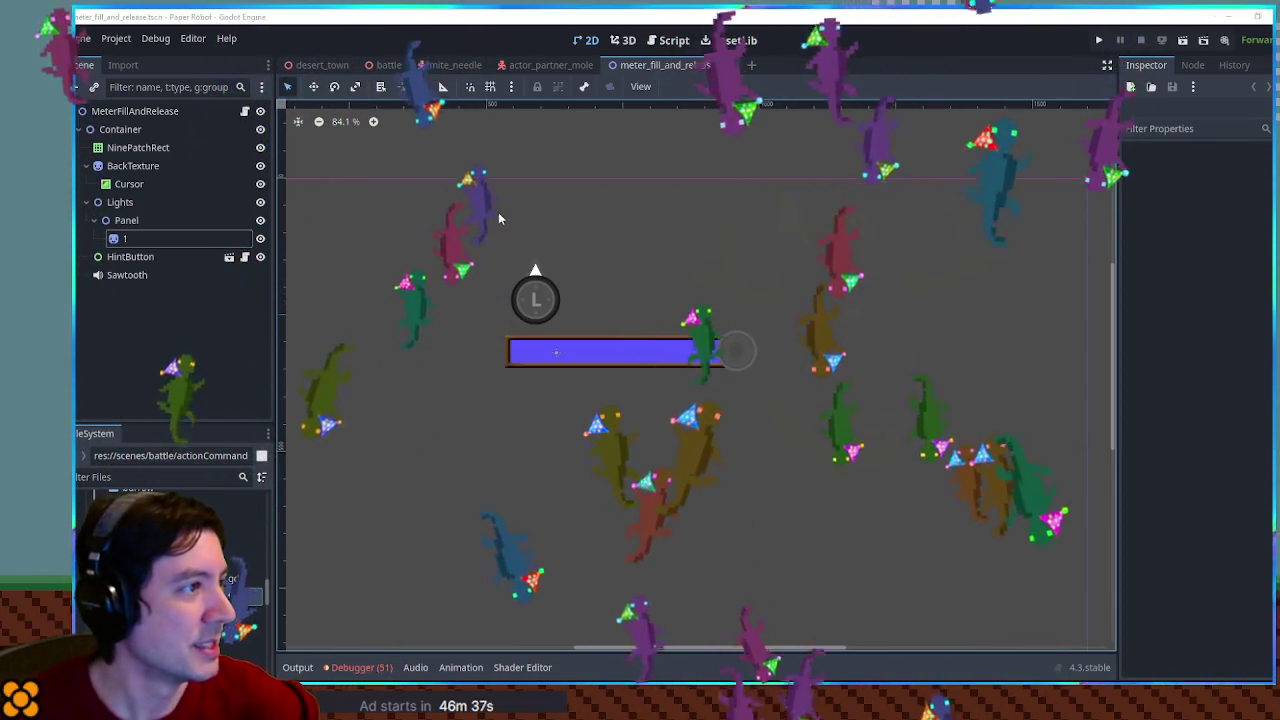
mouse_move(523, 164)
mouse_down()
mouse_move(553, 160)
mouse_move(577, 194)
mouse_up()
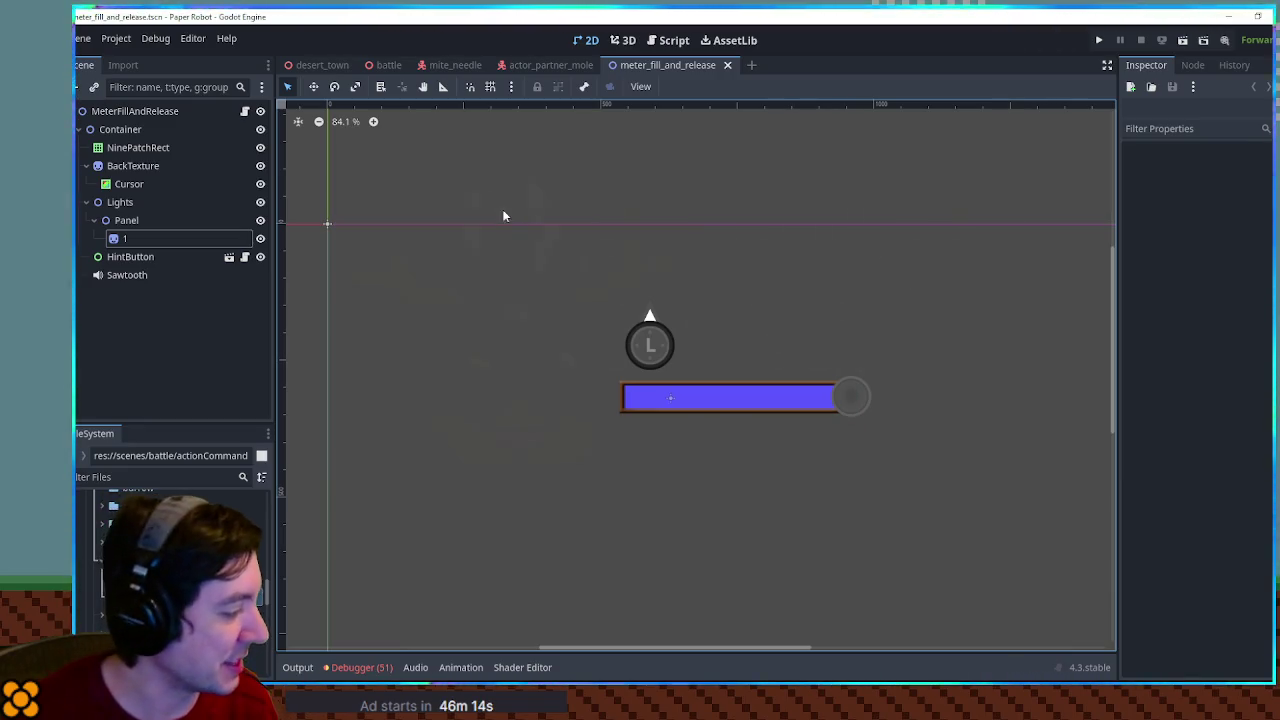
Pan the canvas and select HintButton to view its jump action and special_hint_button.gd script
scroll(505, 210, right, 2)
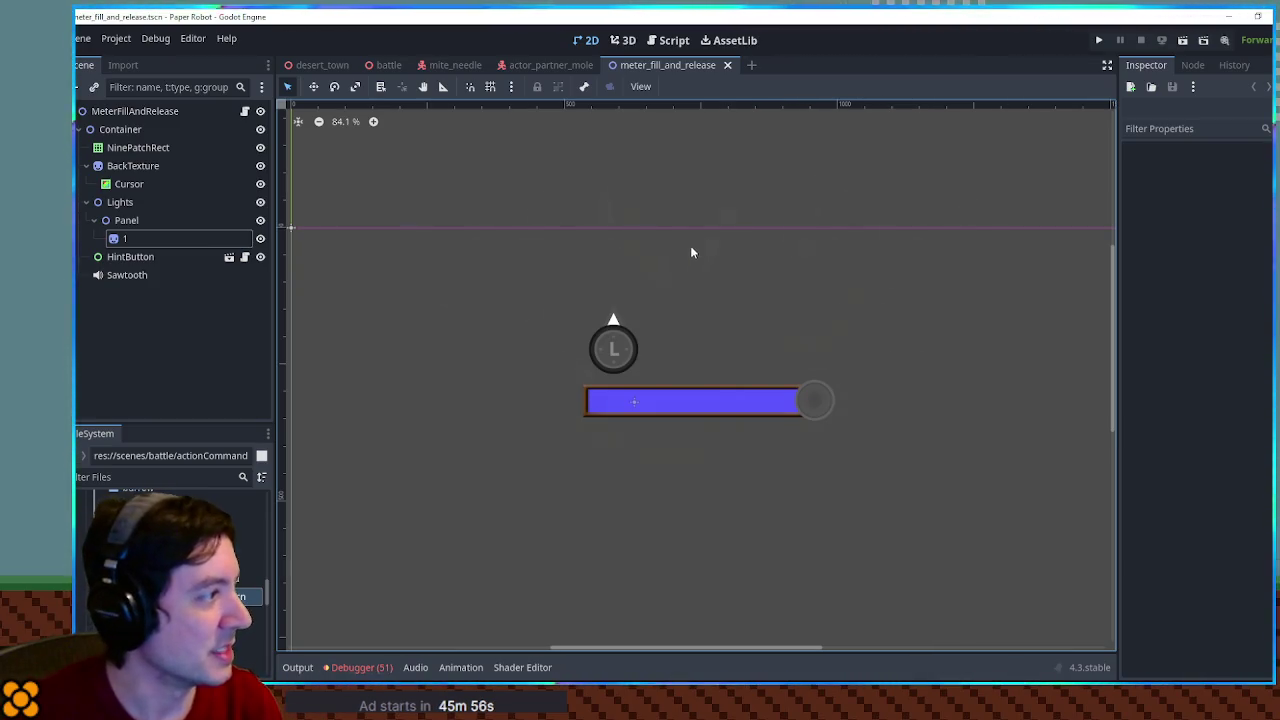
drag(726, 257, 702, 245)
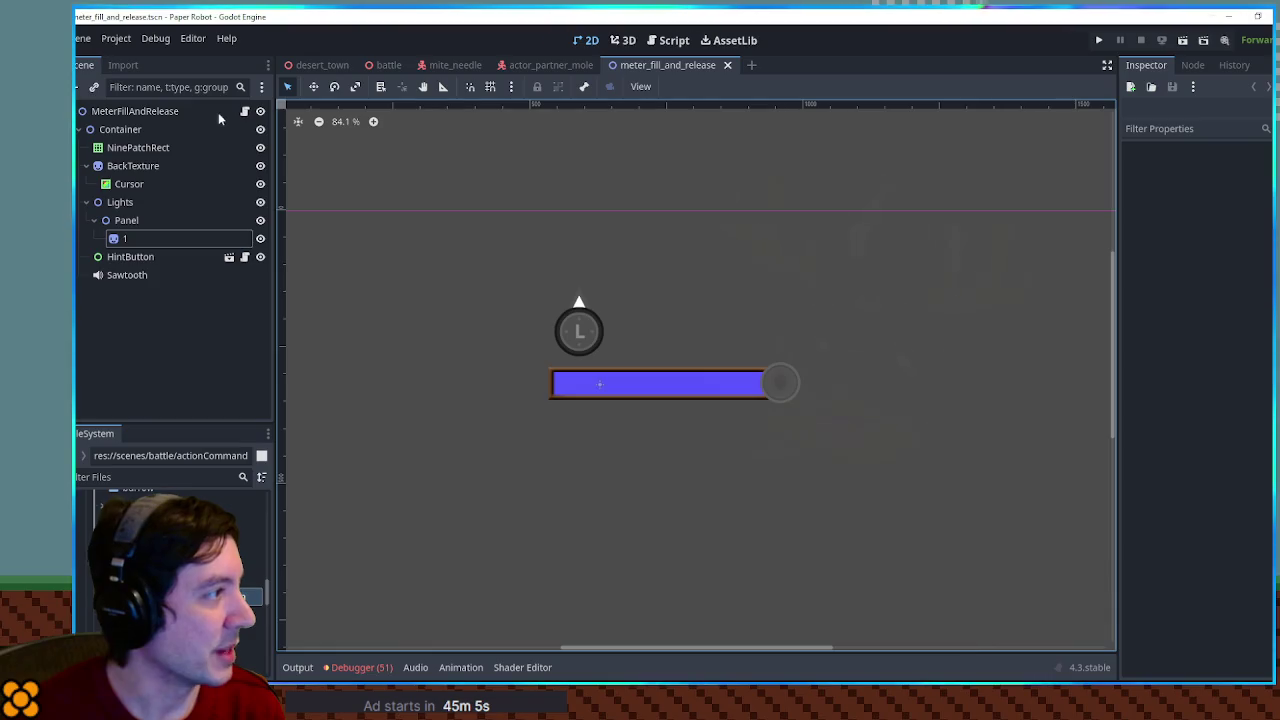
click(171, 258)
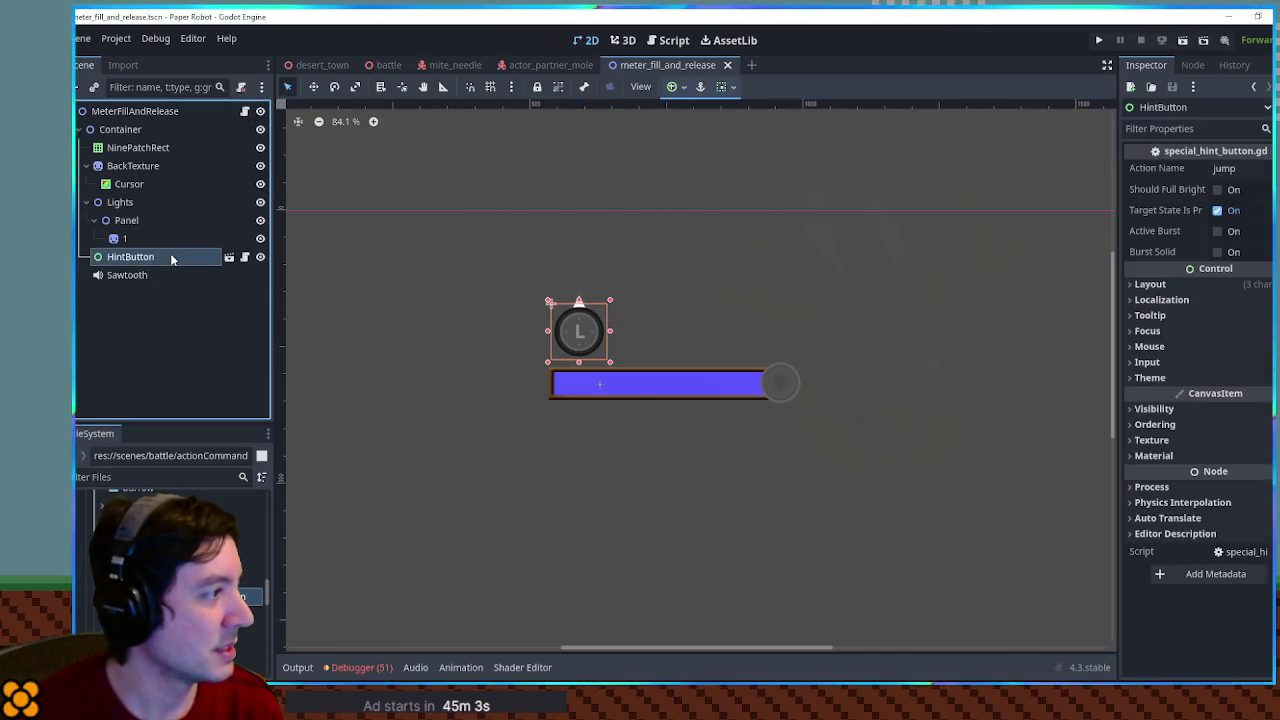
Deselect HintButton, switch to desert_town and pull the 3D camera back over the saloon
mouse_move(337, 237)
mouse_down()
mouse_move(626, 203)
mouse_move(531, 226)
mouse_move(505, 269)
mouse_up()
scroll(545, 240, down, 2)
scroll(570, 321, up, 1)
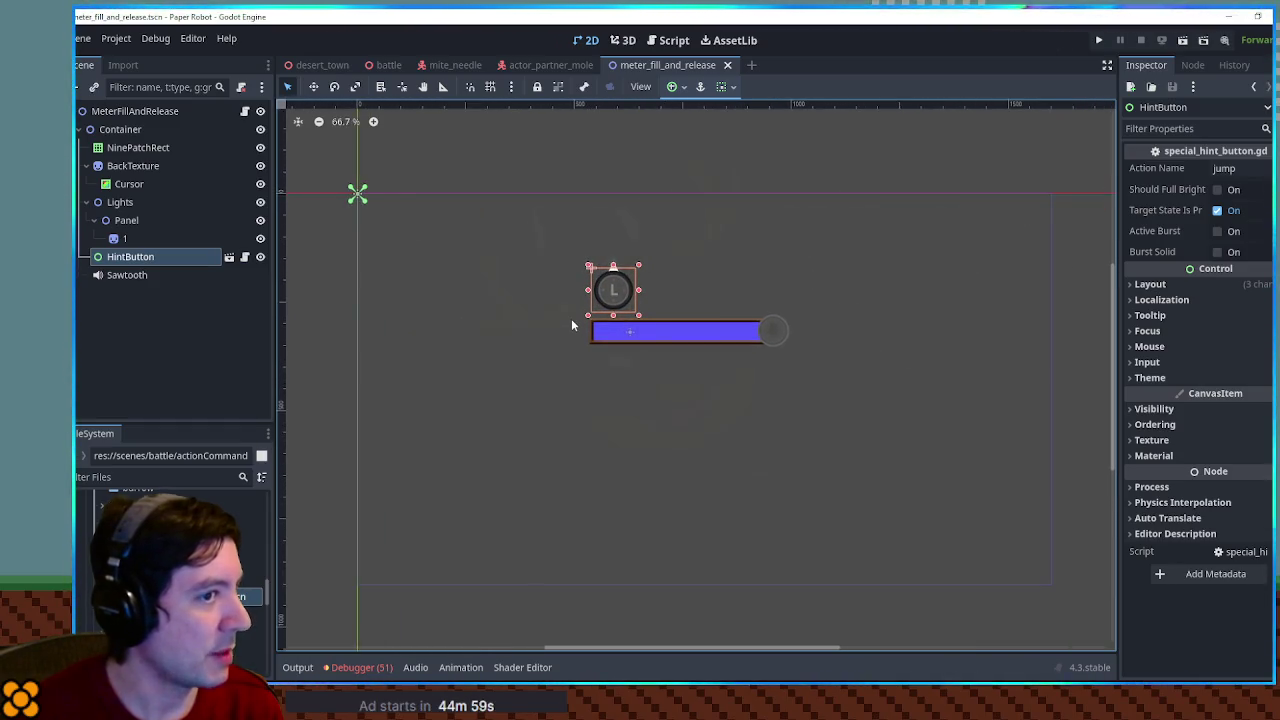
scroll(571, 318, up, 1)
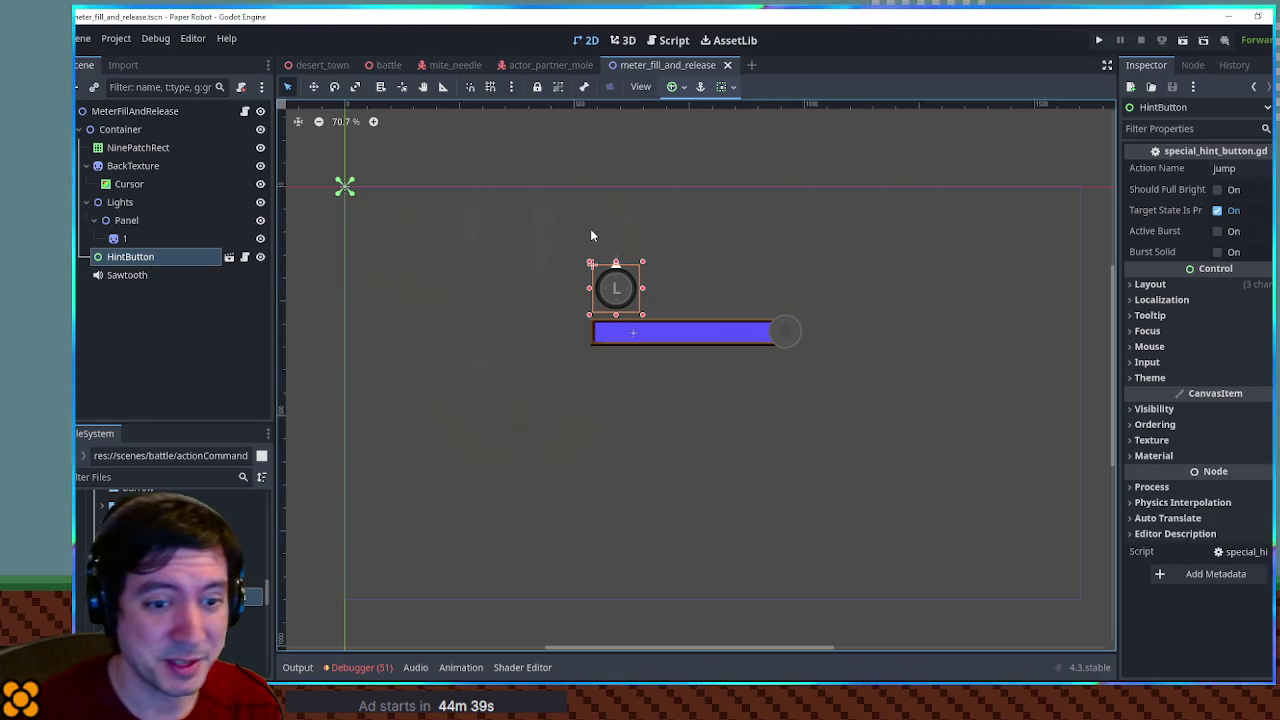
click(427, 290)
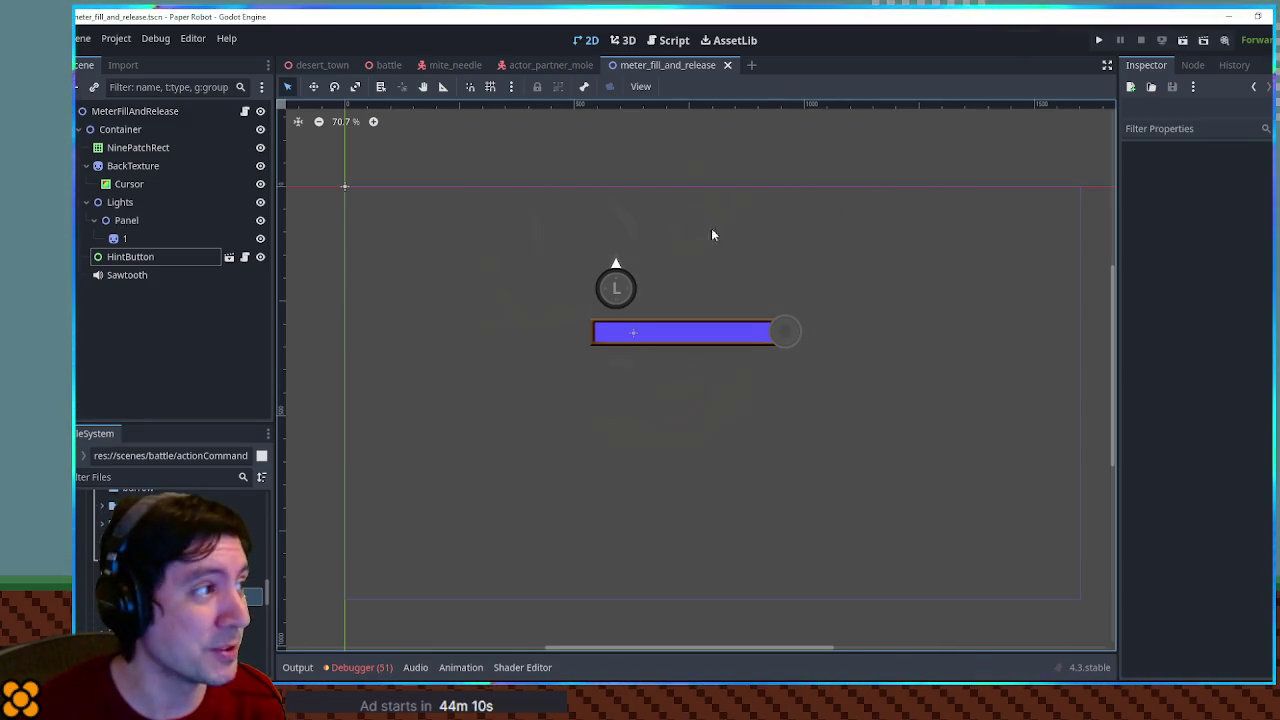
click(320, 65)
mouse_move(700, 380)
mouse_down()
mouse_move(283, 521)
mouse_move(285, 193)
mouse_up()
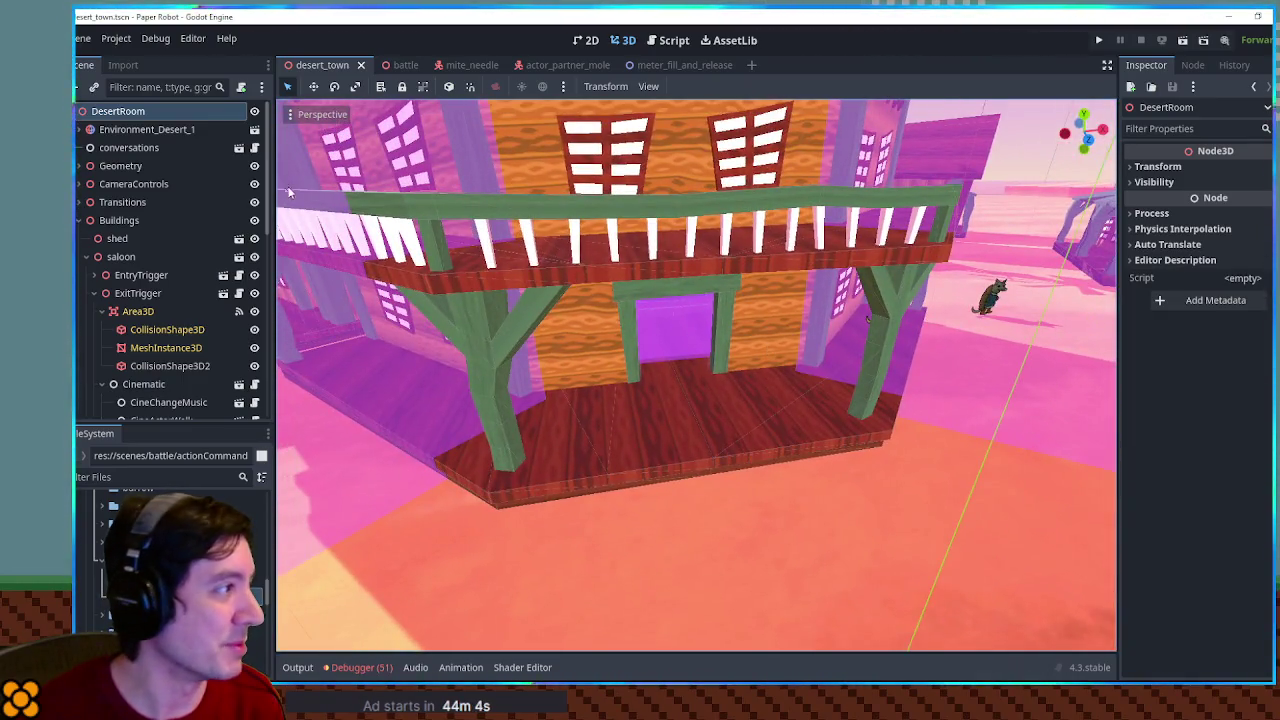
Filter the FileSystem dock for desert scene files in res://scenes/03
click(130, 477)
text(esert)
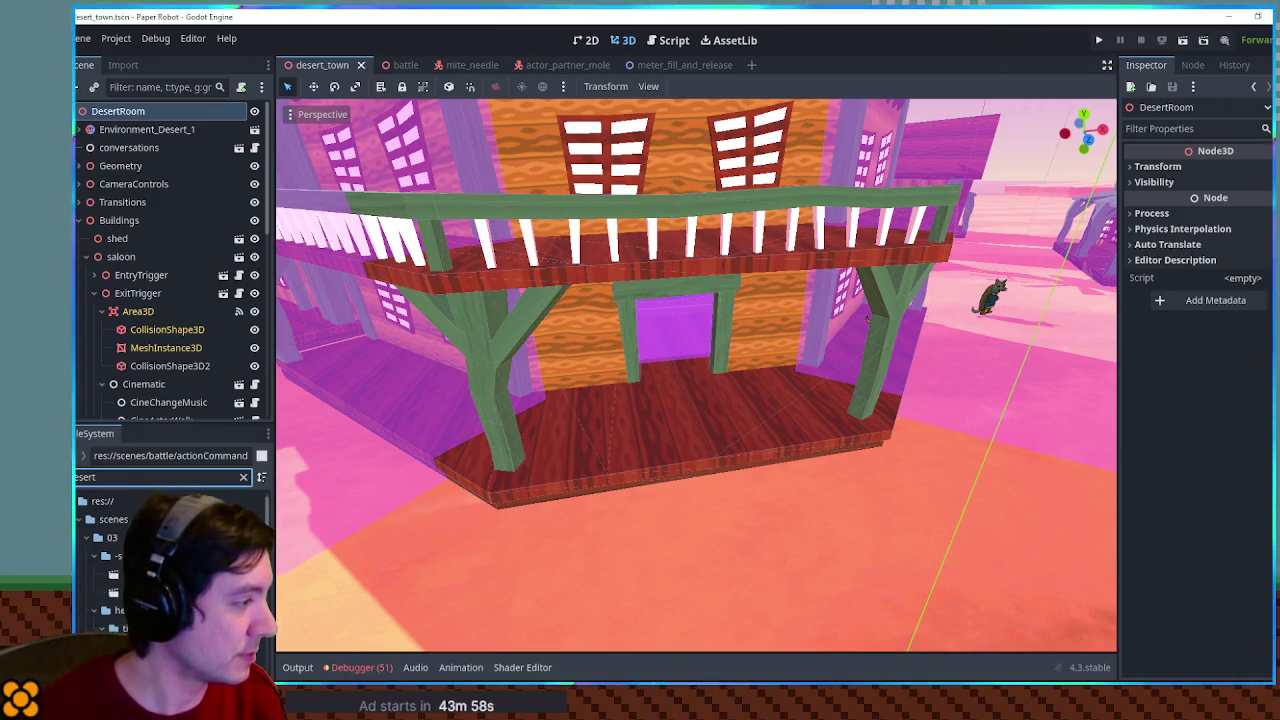
click(150, 477)
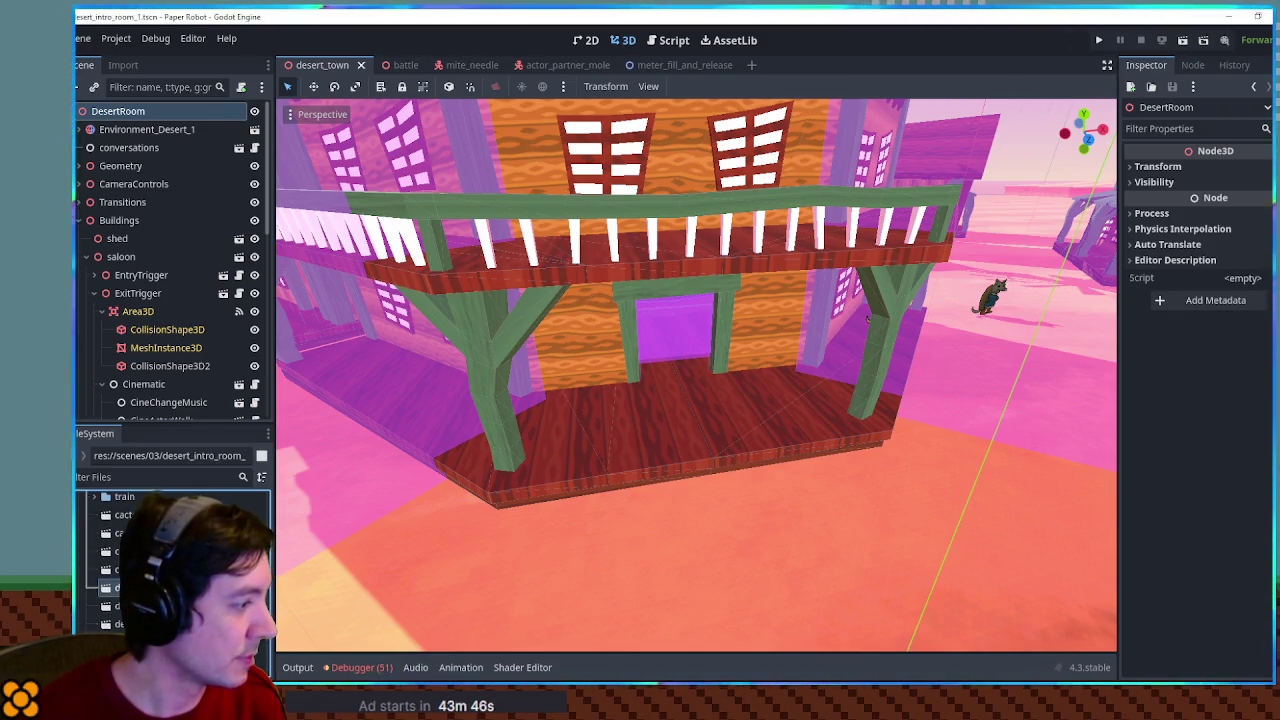
Open desert_intro_room_1 and fly past the water tower and mushroom rock to the large tank
key(w)
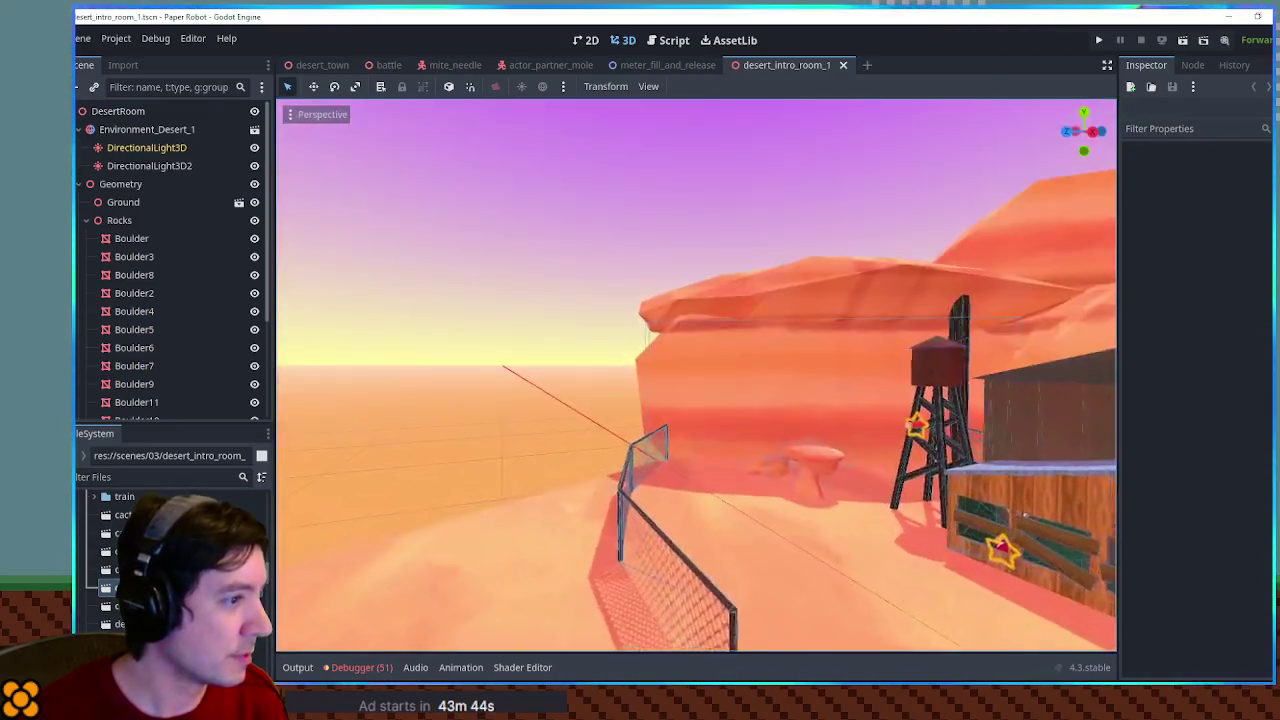
key(w)
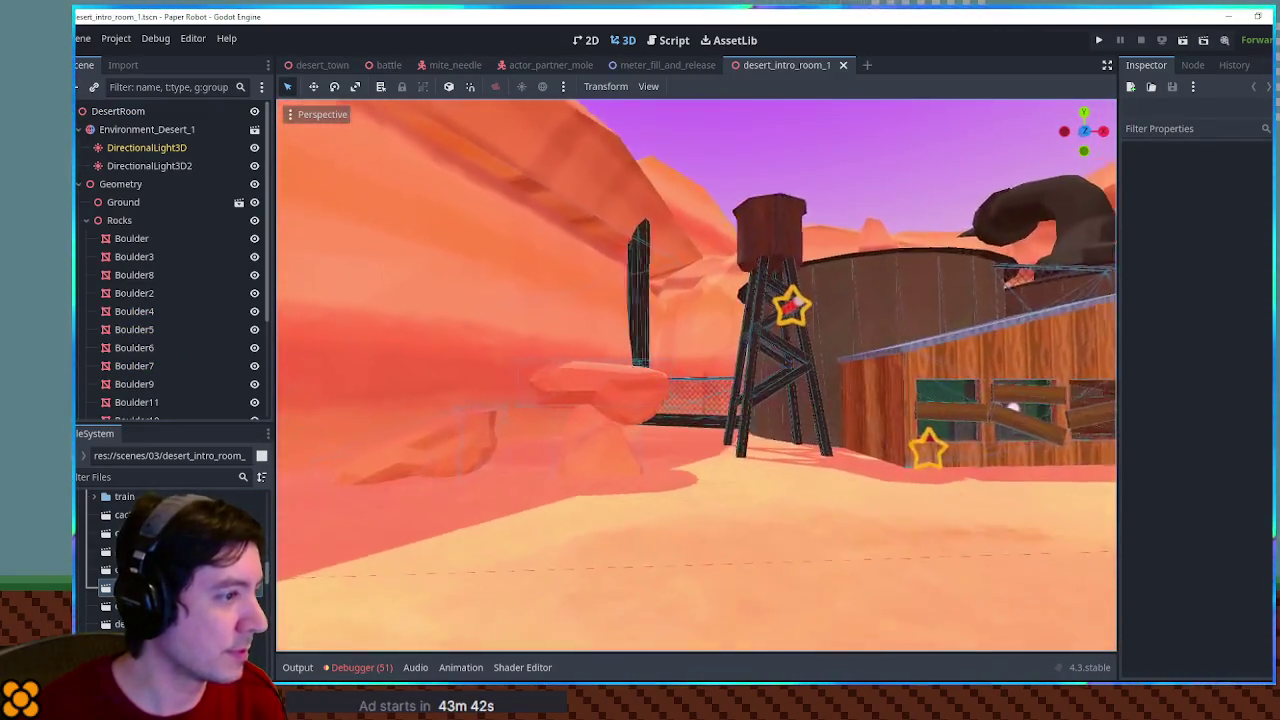
key(w)
key(w)
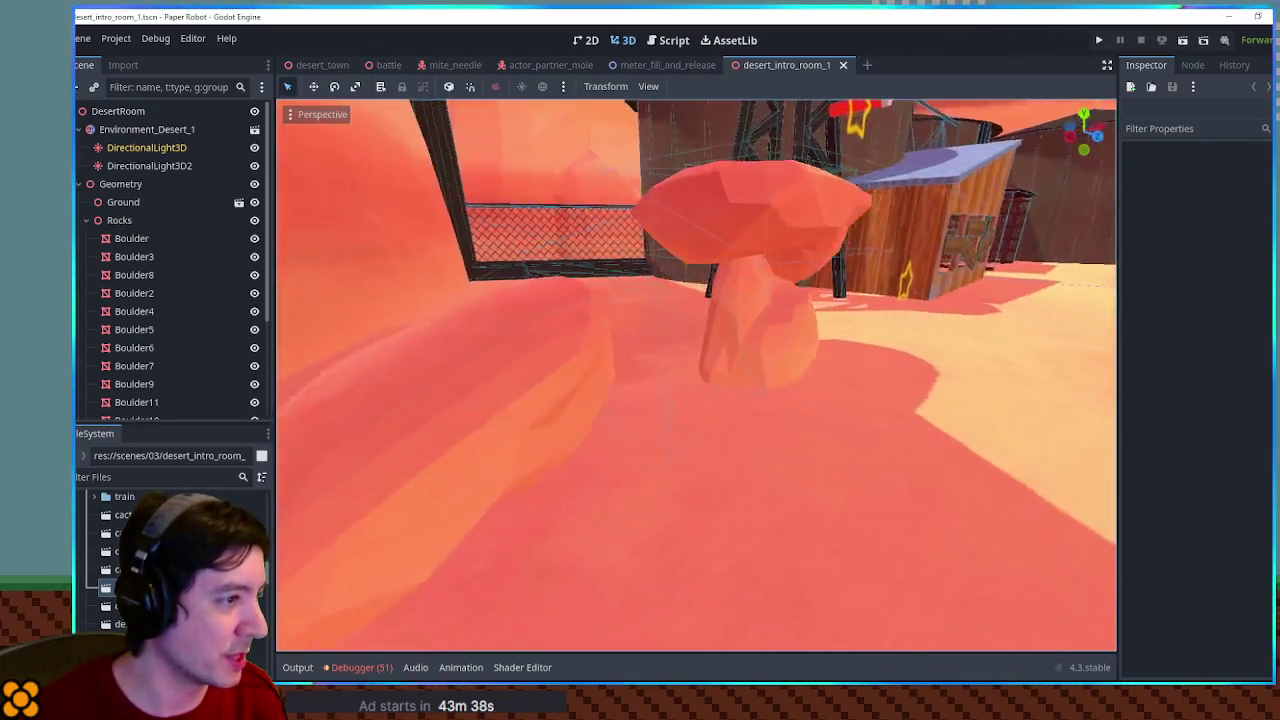
key(w)
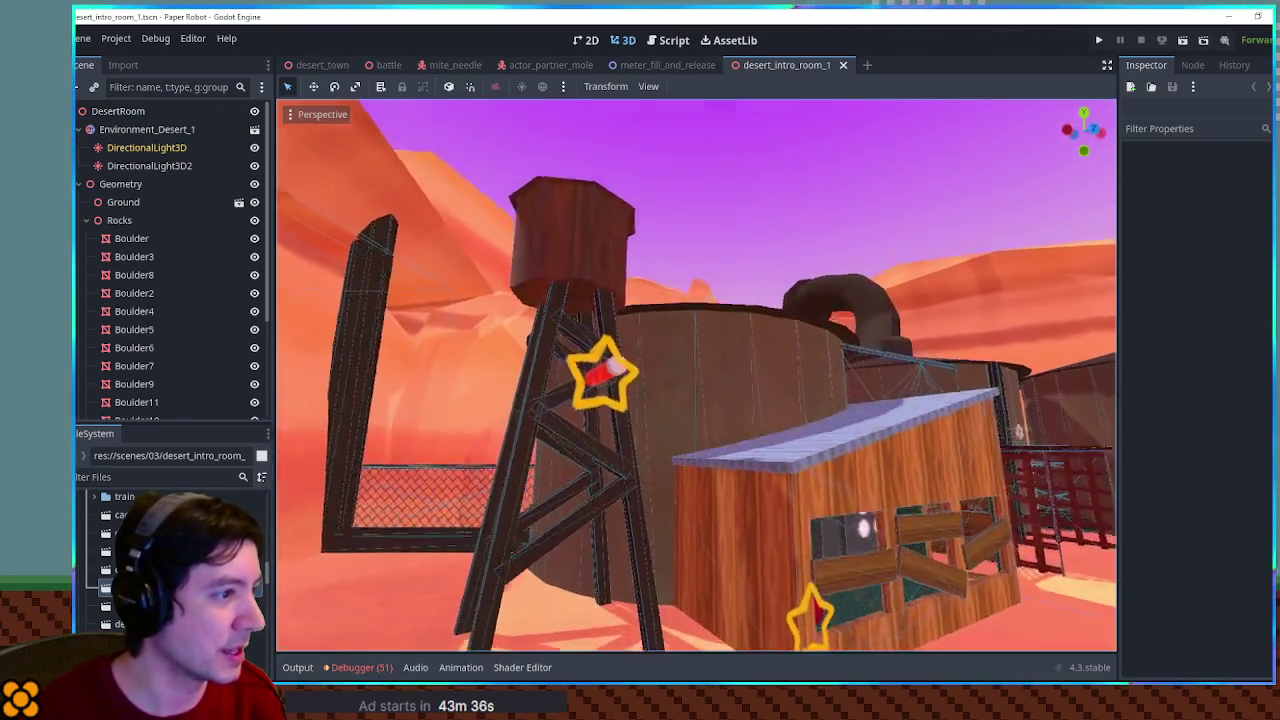
key(w)
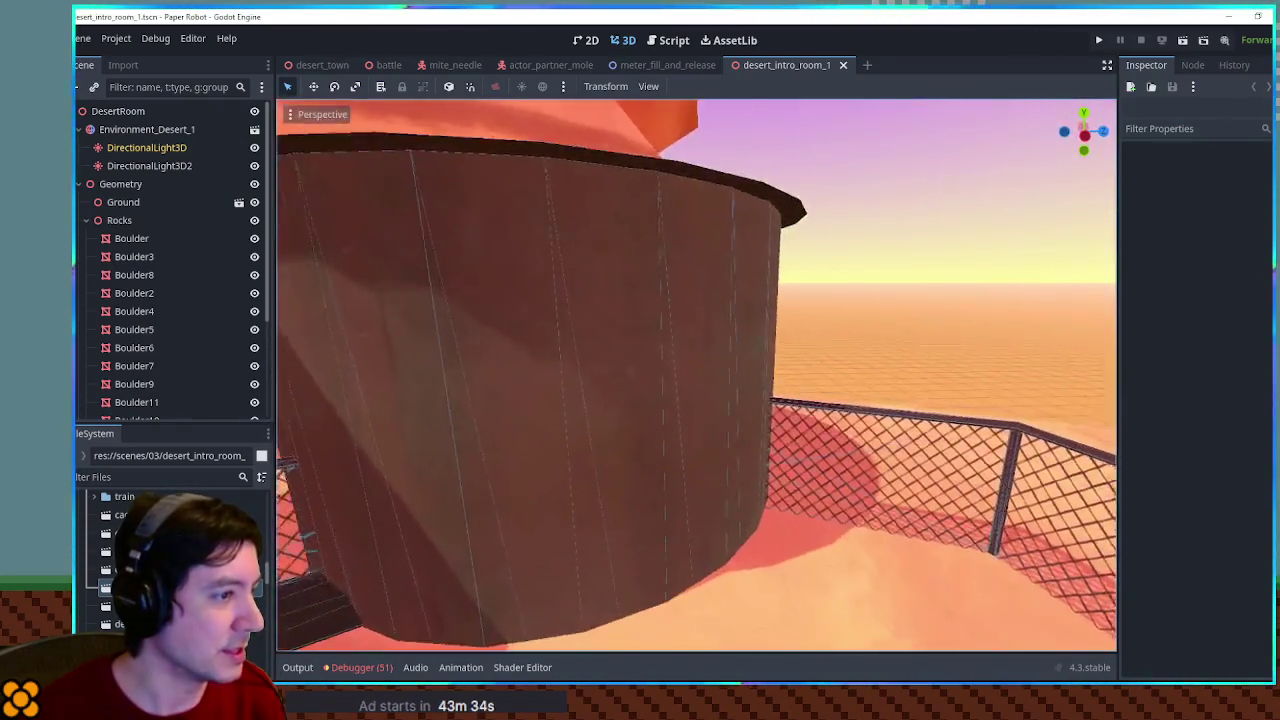
key(w)
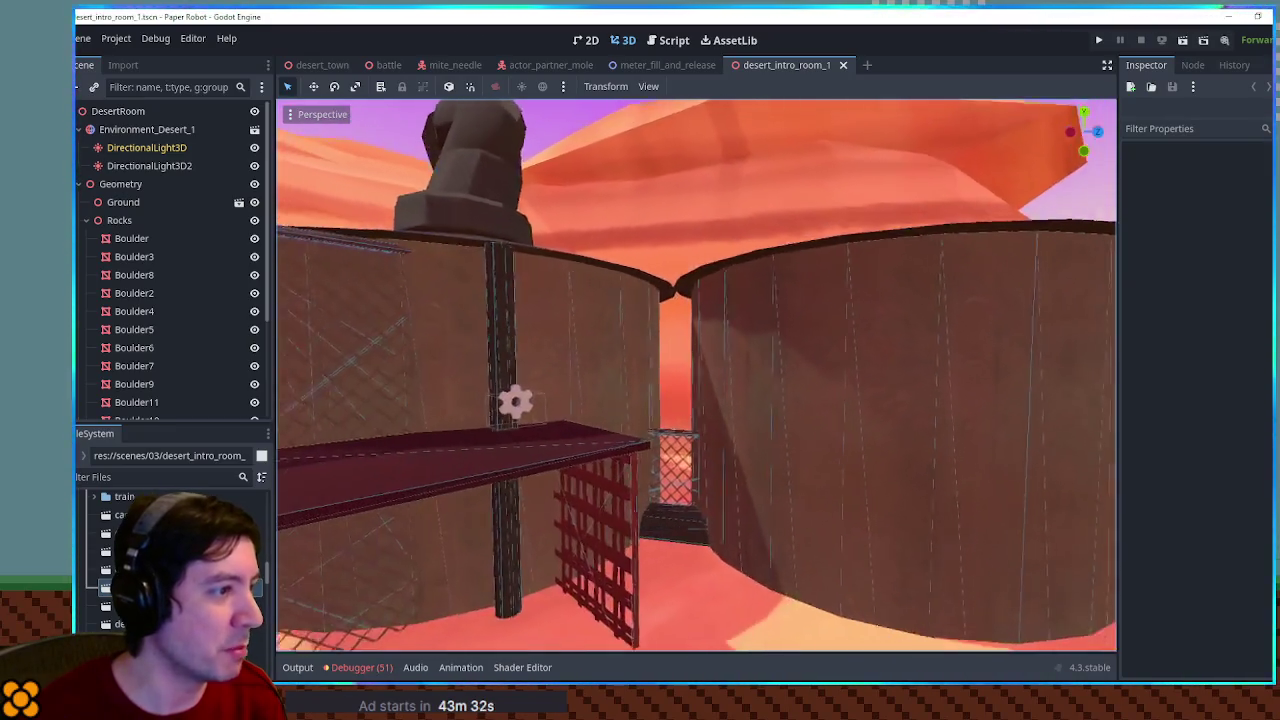
Circle above and between the tanks, through a domed top, then back out beside the wall
key(e)
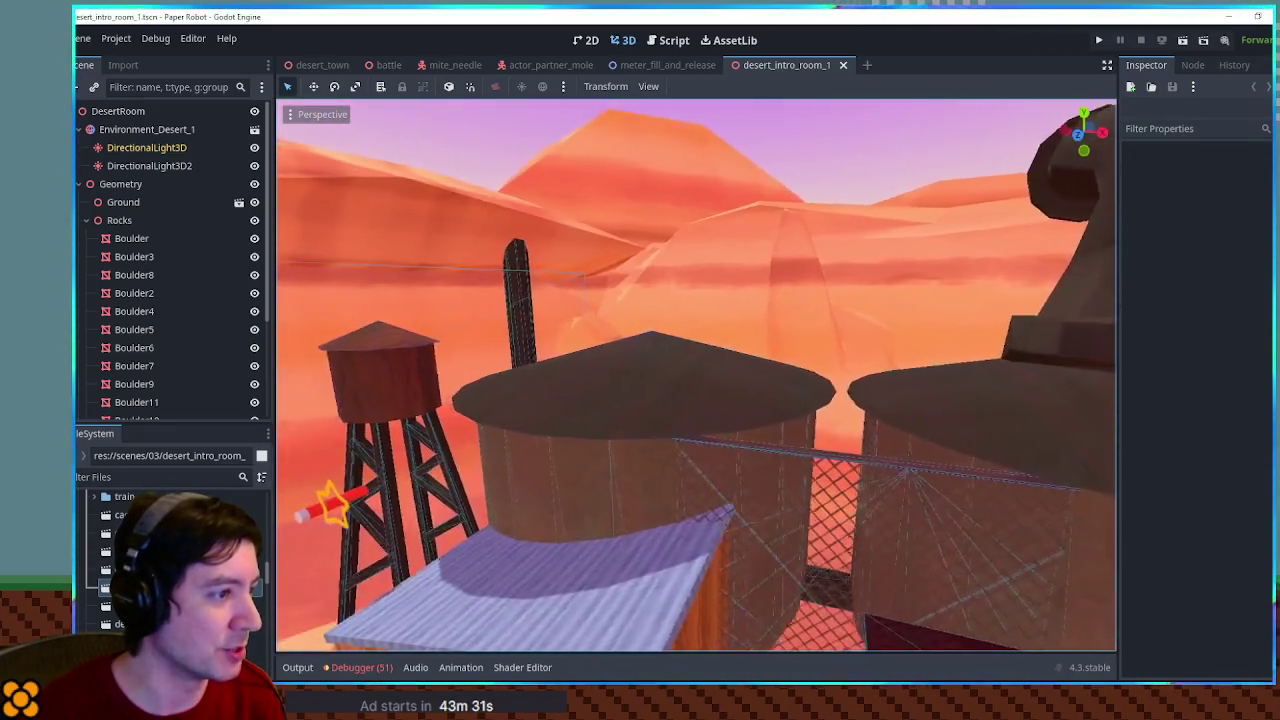
key(d)
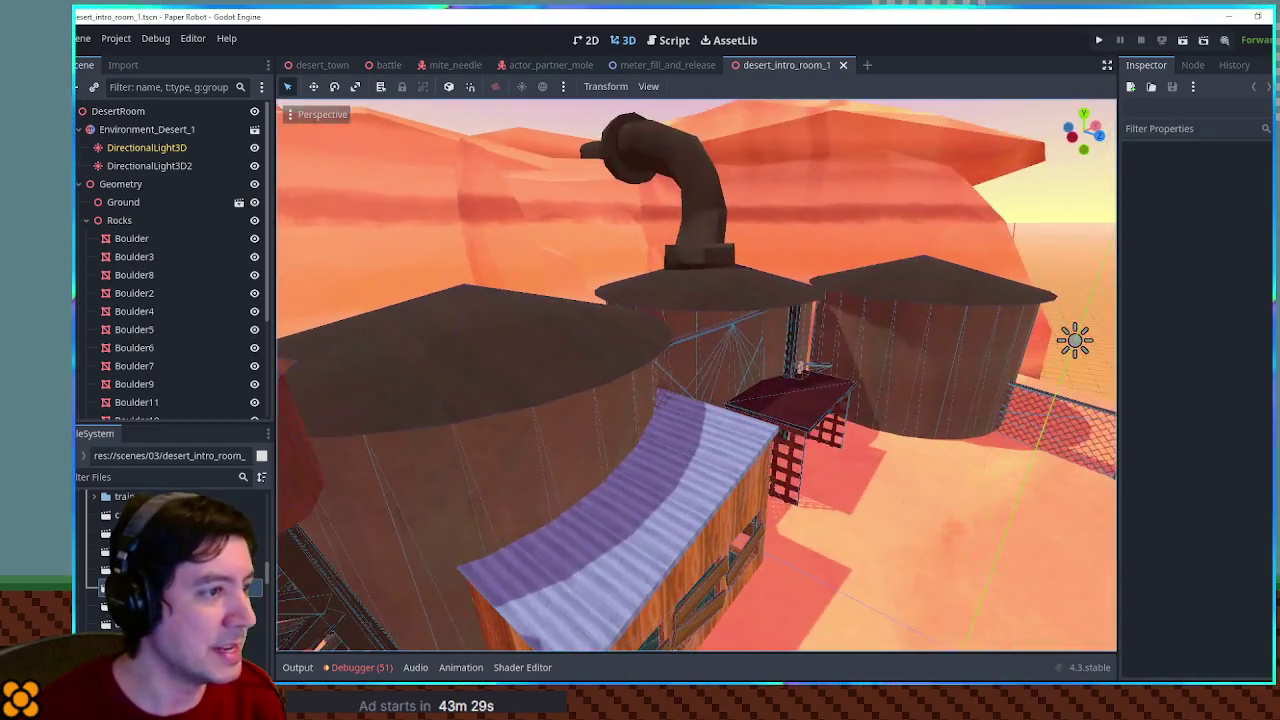
key(w)
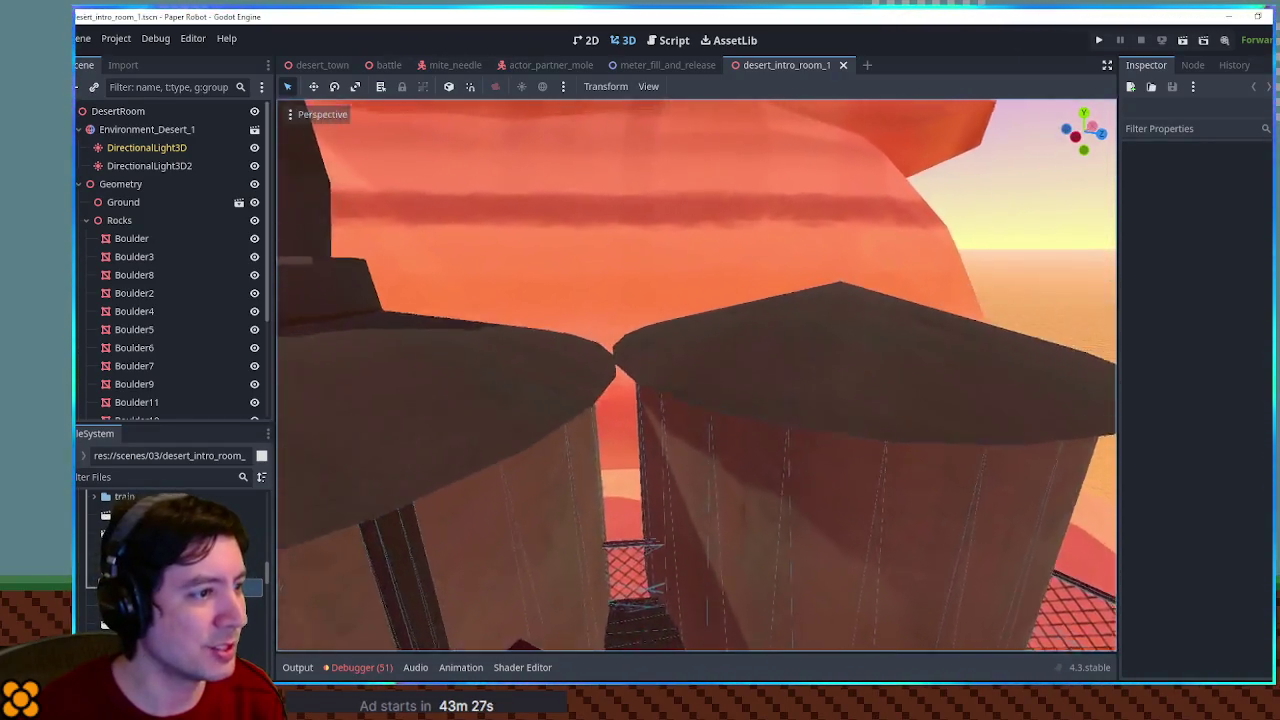
key(e)
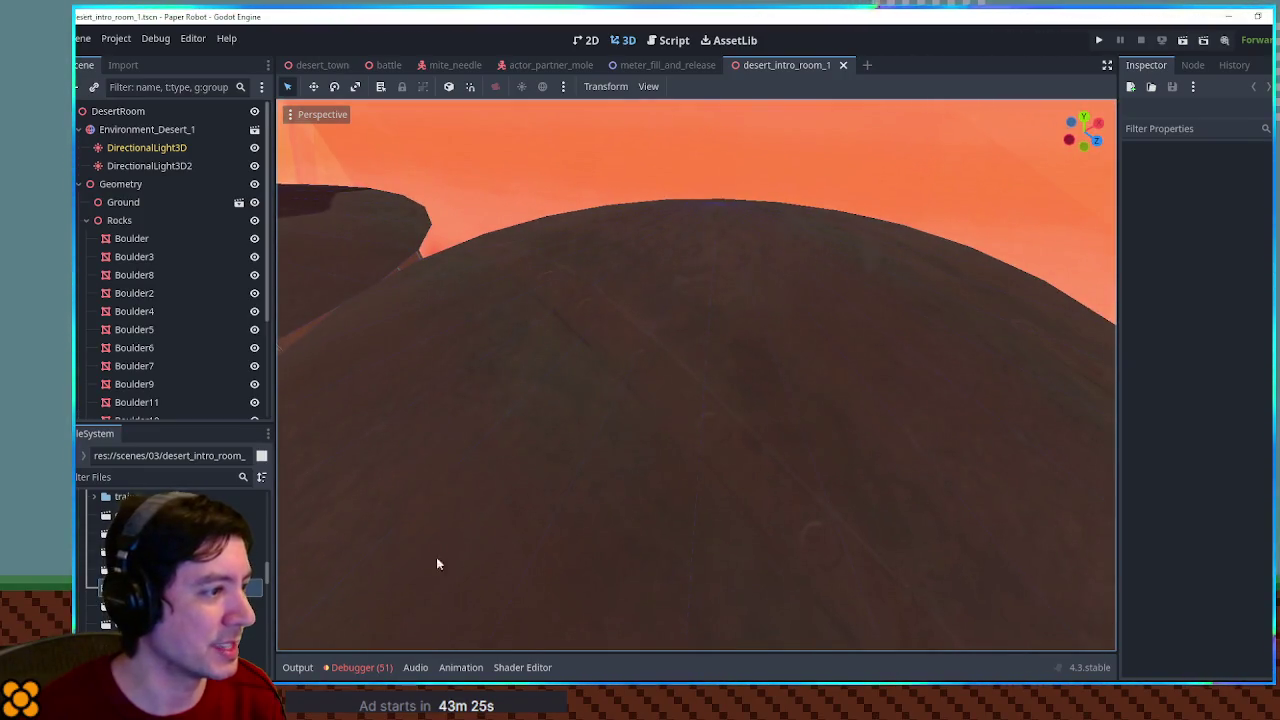
key(w)
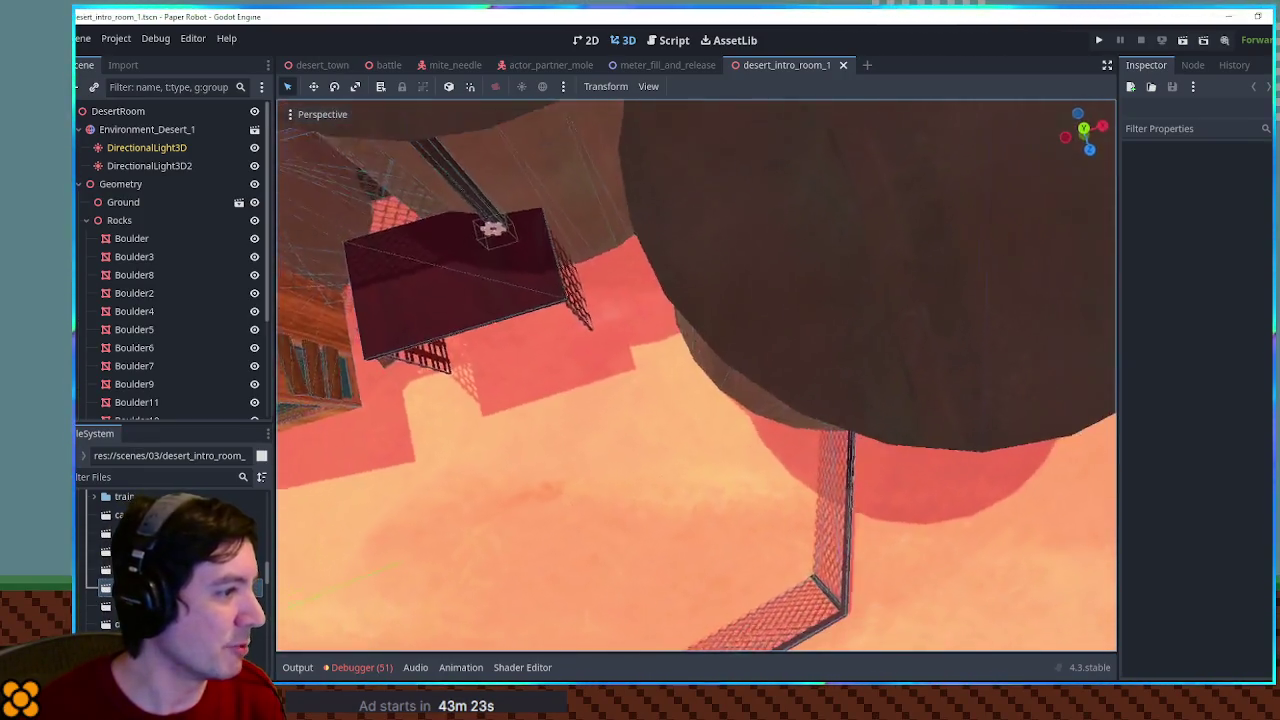
key(s)
key(q)
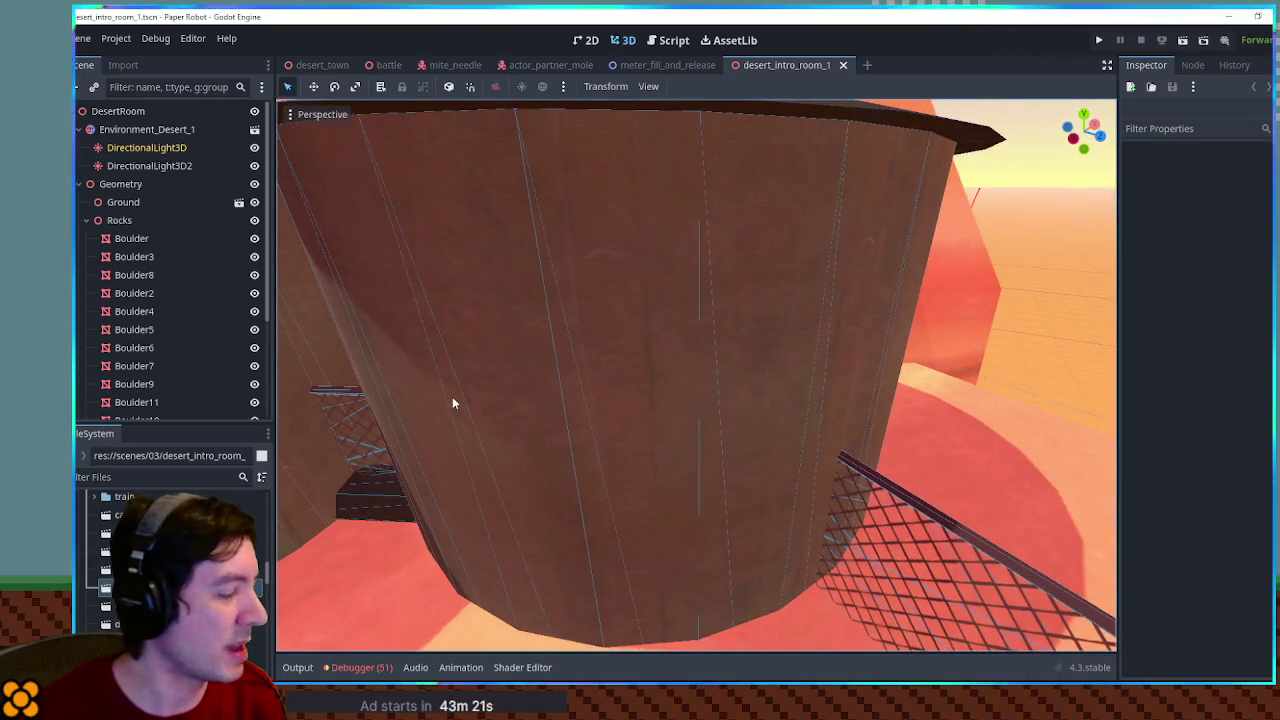
Close desert_intro_room_1 and open res://scenes/01/A.tscn from the FileSystem dock
middle_click(781, 69)
scroll(86, 510, down, 3)
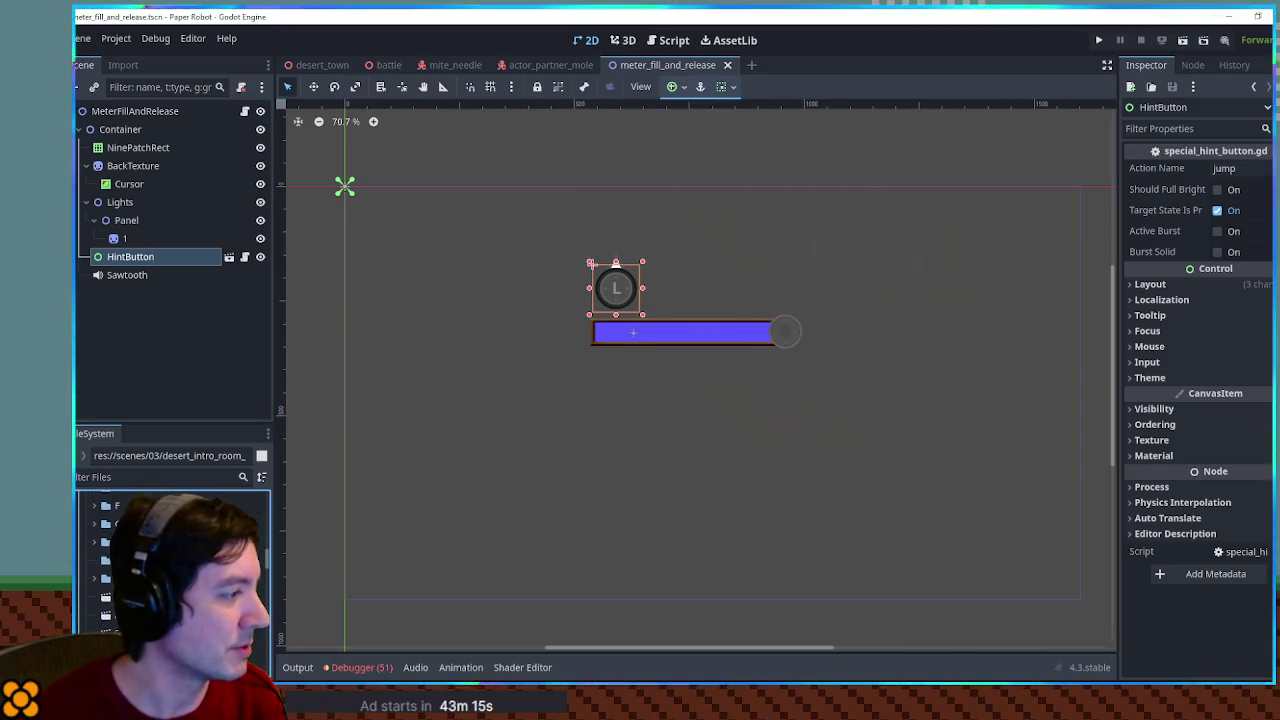
click(108, 613)
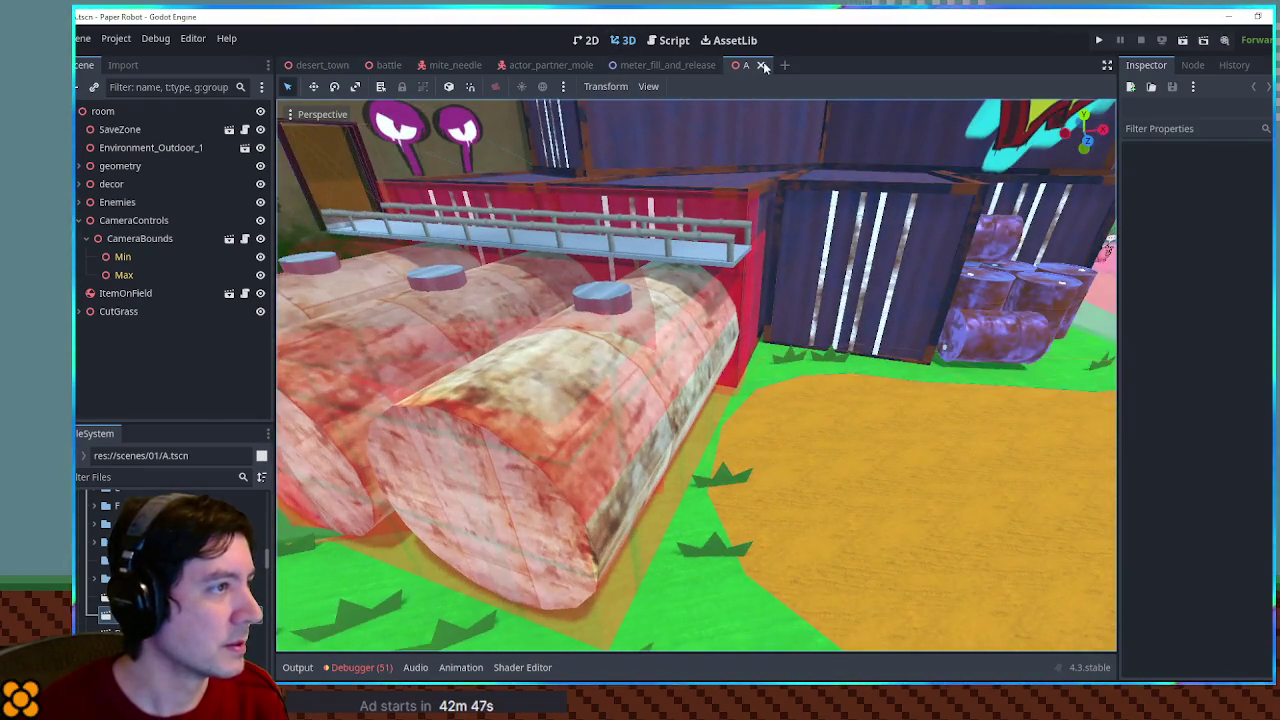
Close the A scene tab to return to meter_fill_and_release
click(762, 65)
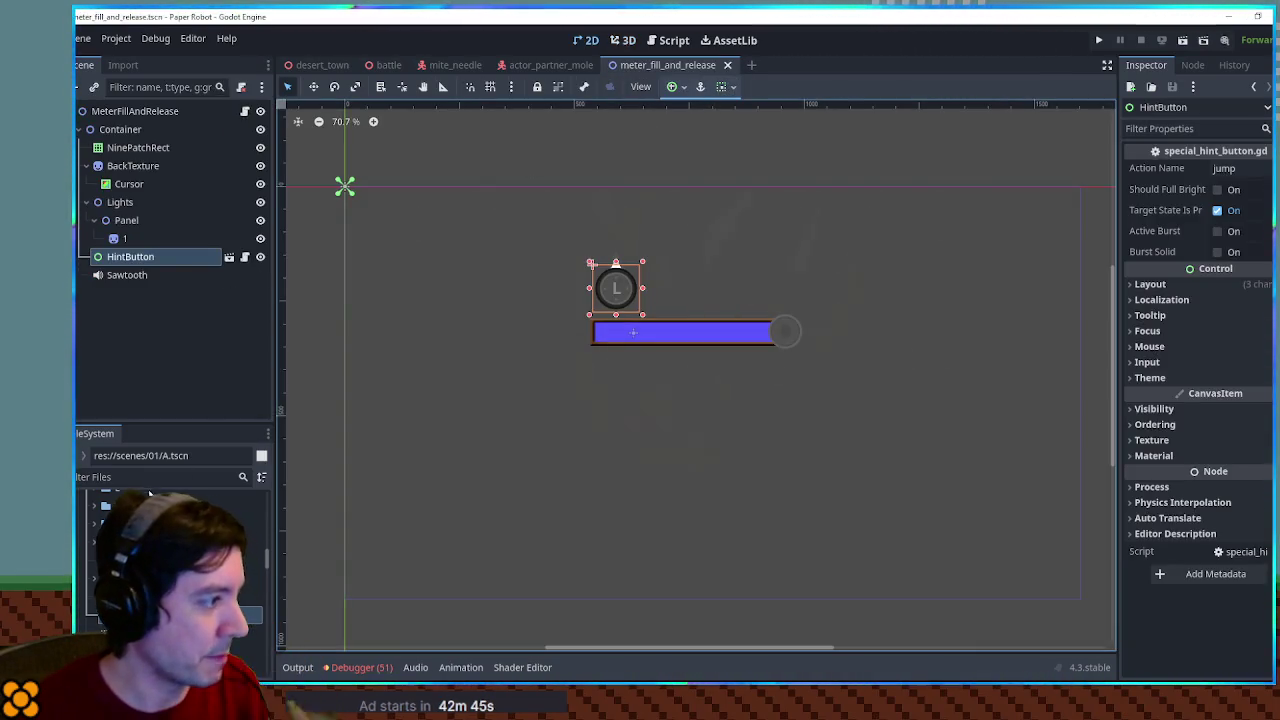
Filter the FileSystem for 'meter fi' and deselect the HintButton
click(150, 477)
text(meter fi)
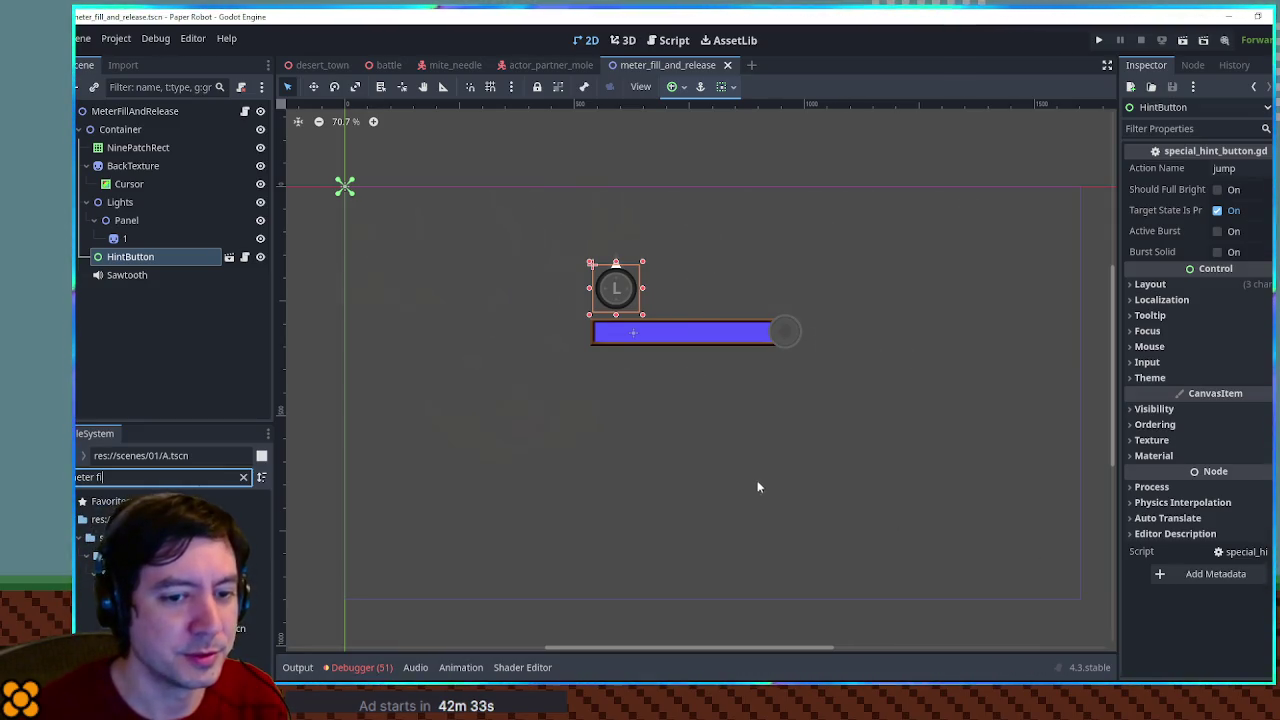
click(526, 310)
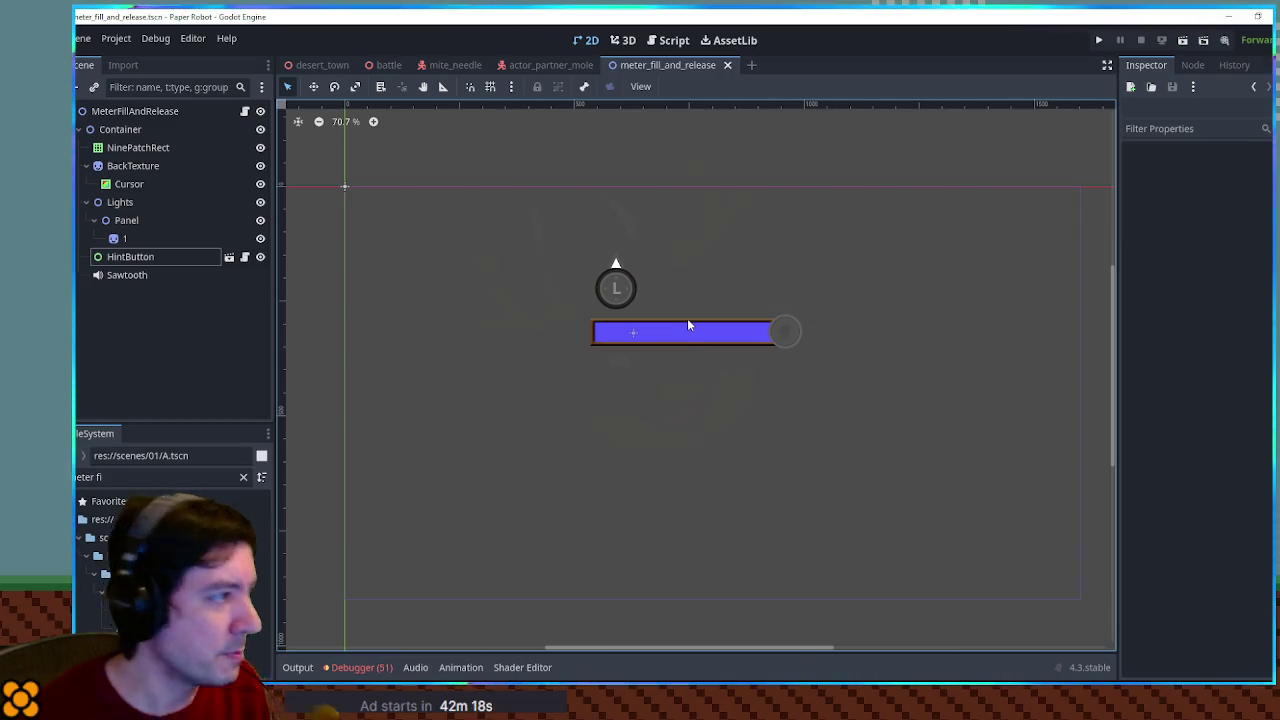
Select the Container node, clear the filter and bring up a folder's create options
click(122, 129)
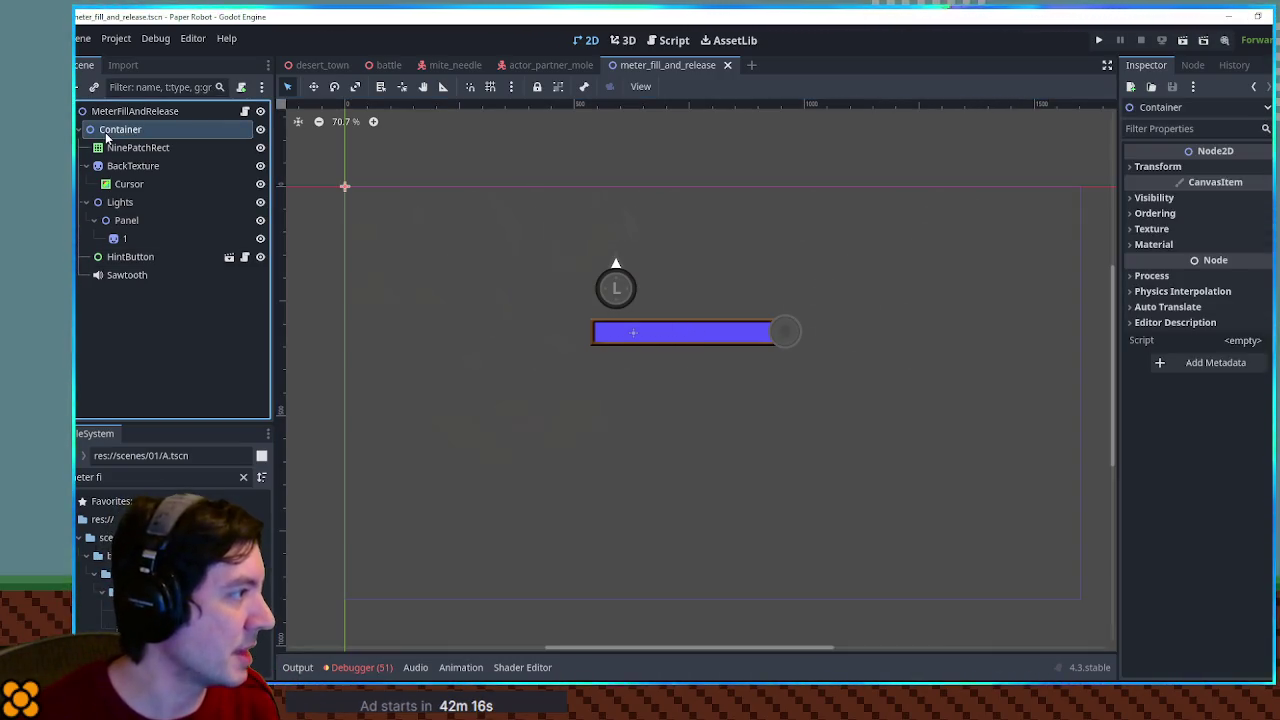
click(243, 477)
right_click(146, 511)
Create a new 2D scene named burrowNavigate through Create New > Scene
mouse_move(186, 409)
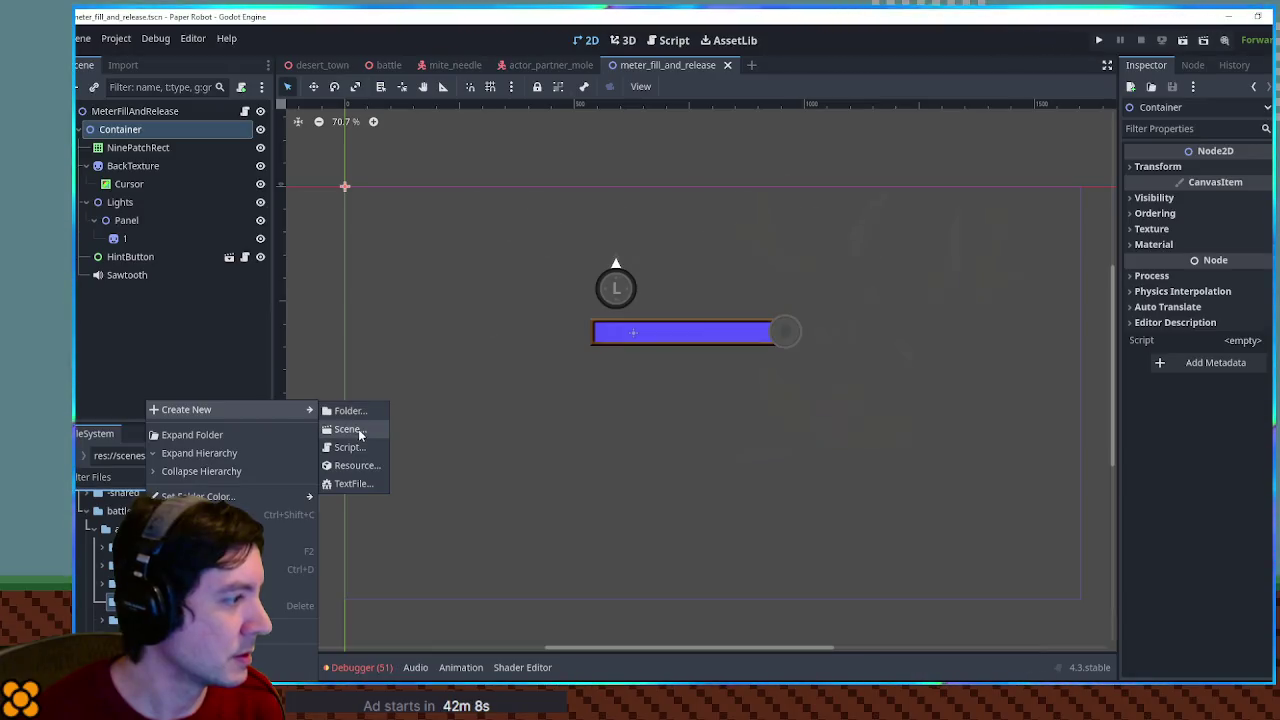
click(348, 429)
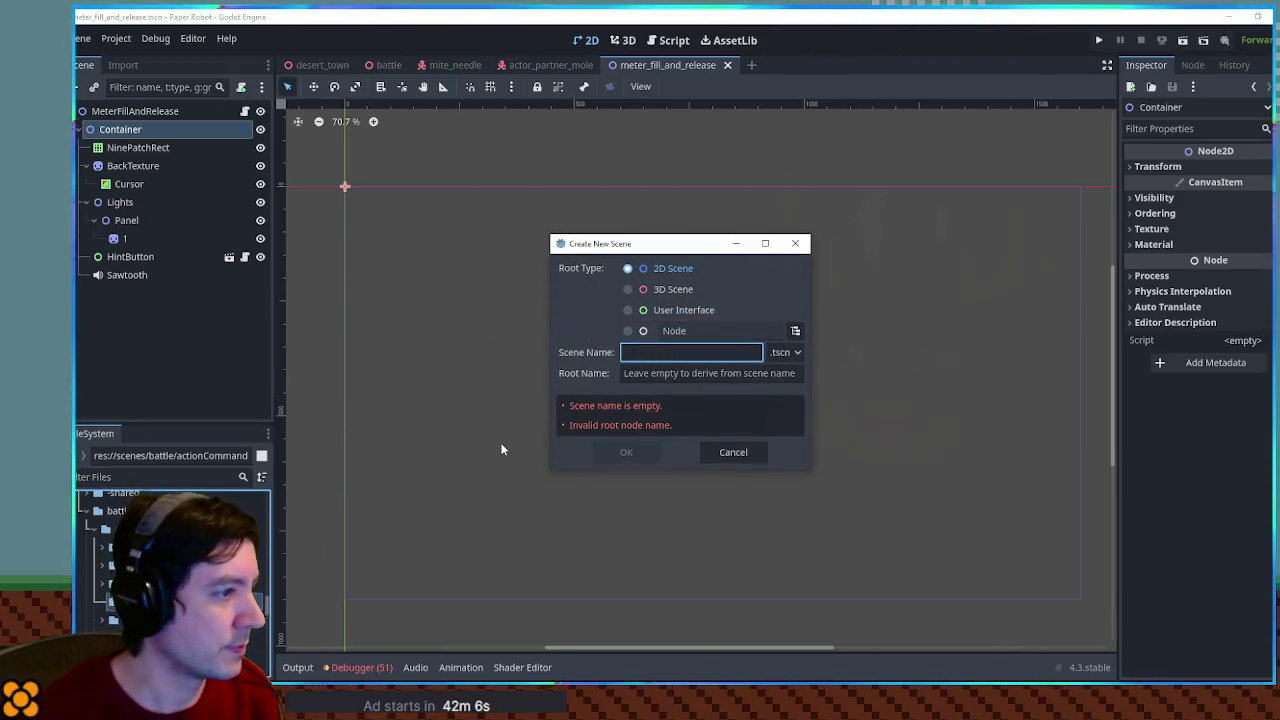
text(met)
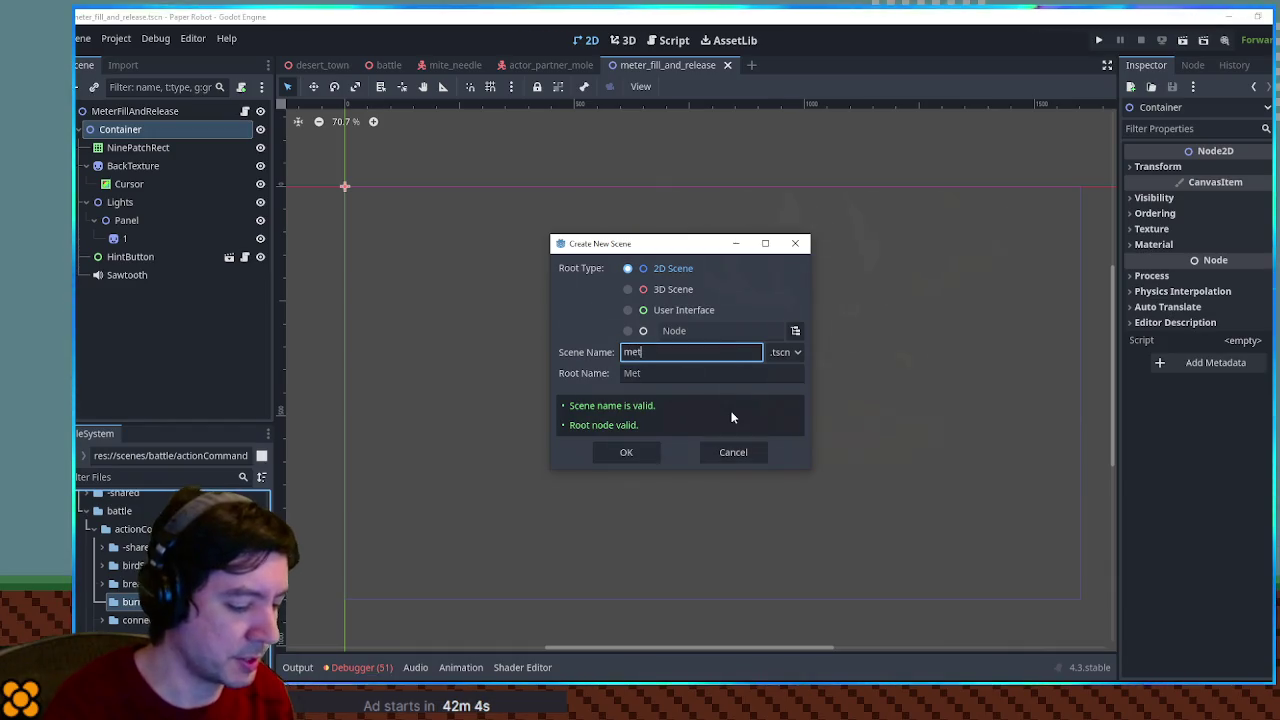
key(BackSpace)
key(BackSpace)
text(bur)
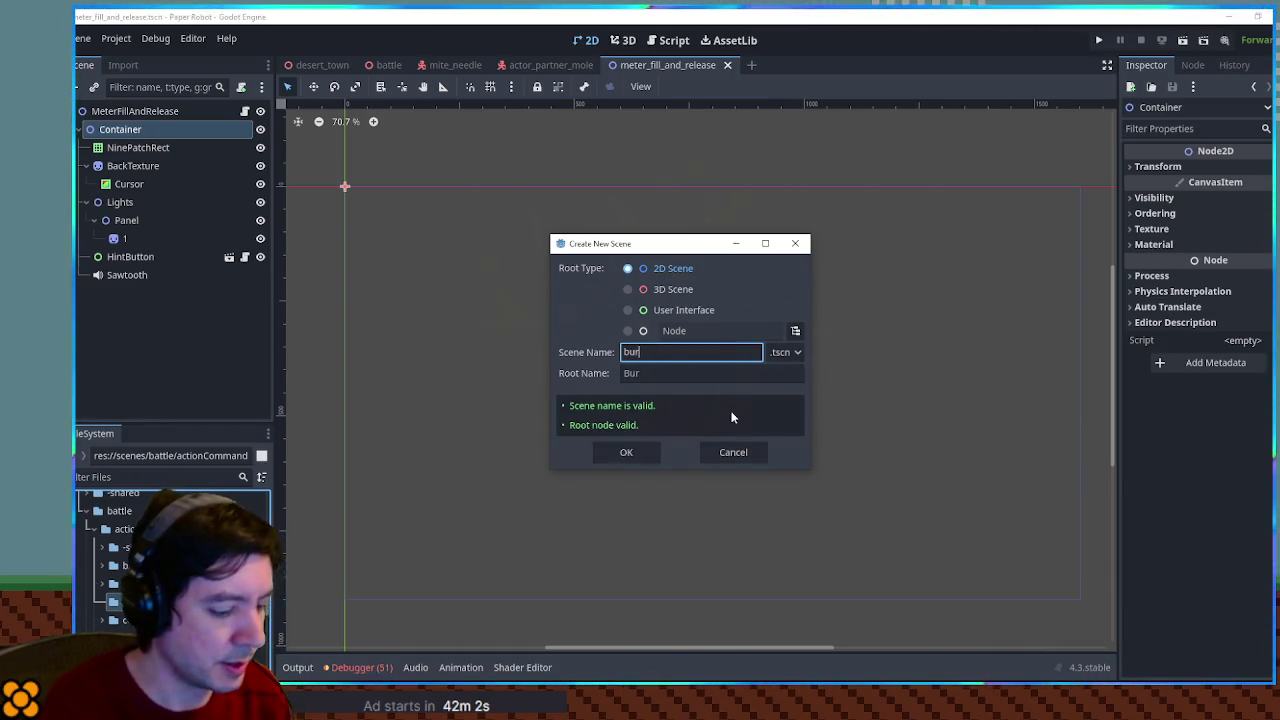
text(rowNavig)
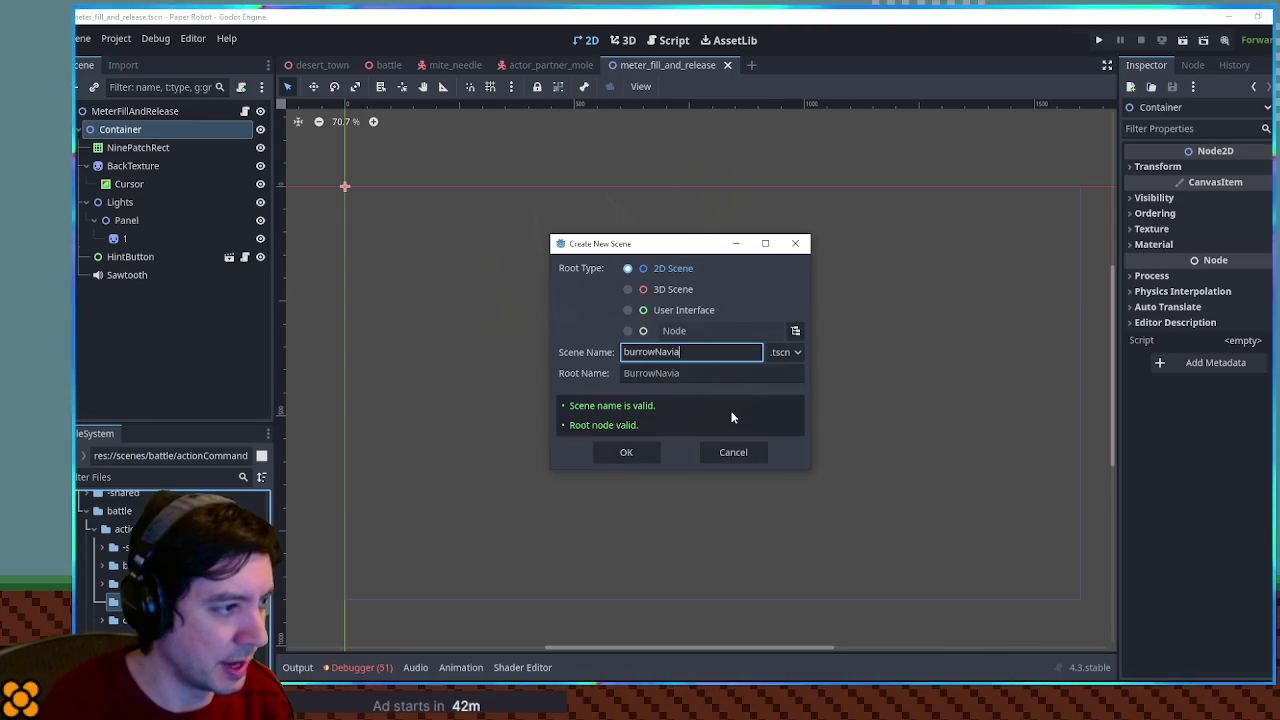
text(ate)
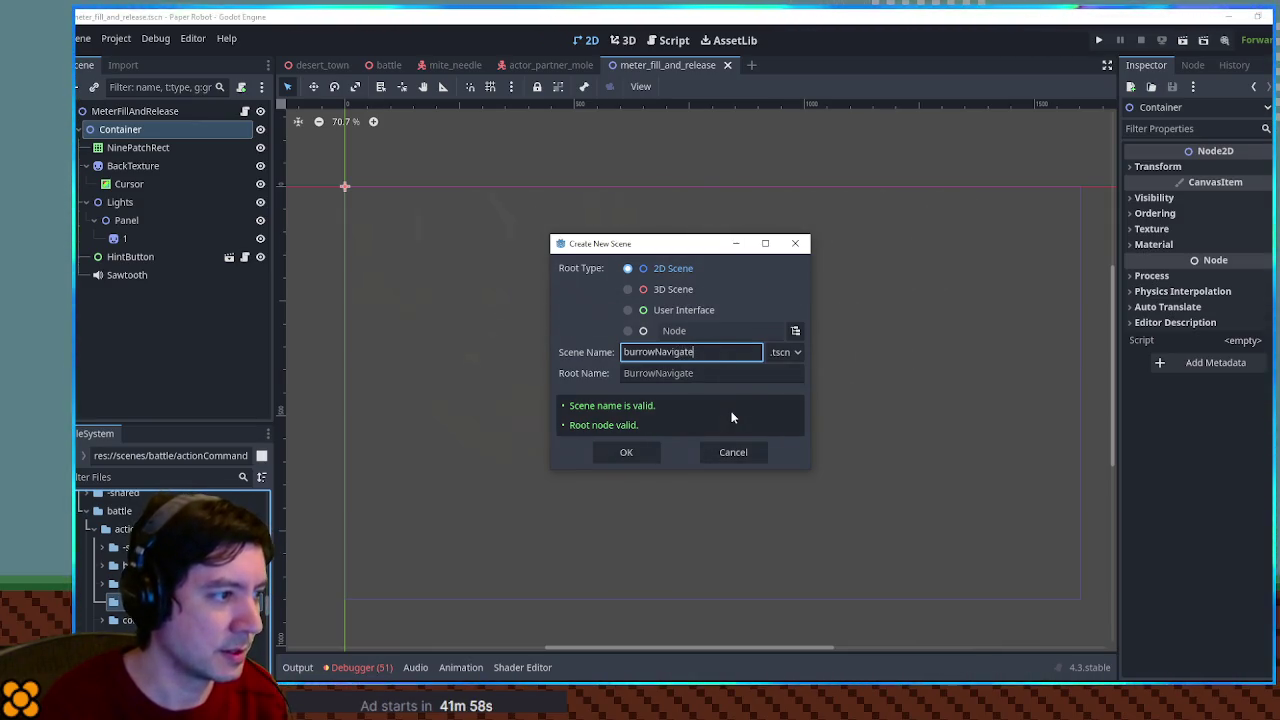
key(Return)
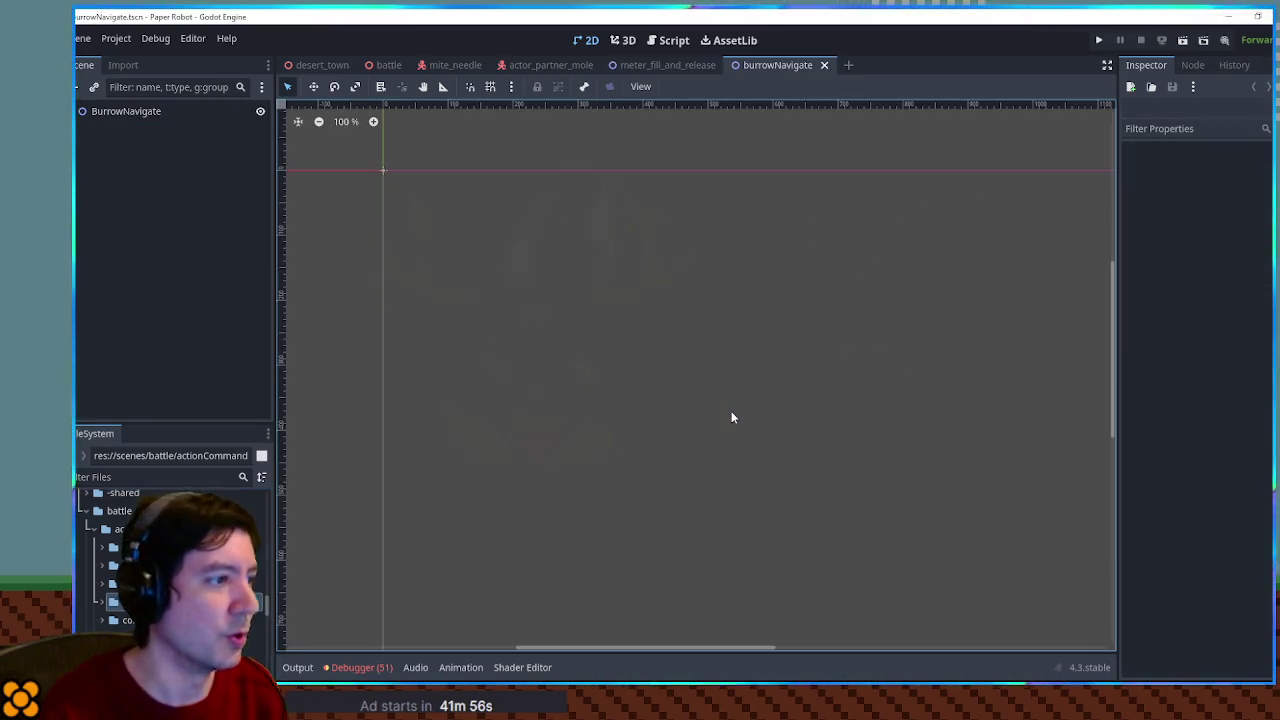
Paste the copied Container nodes into burrowNavigate and toggle the Panel's circle sprite to inspect it
click(113, 112)
key(ctrl+v)
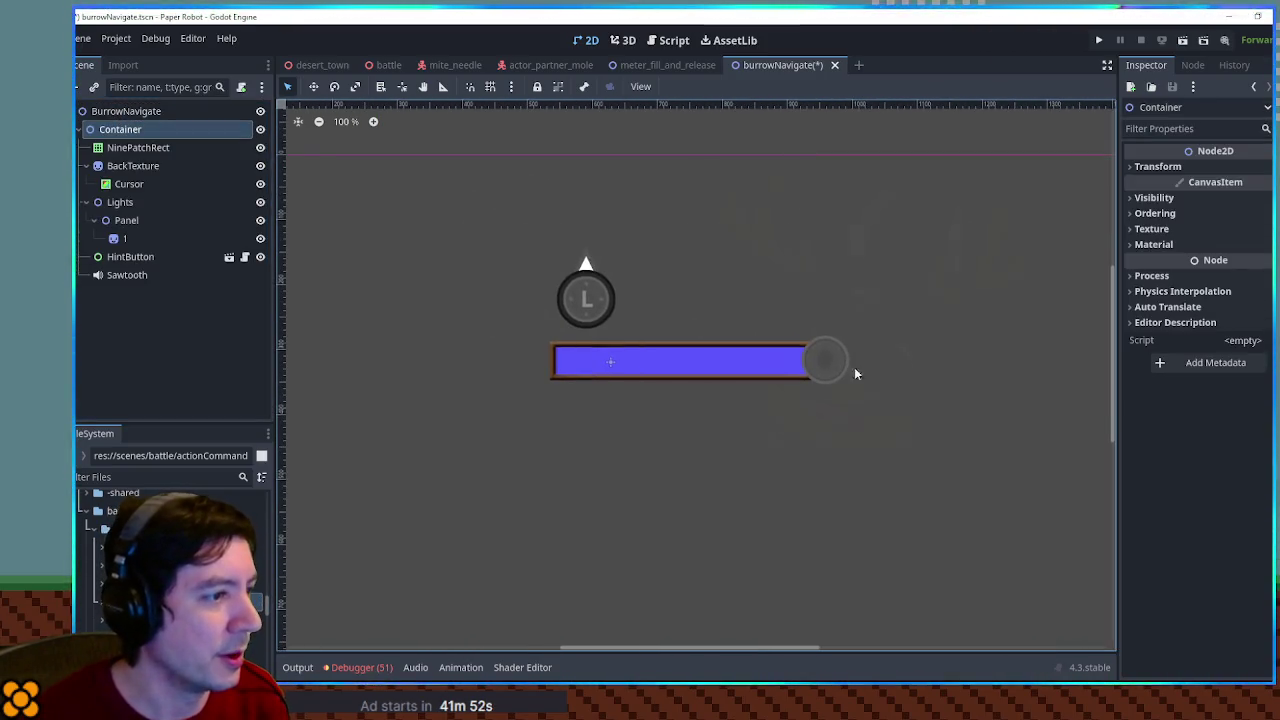
click(855, 369)
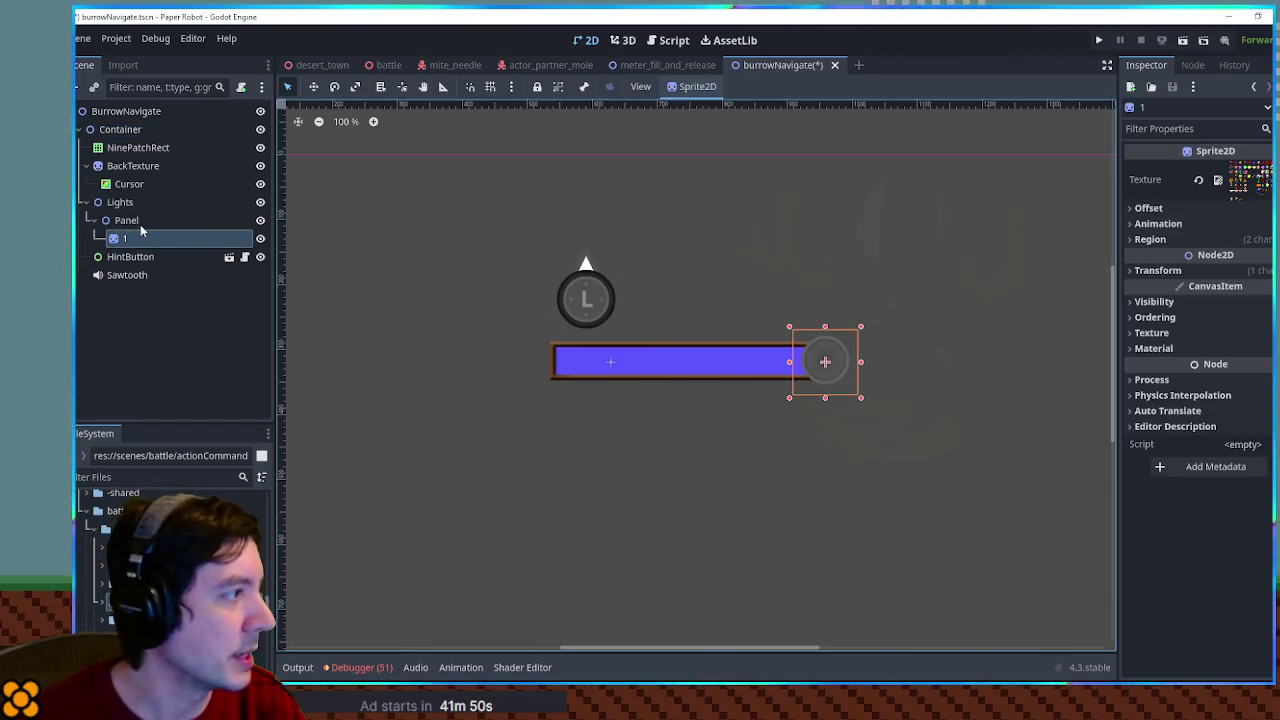
click(260, 222)
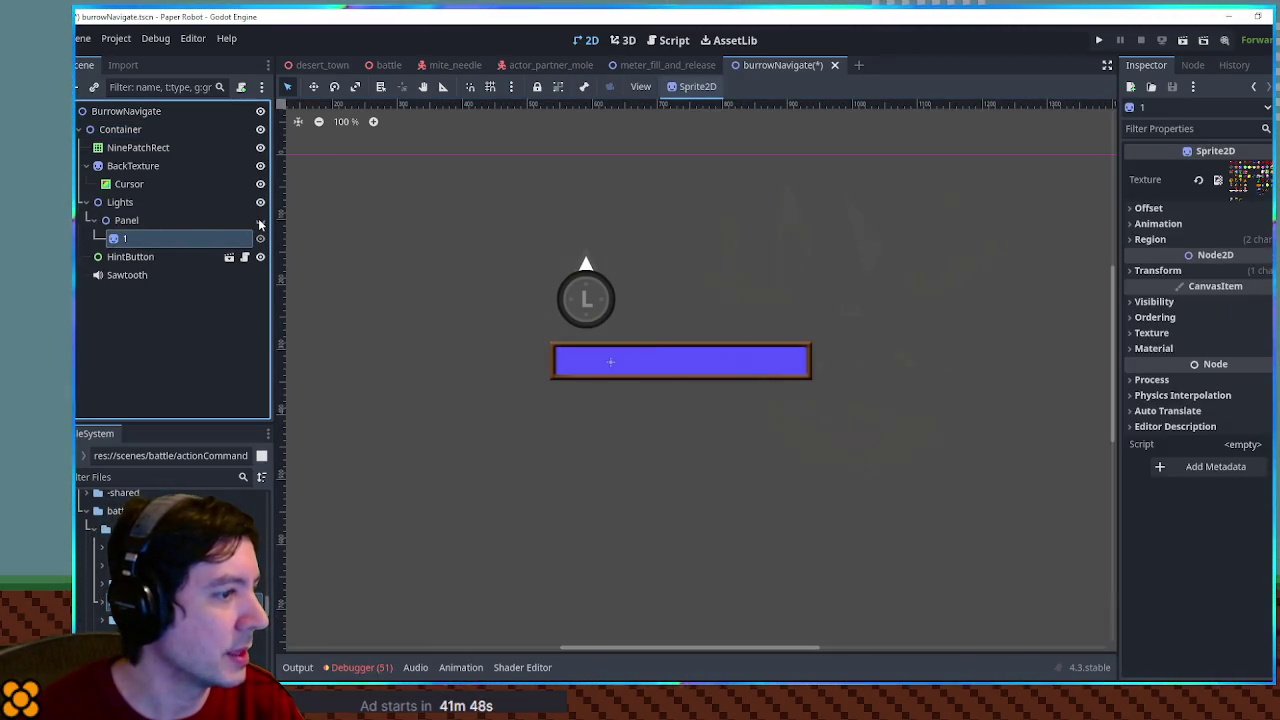
Delete the Panel node with its sprite and the Lights node from the pasted Container
click(138, 221)
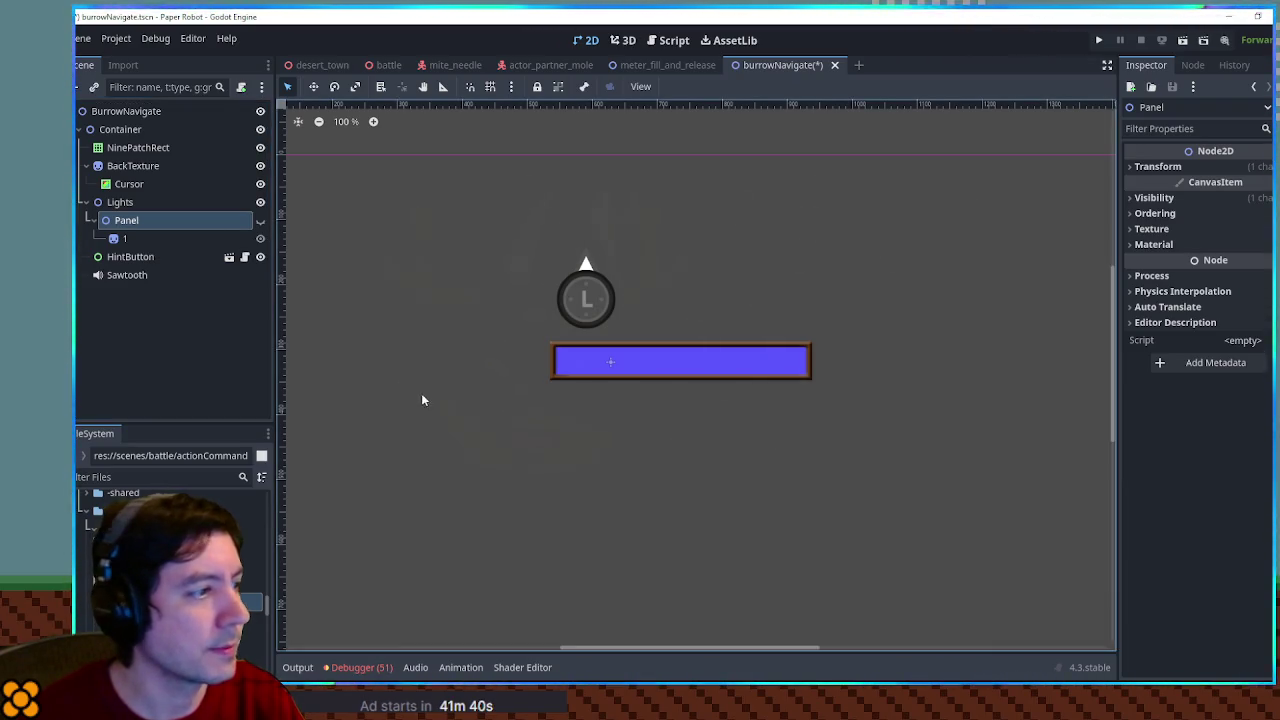
click(258, 228)
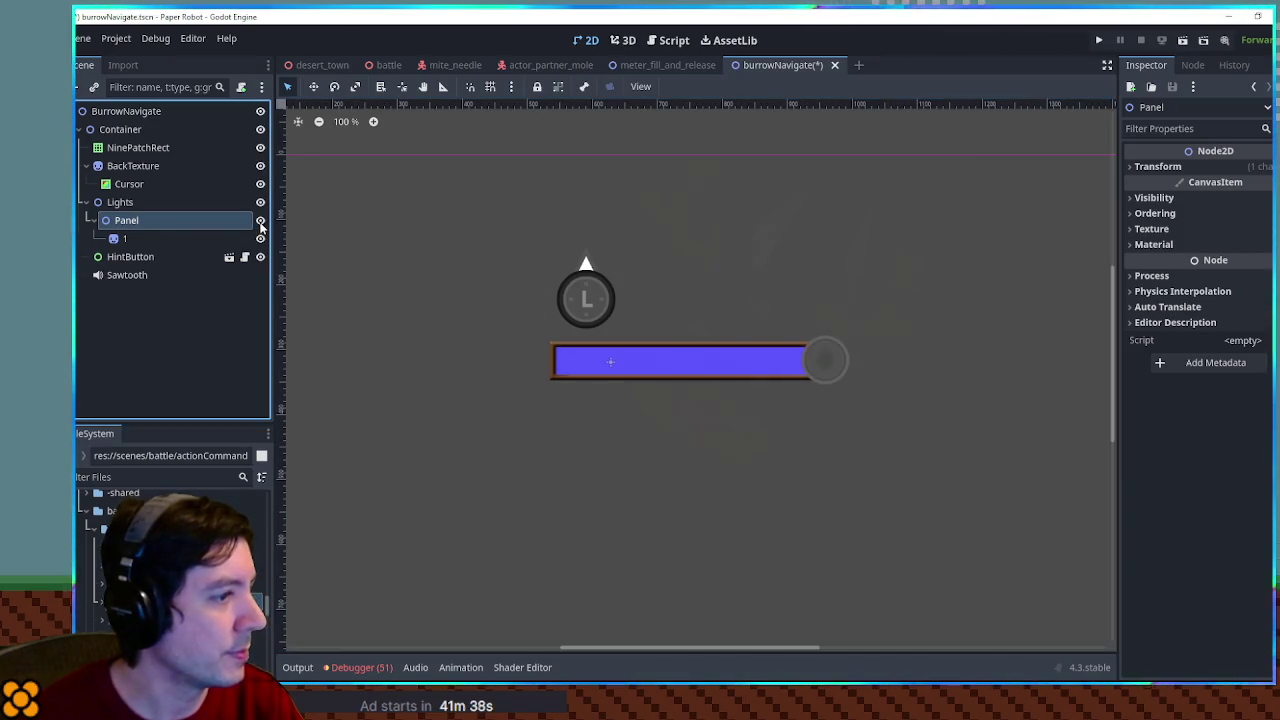
key(Delete)
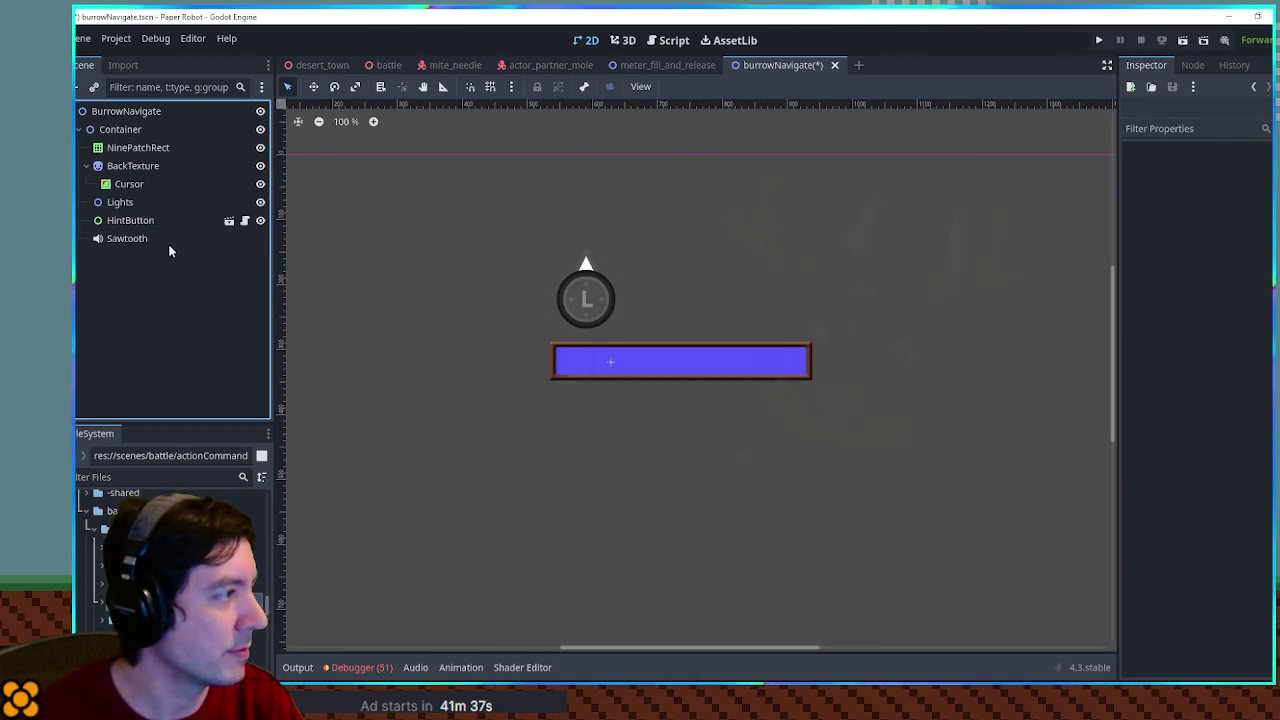
click(120, 202)
key(Delete)
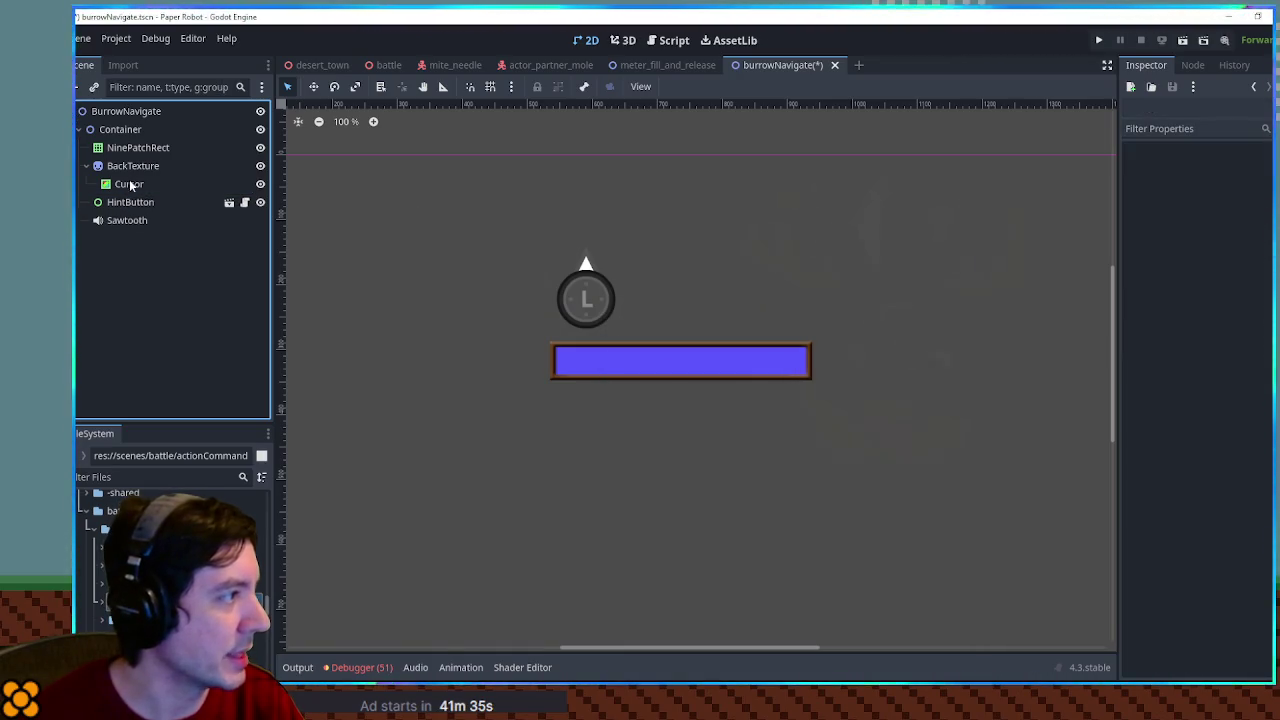
click(127, 202)
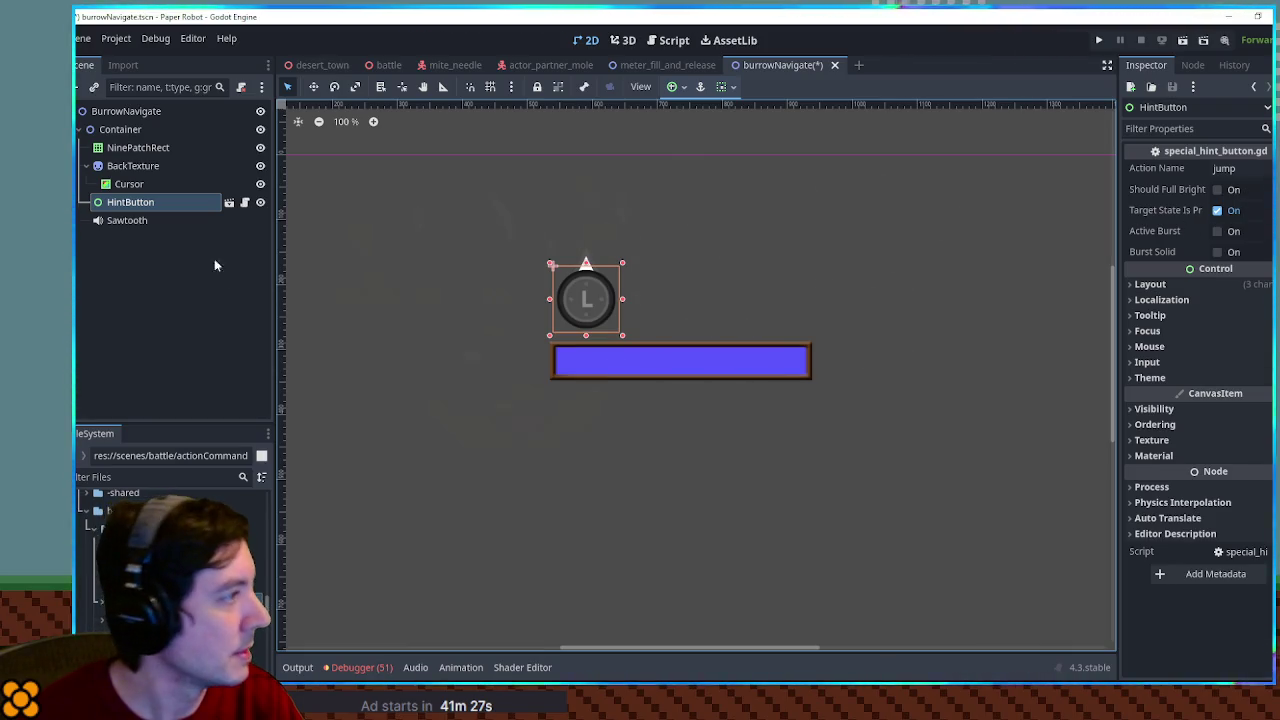
Stretch the NinePatchRect frame taller and wider, leaving space around the purple Cursor bar
click(138, 148)
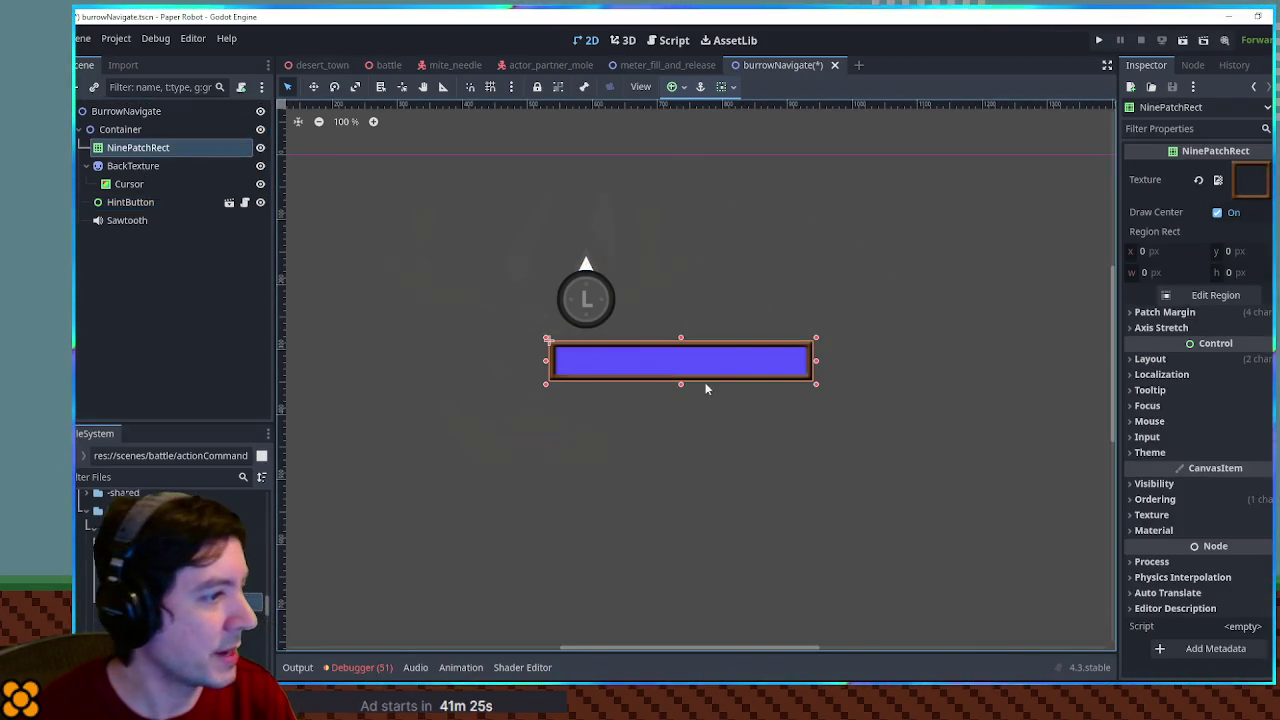
drag(677, 394, 677, 426)
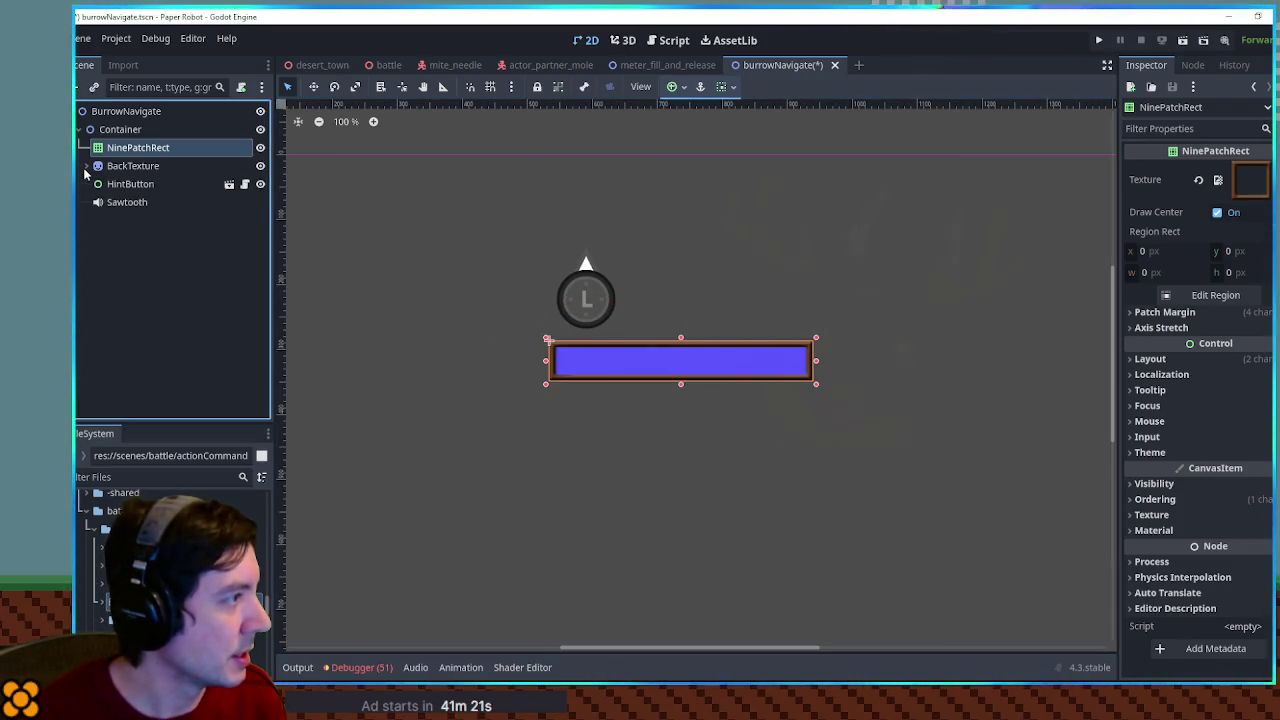
click(129, 186)
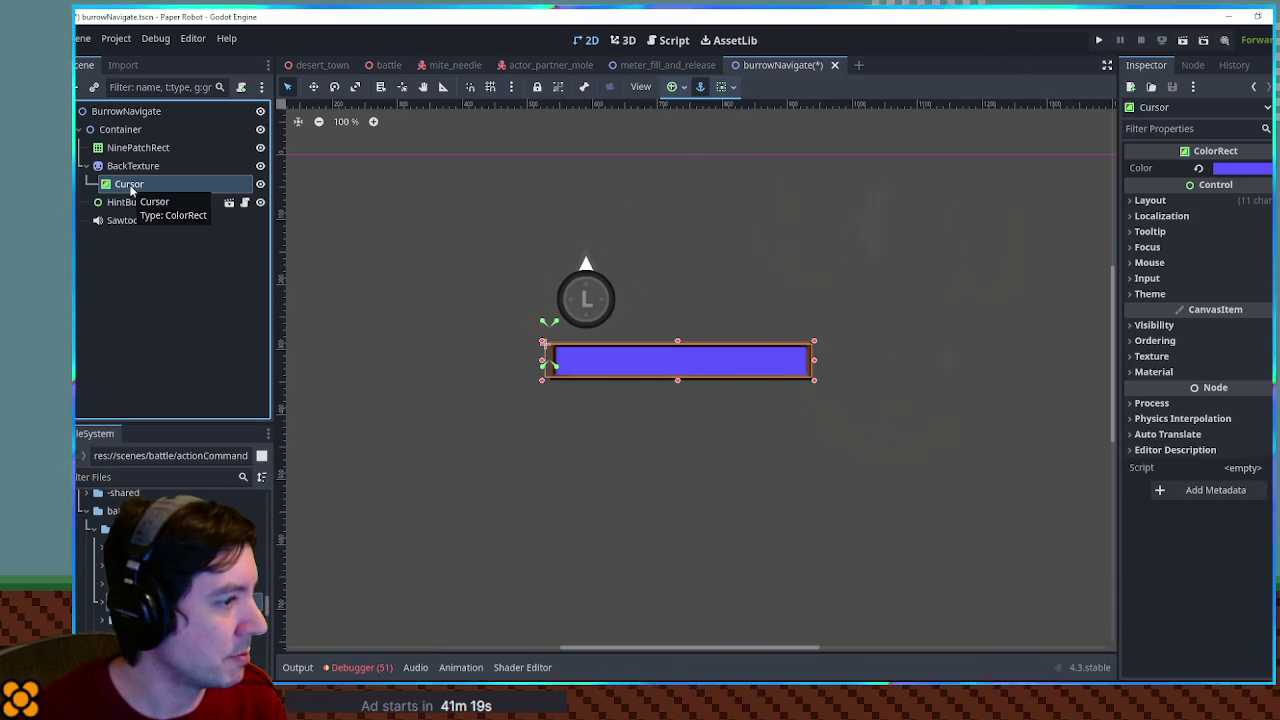
ctrl+click(136, 148)
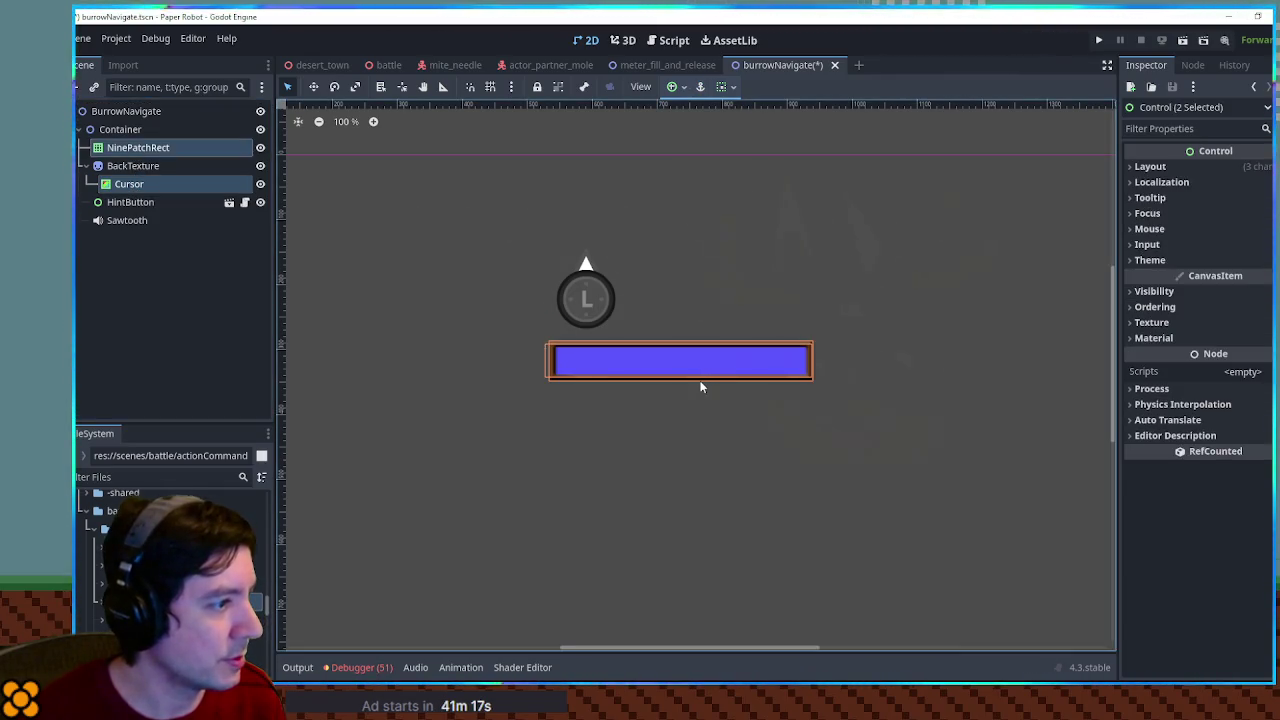
click(656, 380)
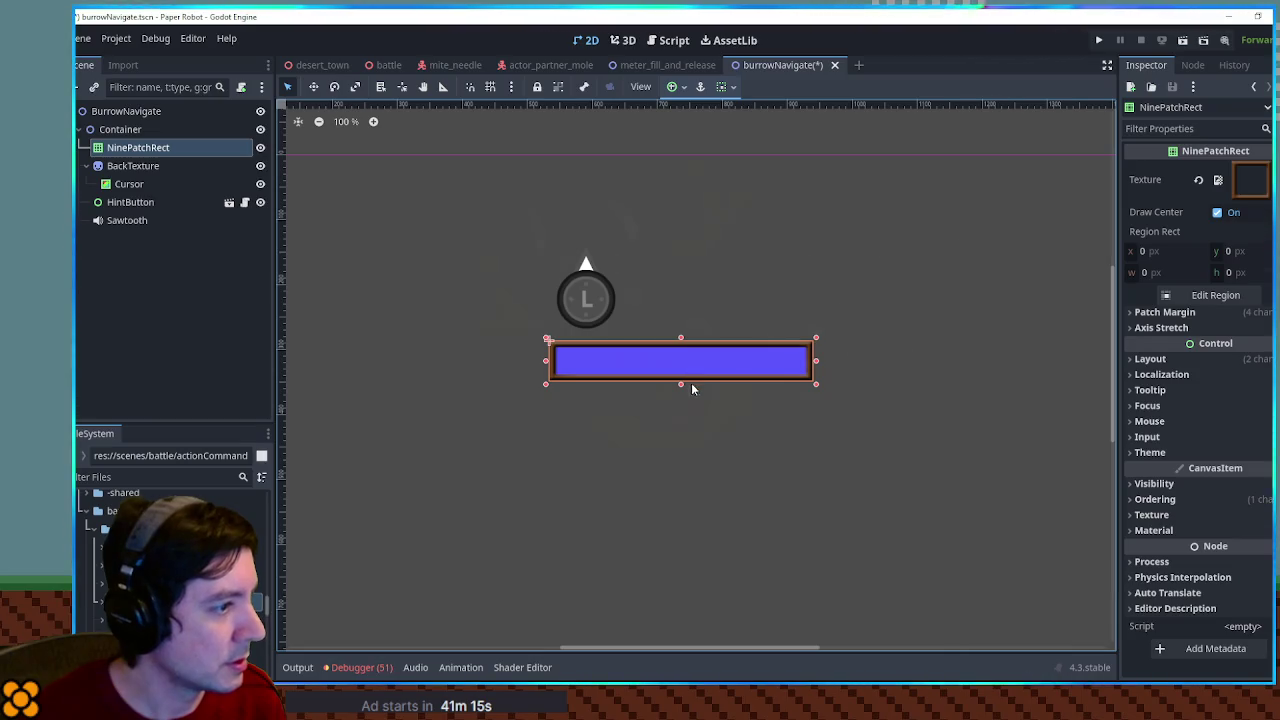
drag(681, 388, 683, 416)
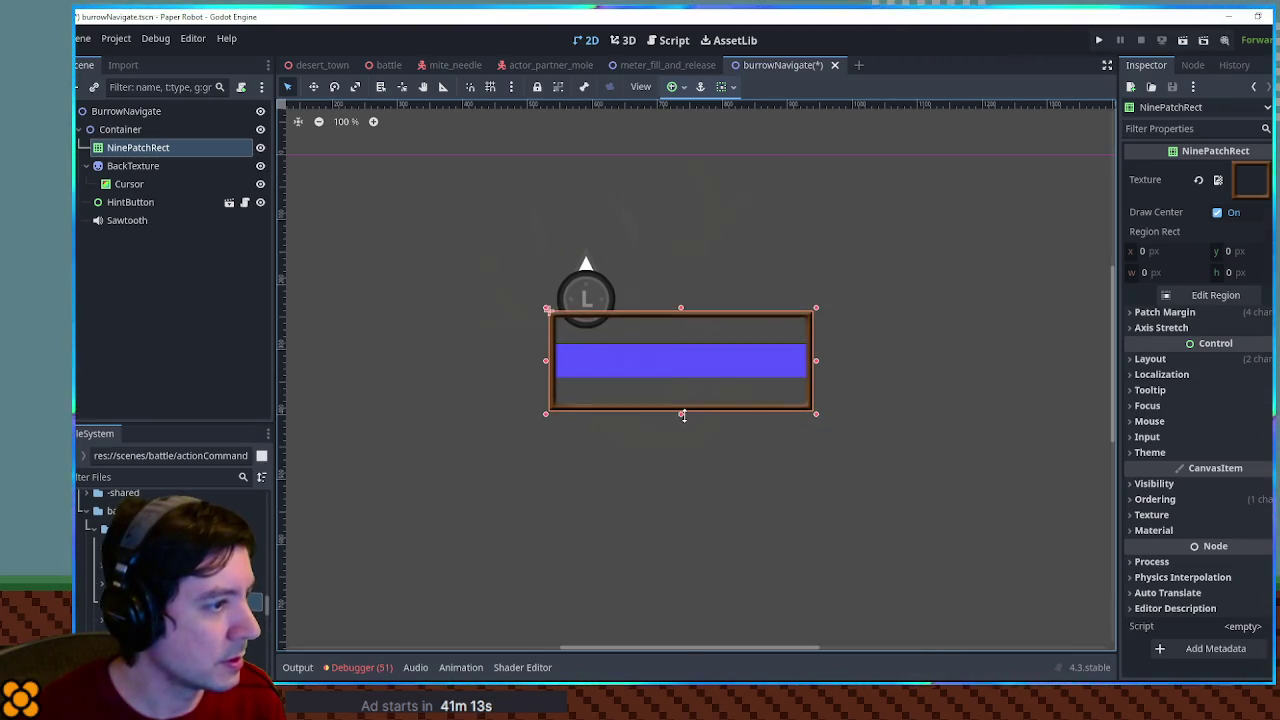
drag(817, 369, 929, 363)
scroll(632, 340, down, 2)
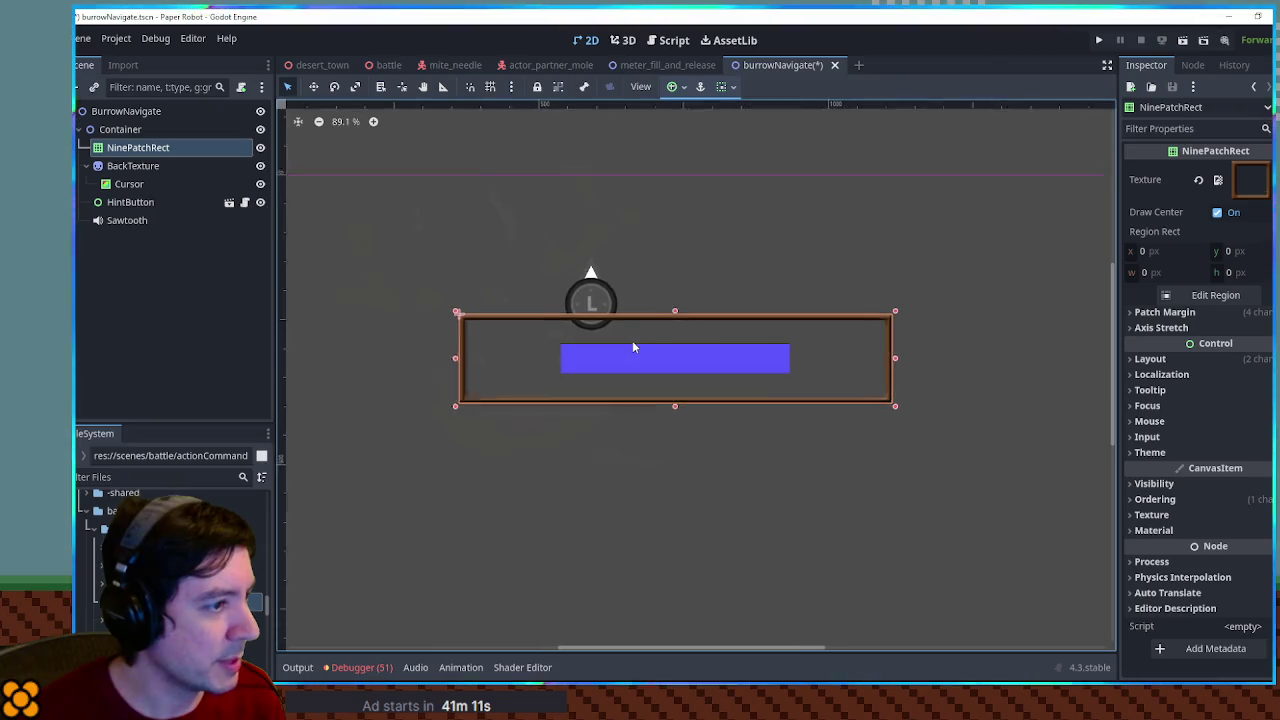
scroll(632, 340, up, 1)
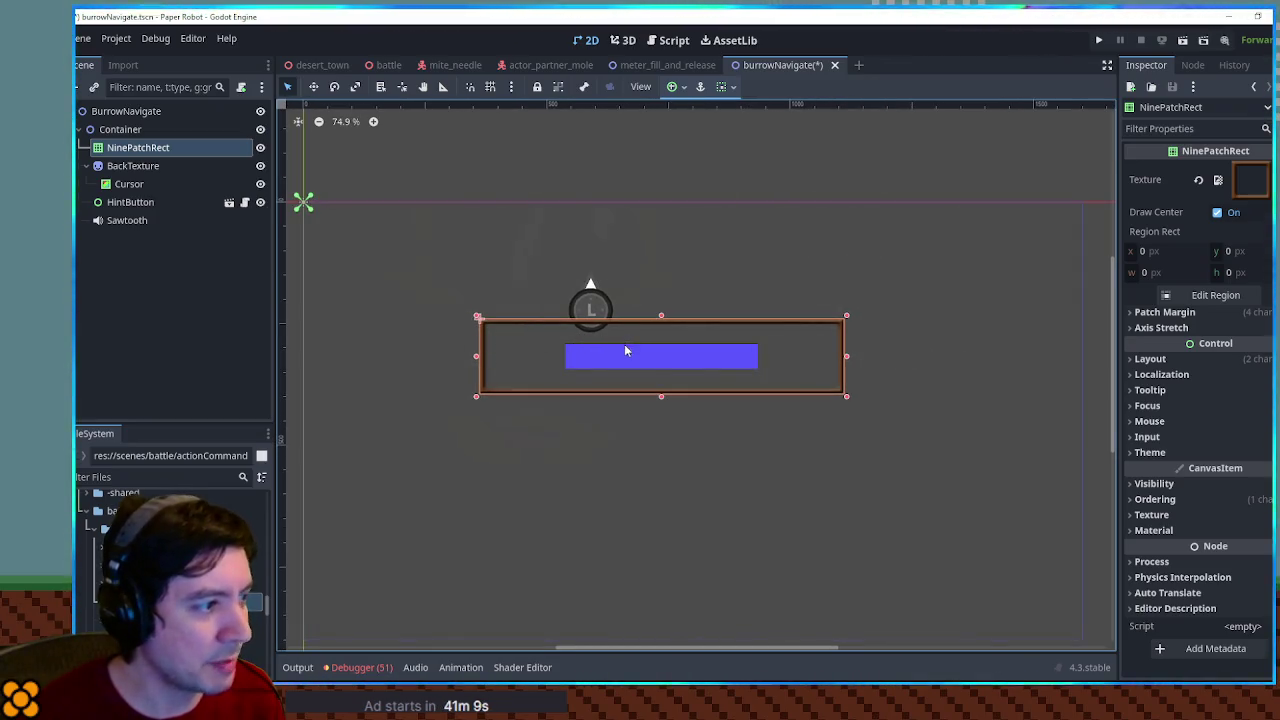
Drag the BackTexture sprite's handles taller and wider to fill the brown frame
click(127, 167)
drag(662, 344, 662, 321)
scroll(792, 385, up, 1)
scroll(792, 385, up, 1)
drag(750, 347, 863, 347)
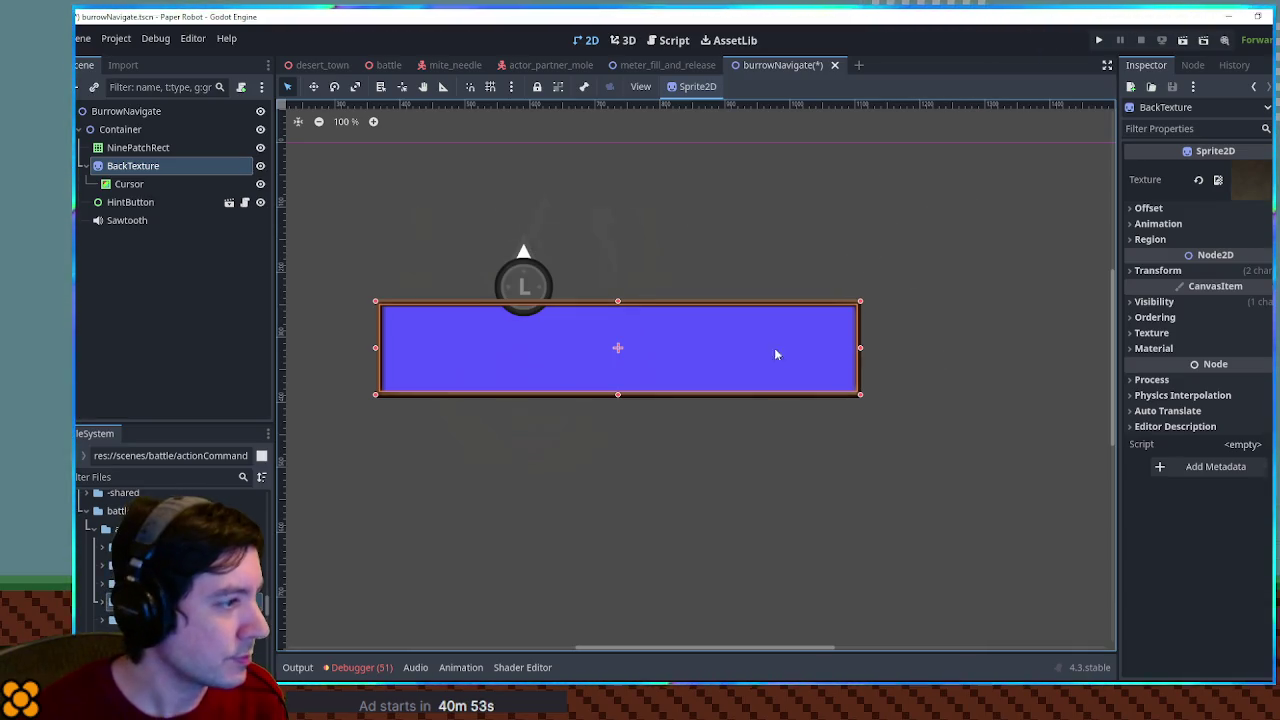
scroll(658, 361, up, 2)
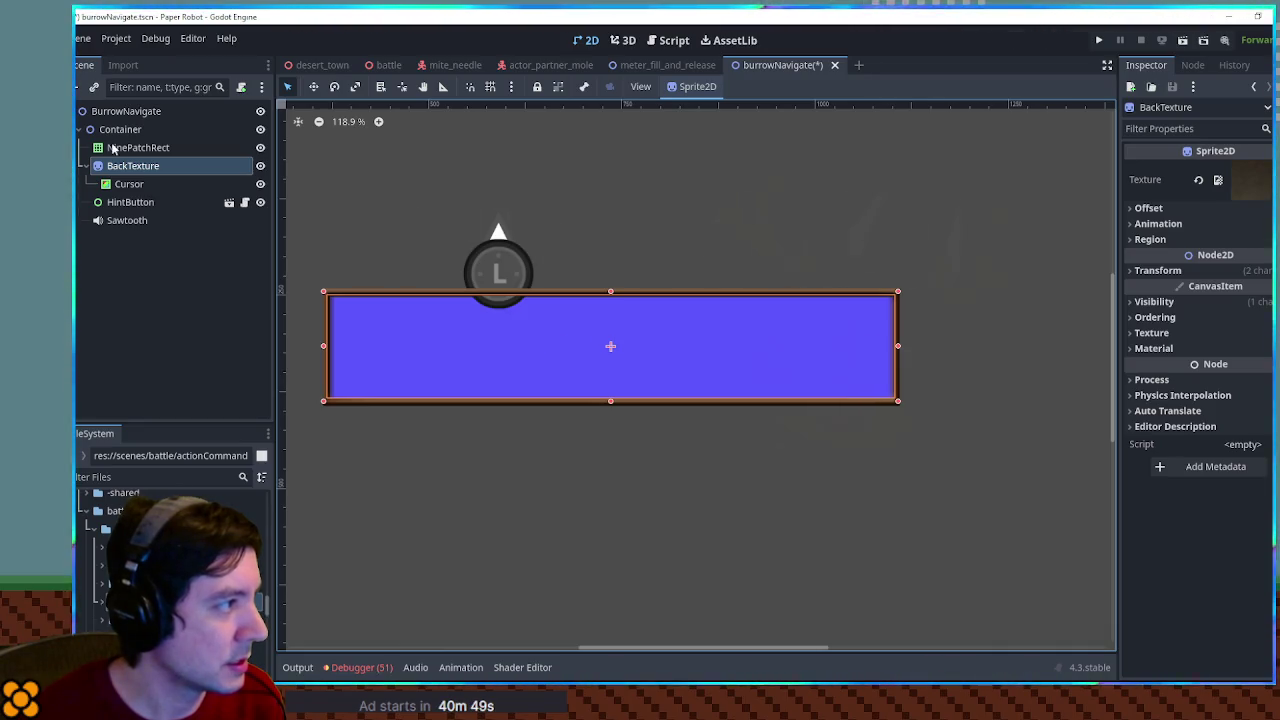
Duplicate the Cursor rect as Cursor2 and shrink it into a thinner middle band
click(129, 185)
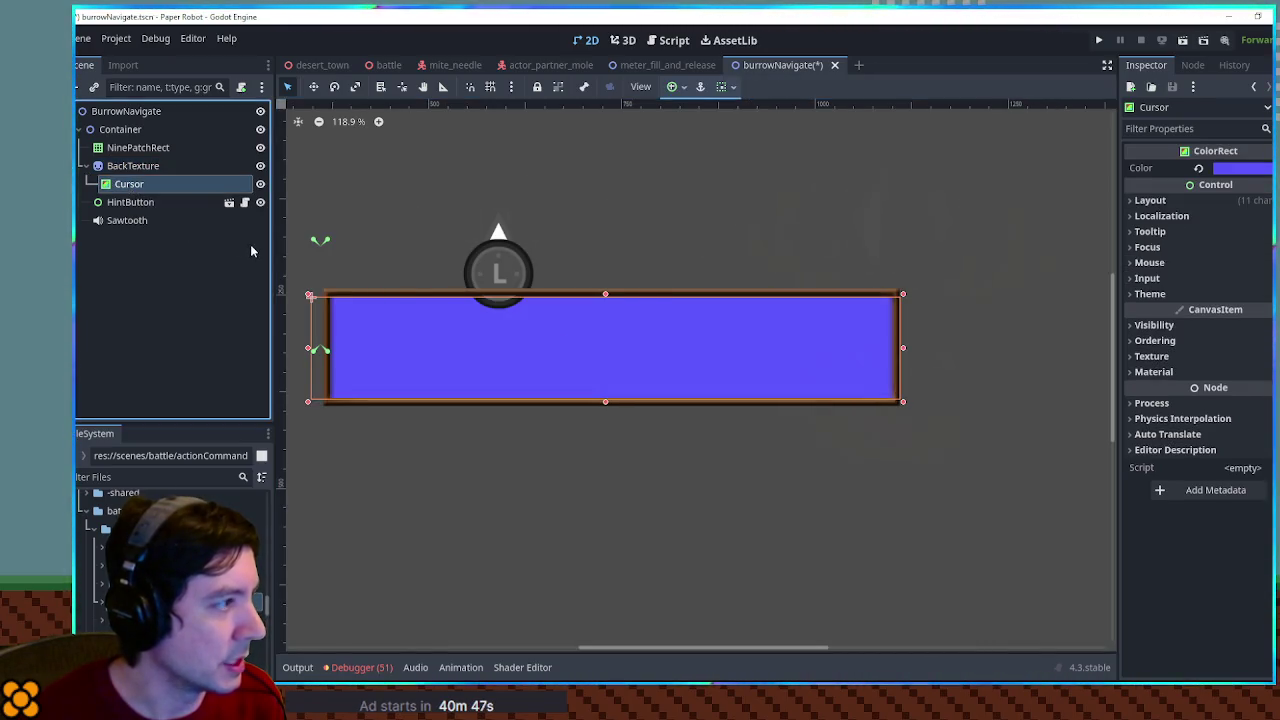
click(140, 166)
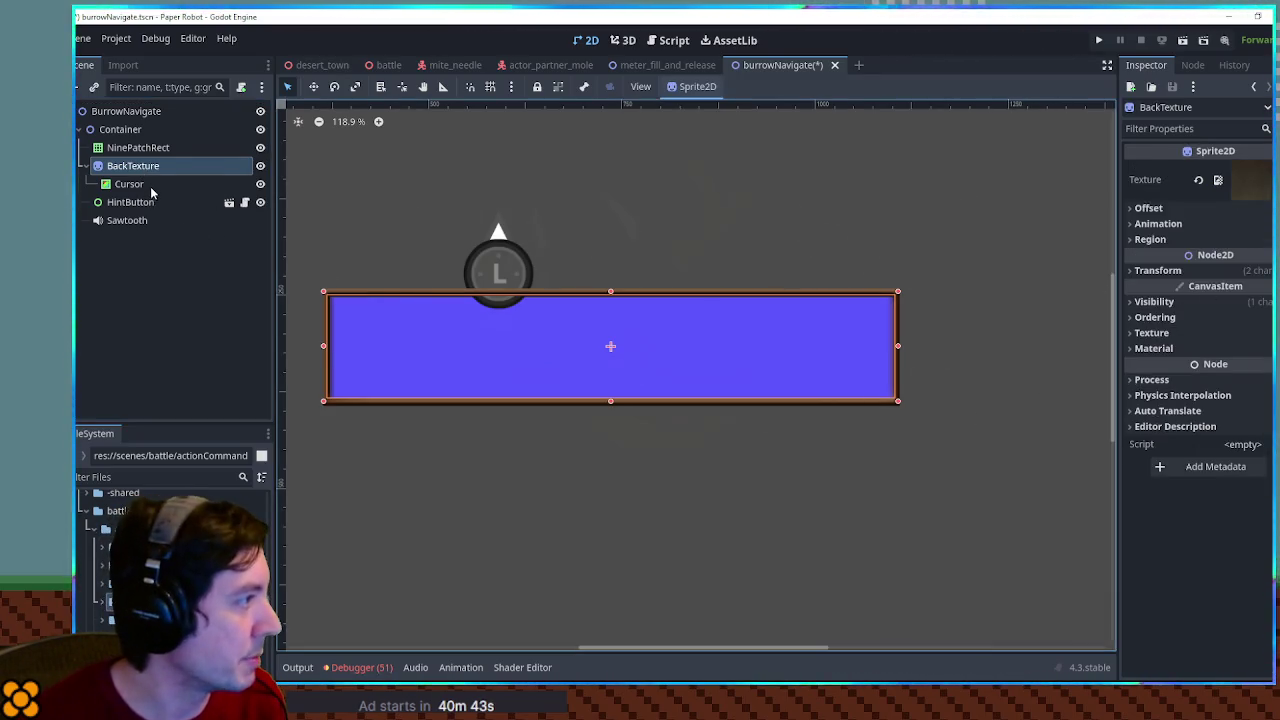
click(150, 187)
key(ctrl+d)
drag(606, 291, 604, 322)
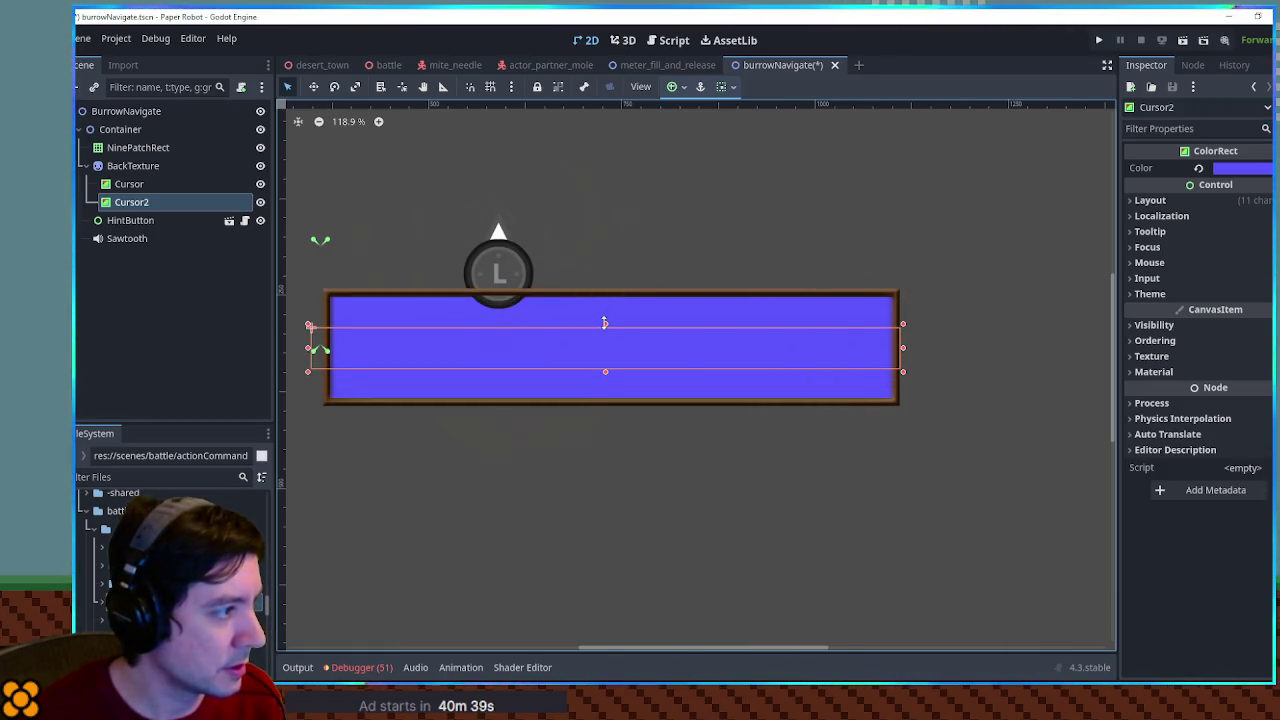
Colour Cursor2 hex 4d26ff, then darken it into a translucent dark band
click(1240, 168)
text(3f00db)
key(Return)
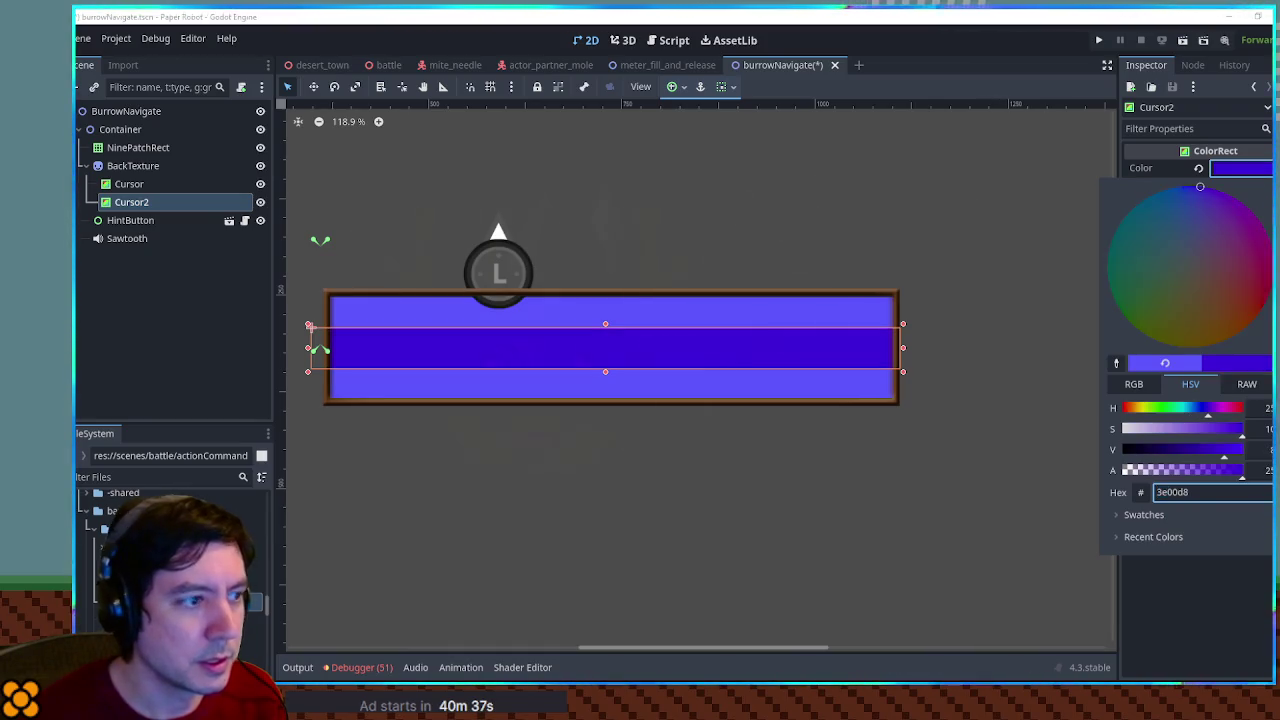
text(4d26ff)
key(Return)
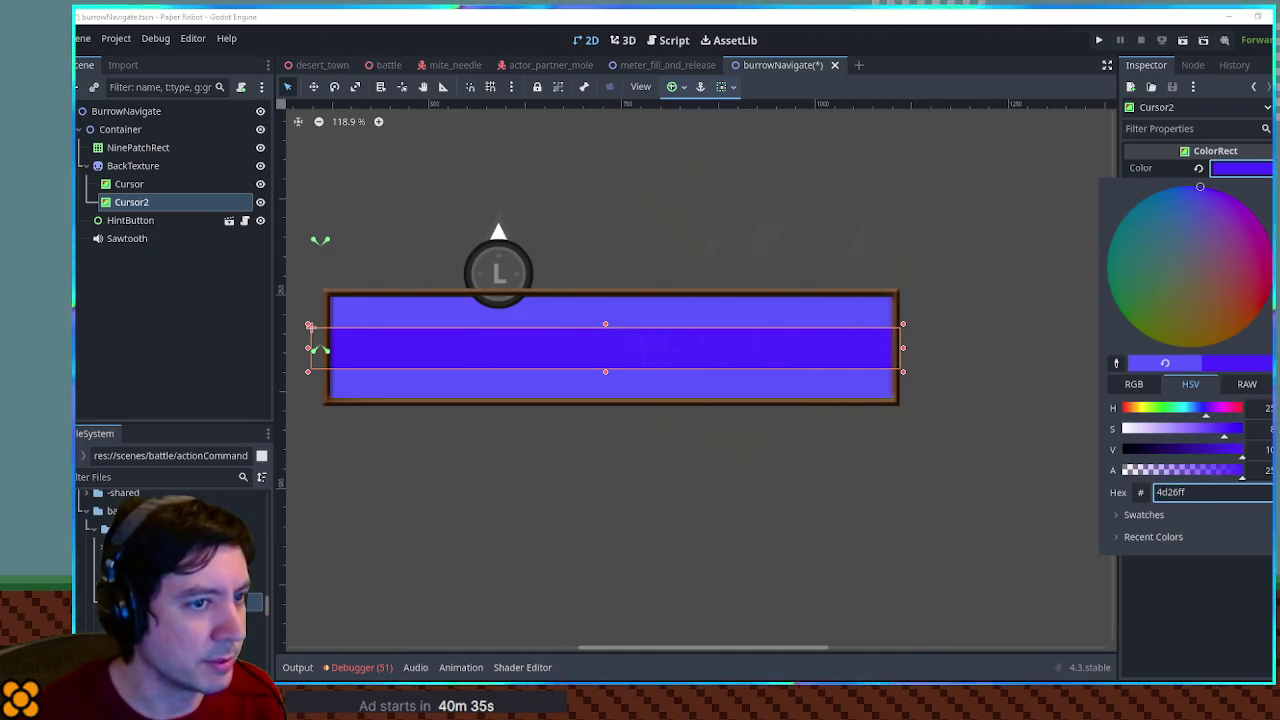
mouse_move(1190, 452)
mouse_down()
mouse_move(1123, 452)
mouse_move(1183, 472)
mouse_up()
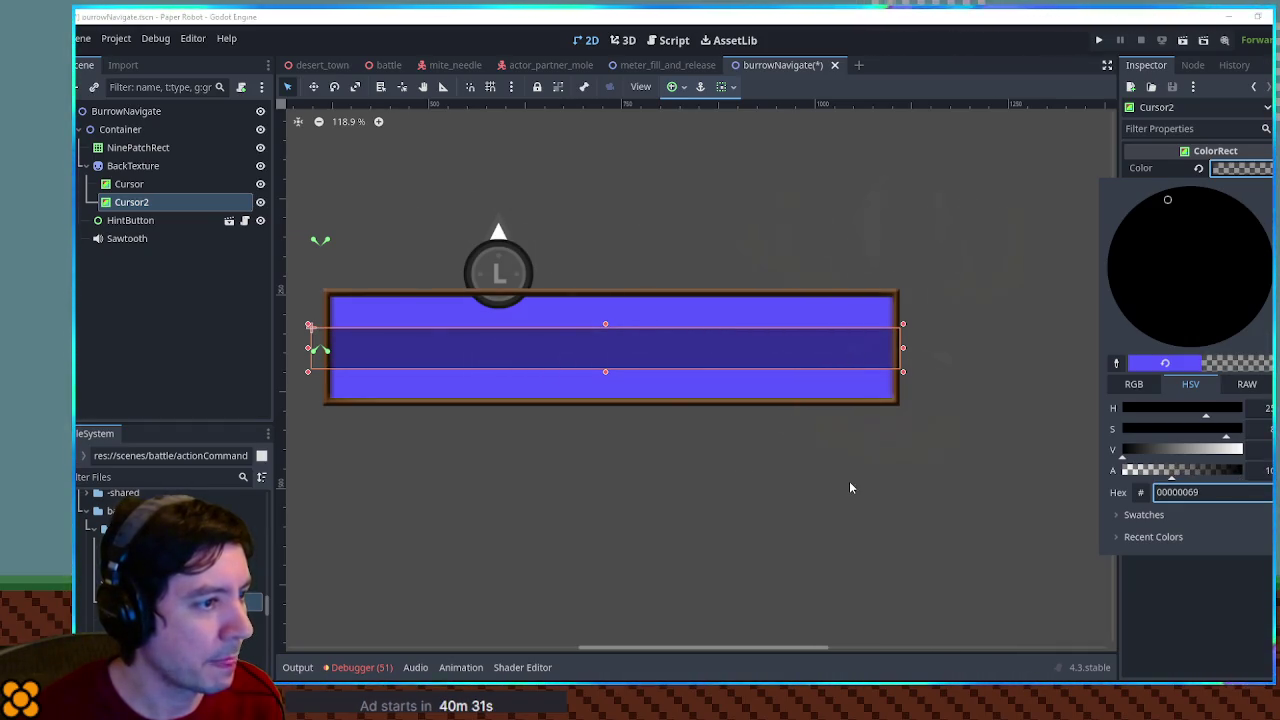
click(850, 487)
Recolour the Cursor rect from purple to a dark brown
click(129, 184)
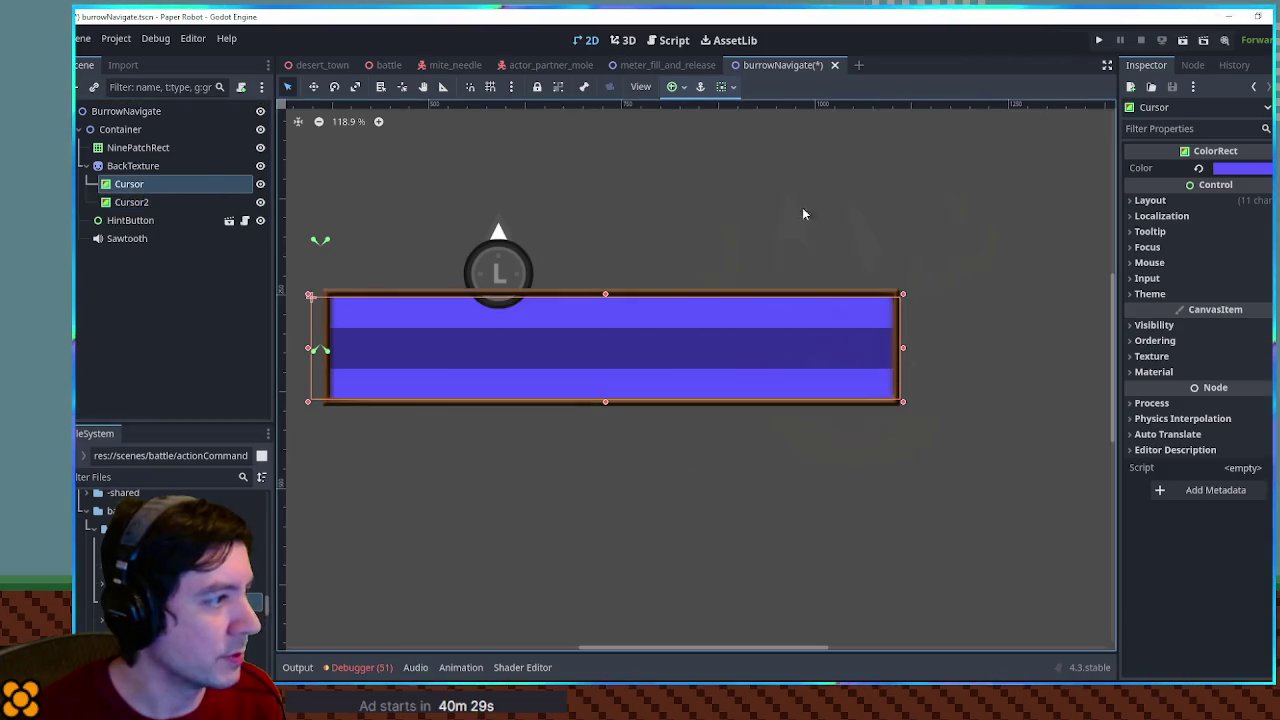
click(1240, 168)
drag(1219, 296, 1217, 318)
drag(1197, 450, 1166, 450)
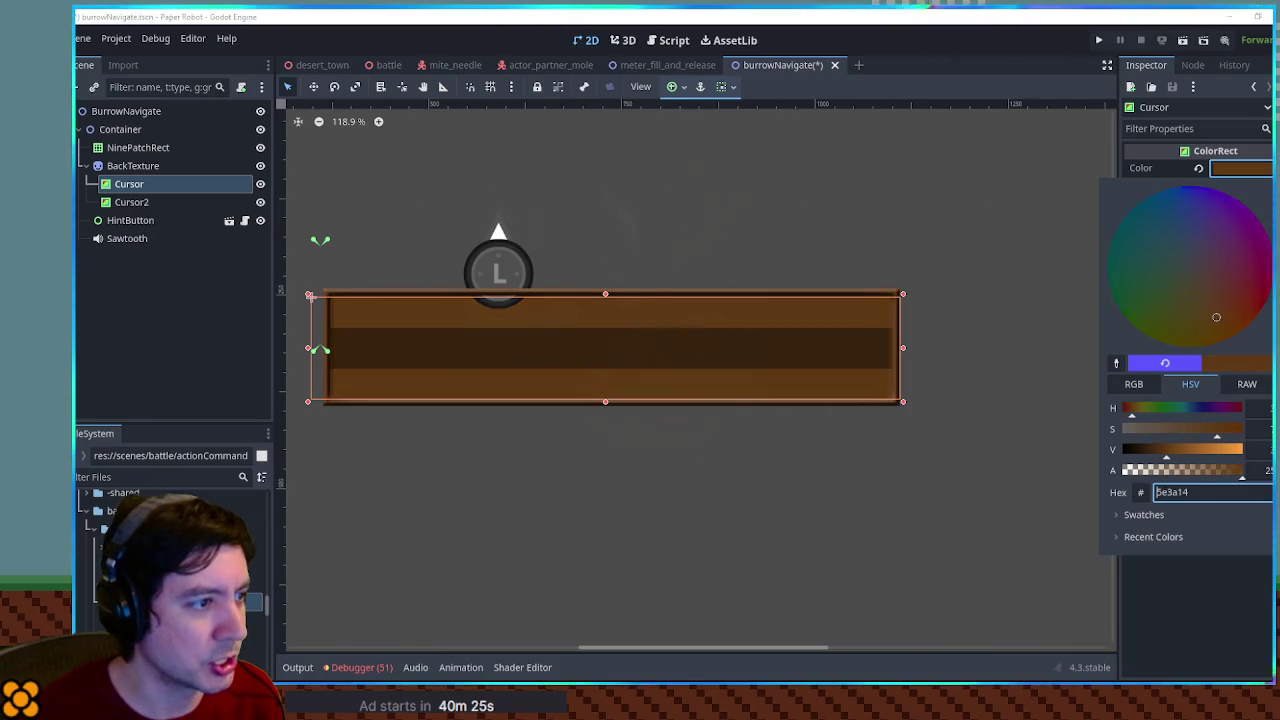
click(979, 302)
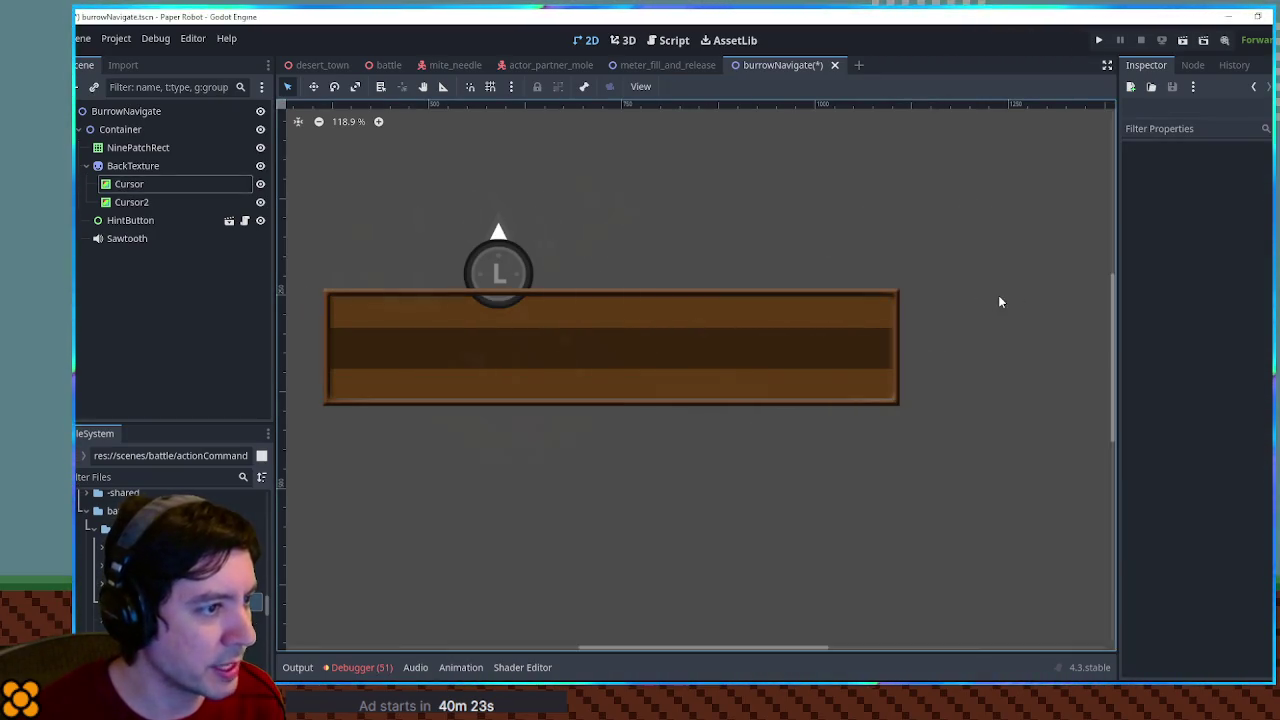
click(689, 307)
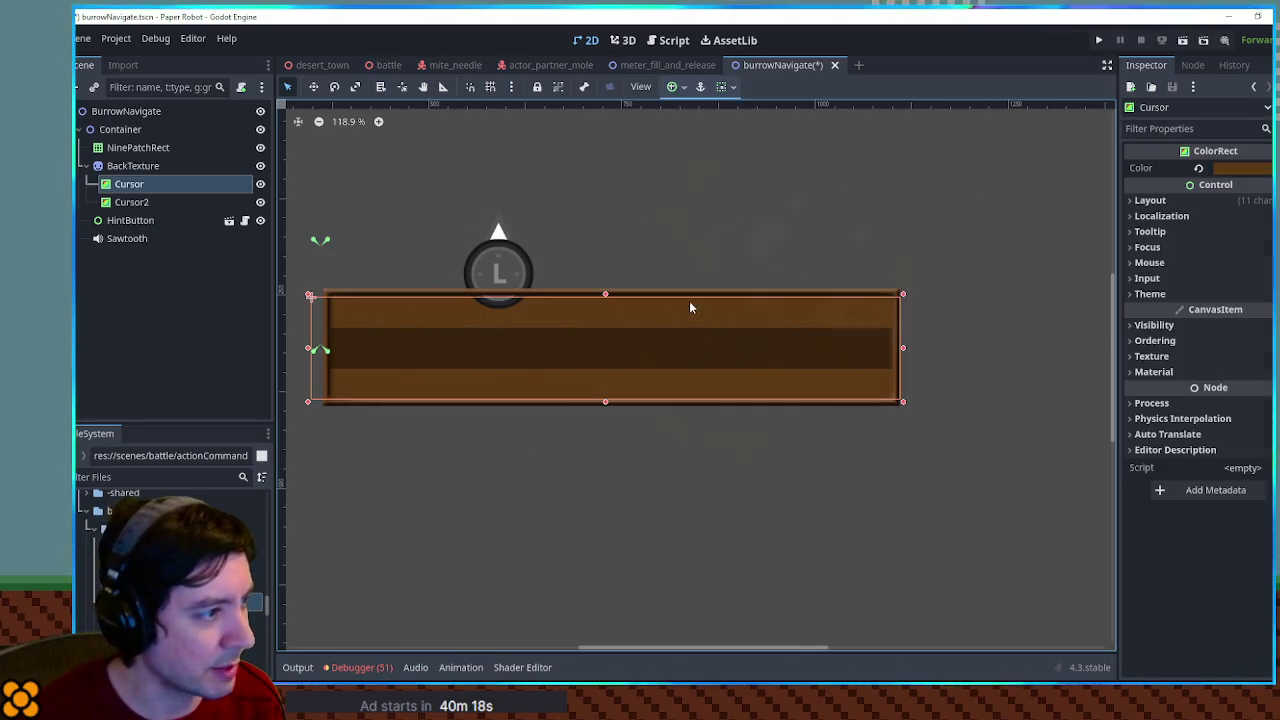
Raise BackTexture's top edge a few pixels to meet the frame
click(586, 293)
scroll(620, 293, up, 5)
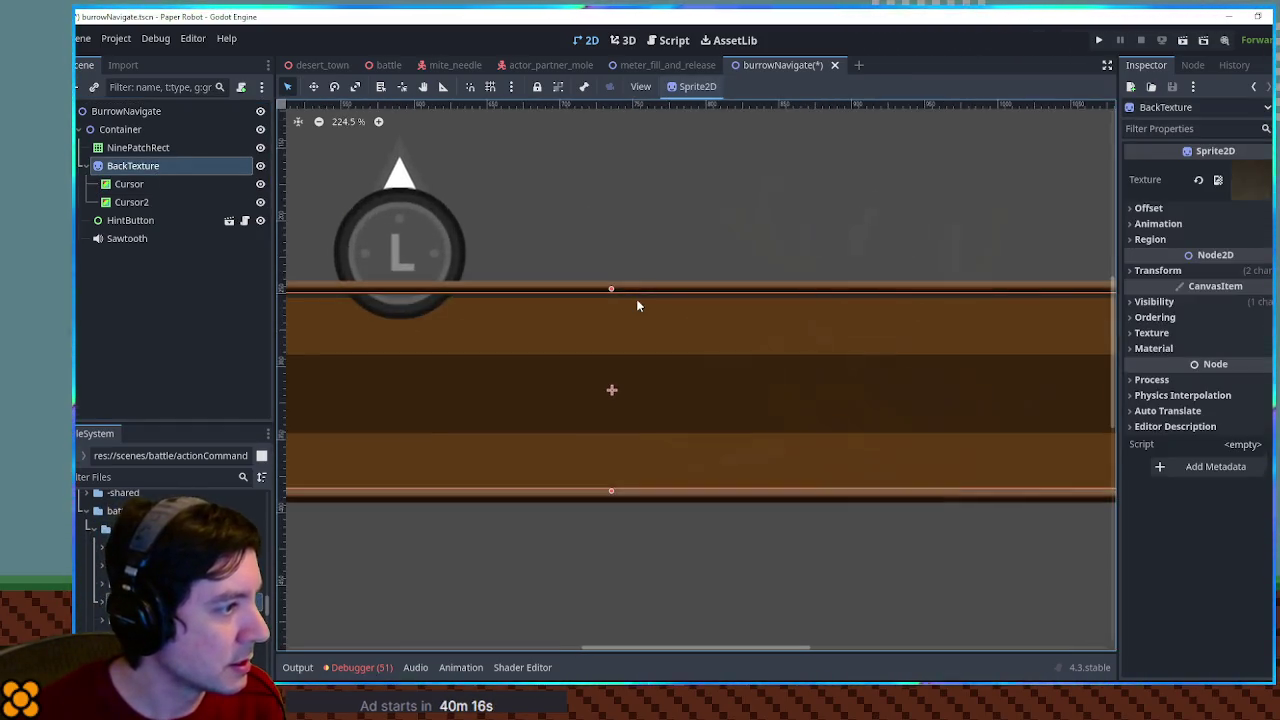
drag(603, 285, 603, 278)
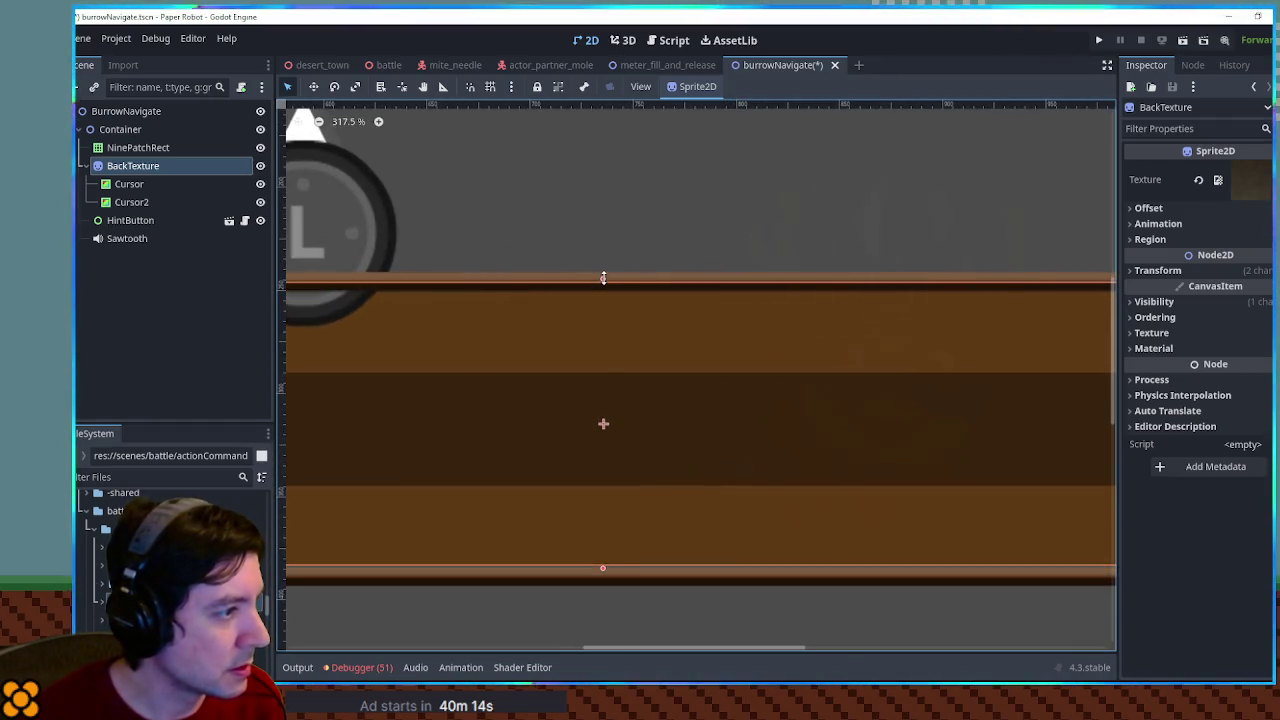
scroll(650, 280, down, 4)
click(1011, 322)
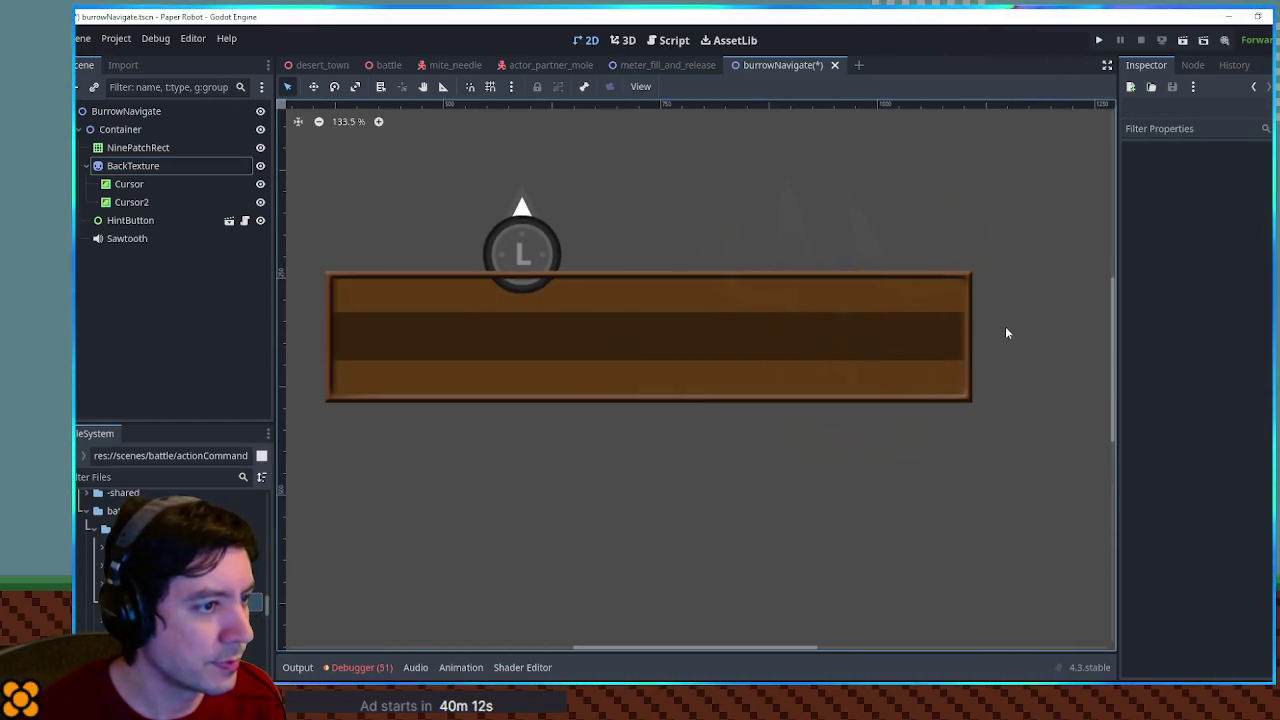
scroll(989, 333, up, 6)
scroll(978, 325, down, 5)
Lower BackTexture's bottom edge slightly, then select the Cursor2 band
click(642, 328)
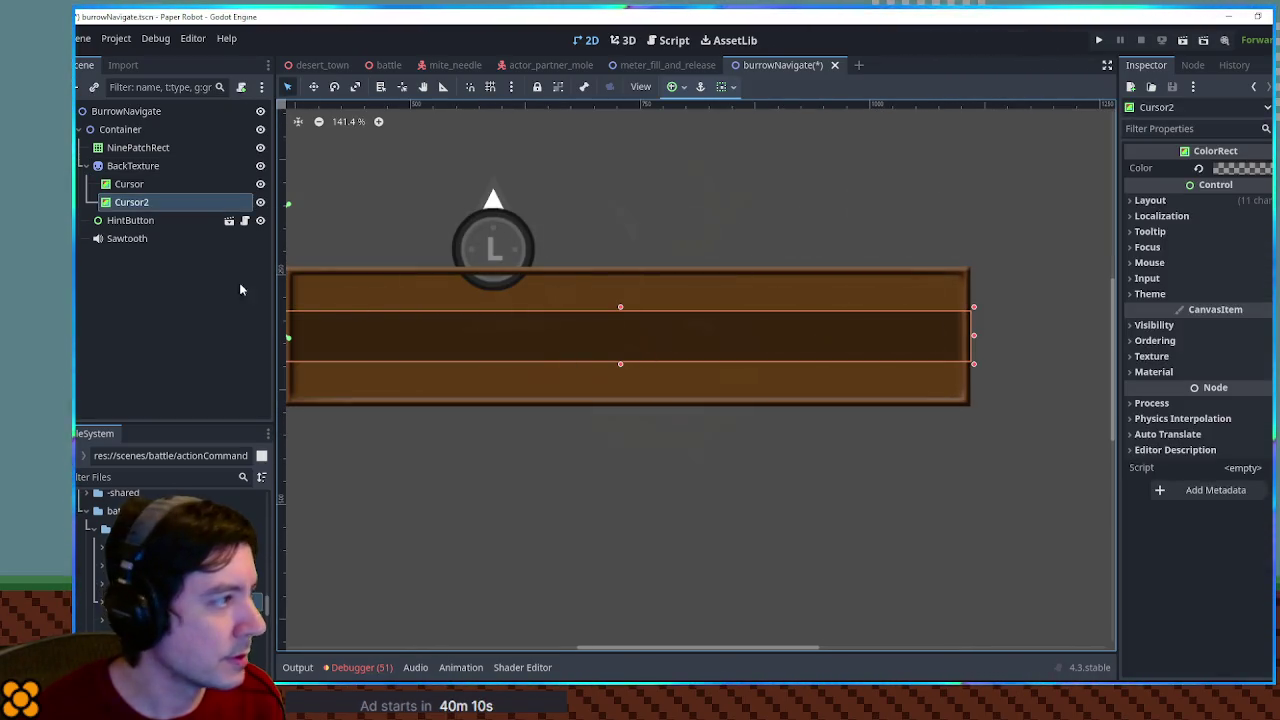
click(115, 168)
scroll(496, 396, up, 4)
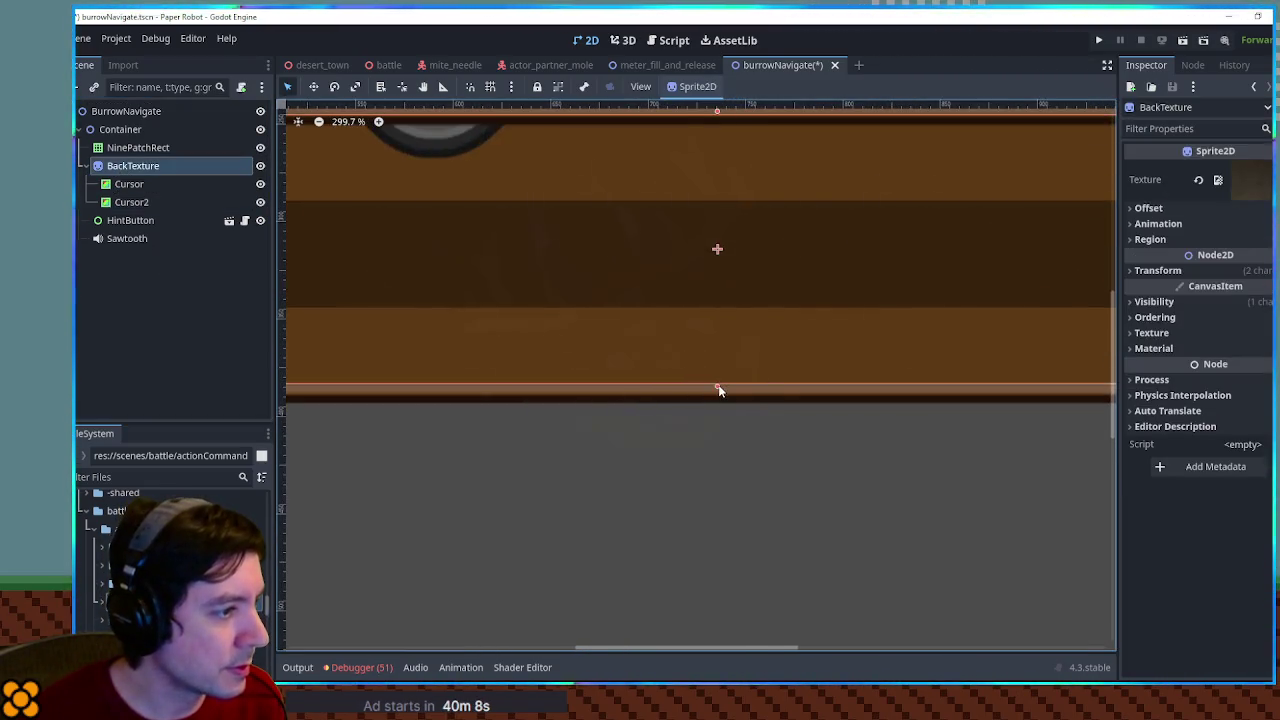
drag(718, 390, 718, 393)
scroll(719, 395, down, 6)
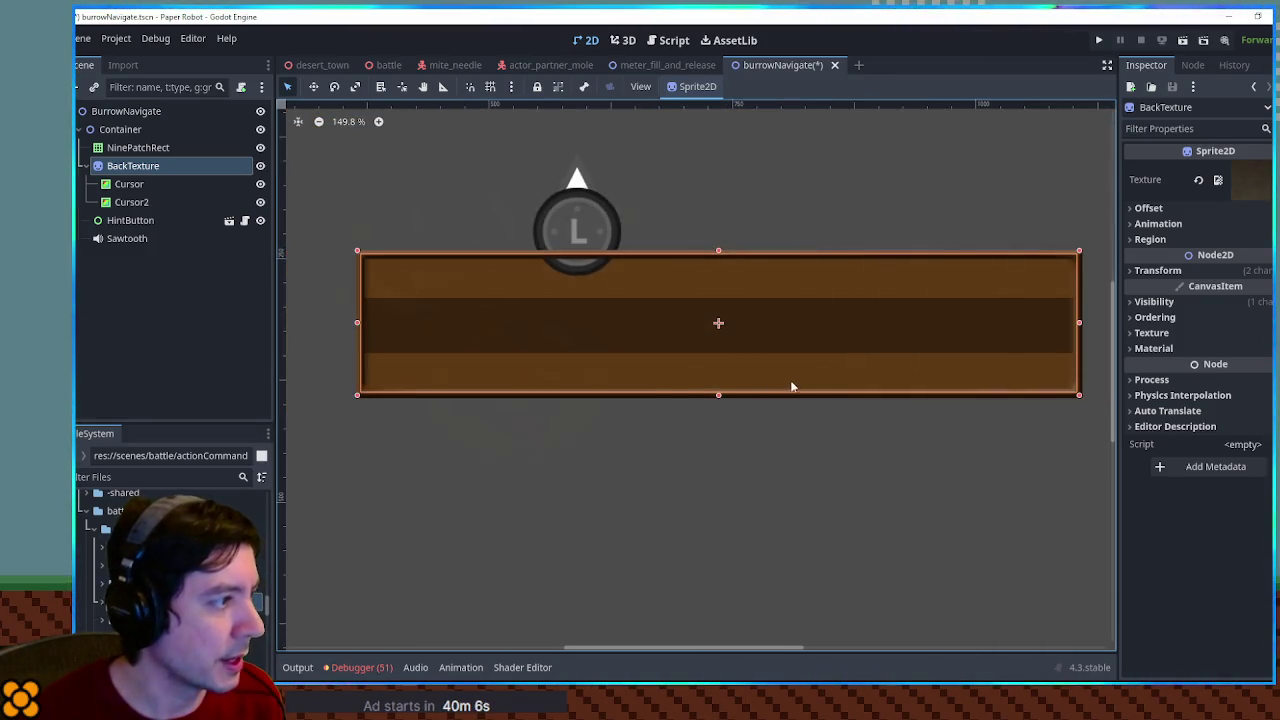
scroll(529, 374, up, 4)
scroll(708, 330, up, 2)
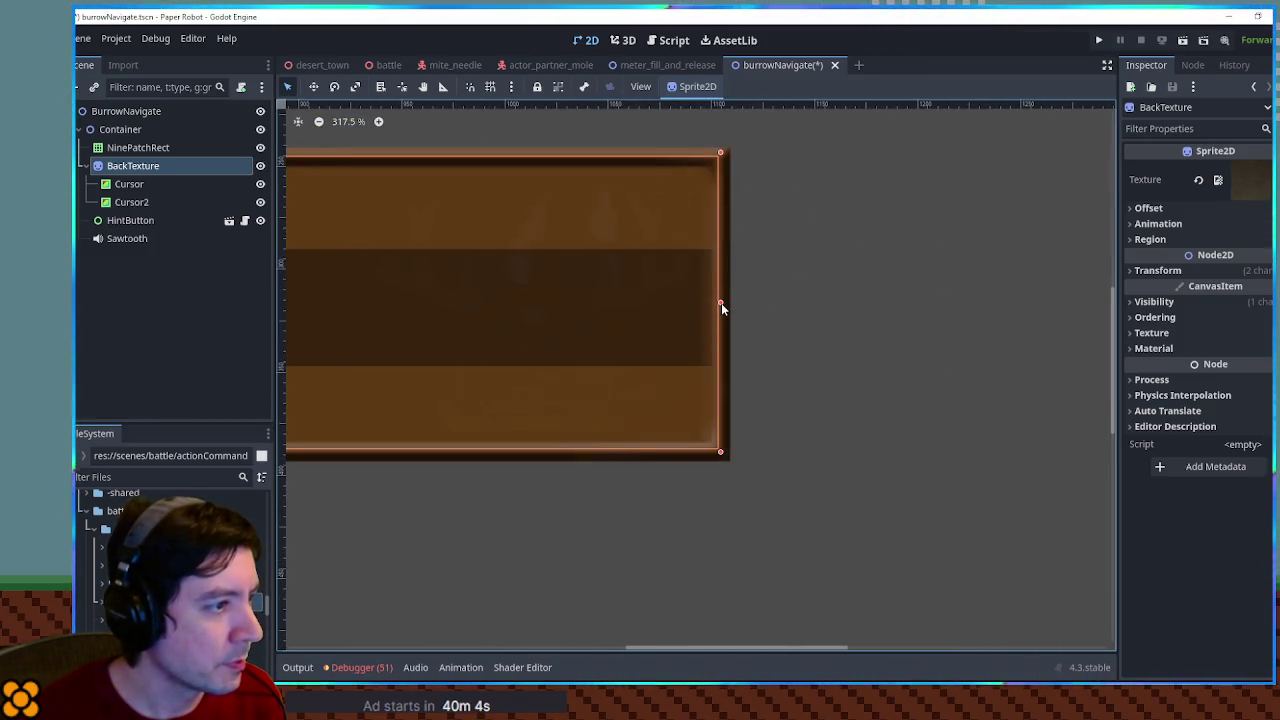
click(760, 318)
scroll(780, 340, down, 4)
scroll(782, 342, down, 2)
scroll(520, 352, left, 3)
click(131, 202)
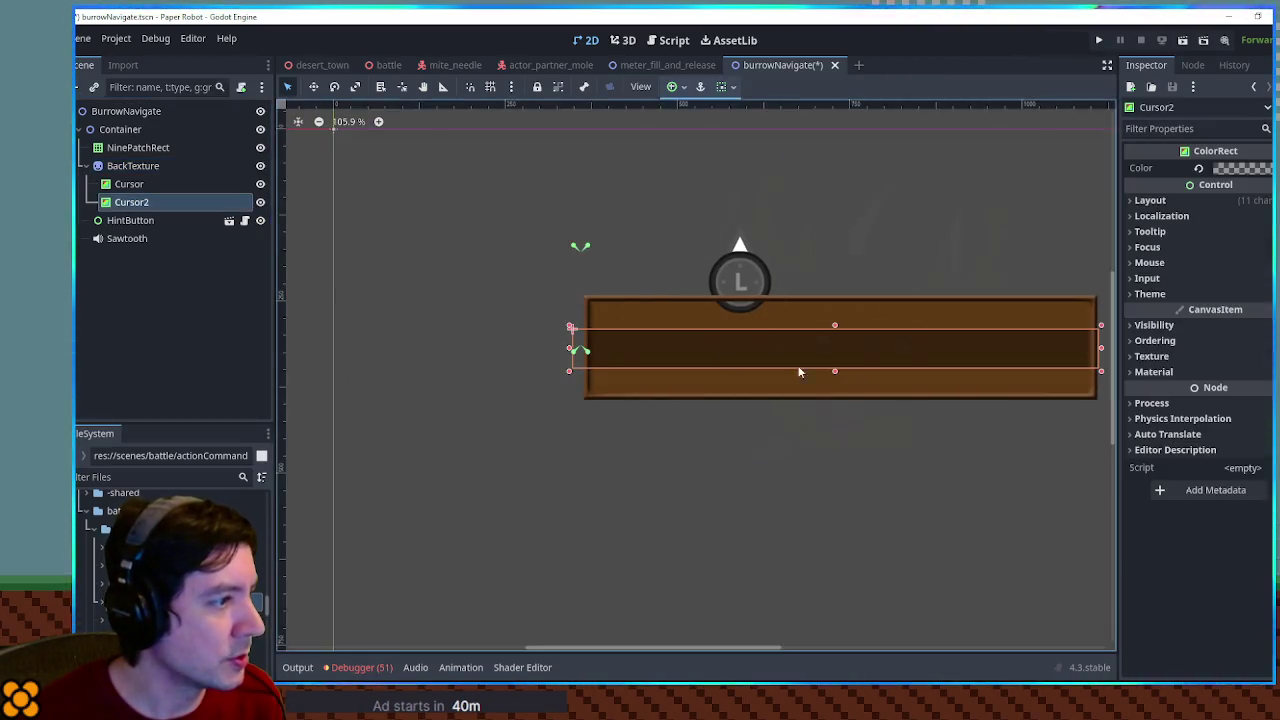
scroll(880, 380, up, 4)
Trim Cursor2's top and bottom edges and make it a translucent white band
drag(767, 350, 767, 347)
drag(769, 272, 769, 277)
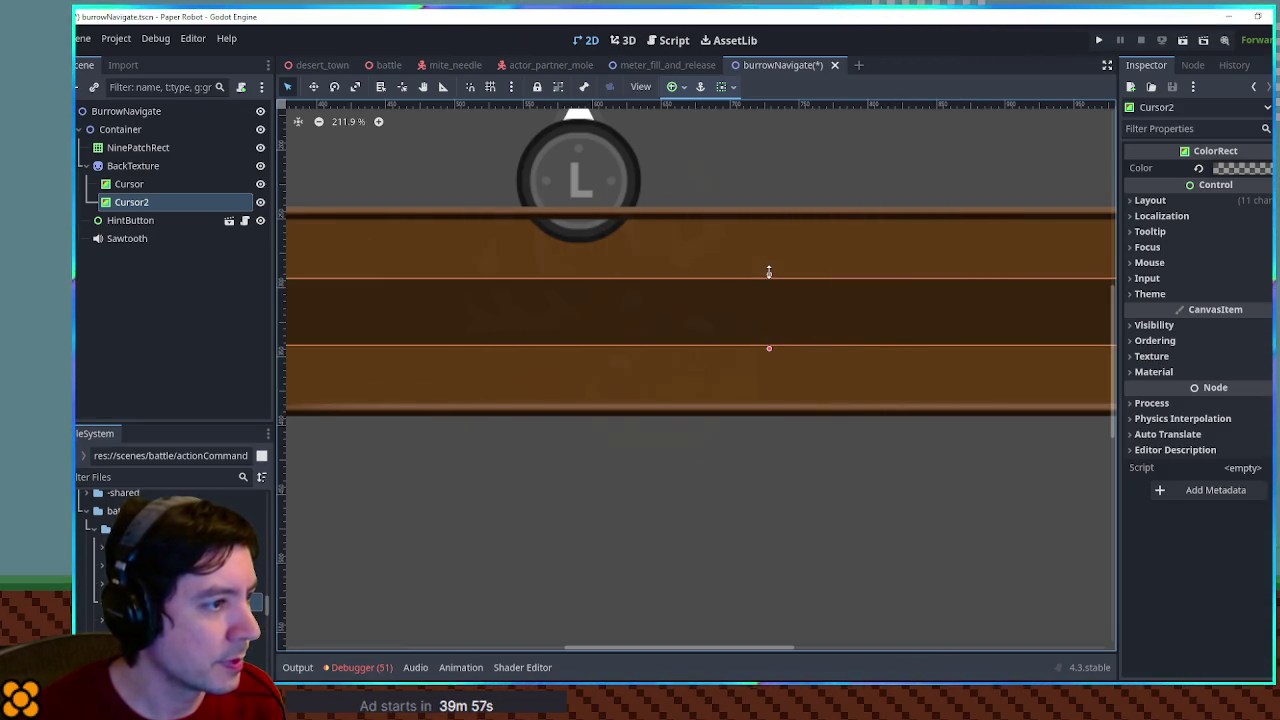
click(1240, 168)
drag(1125, 449, 1242, 449)
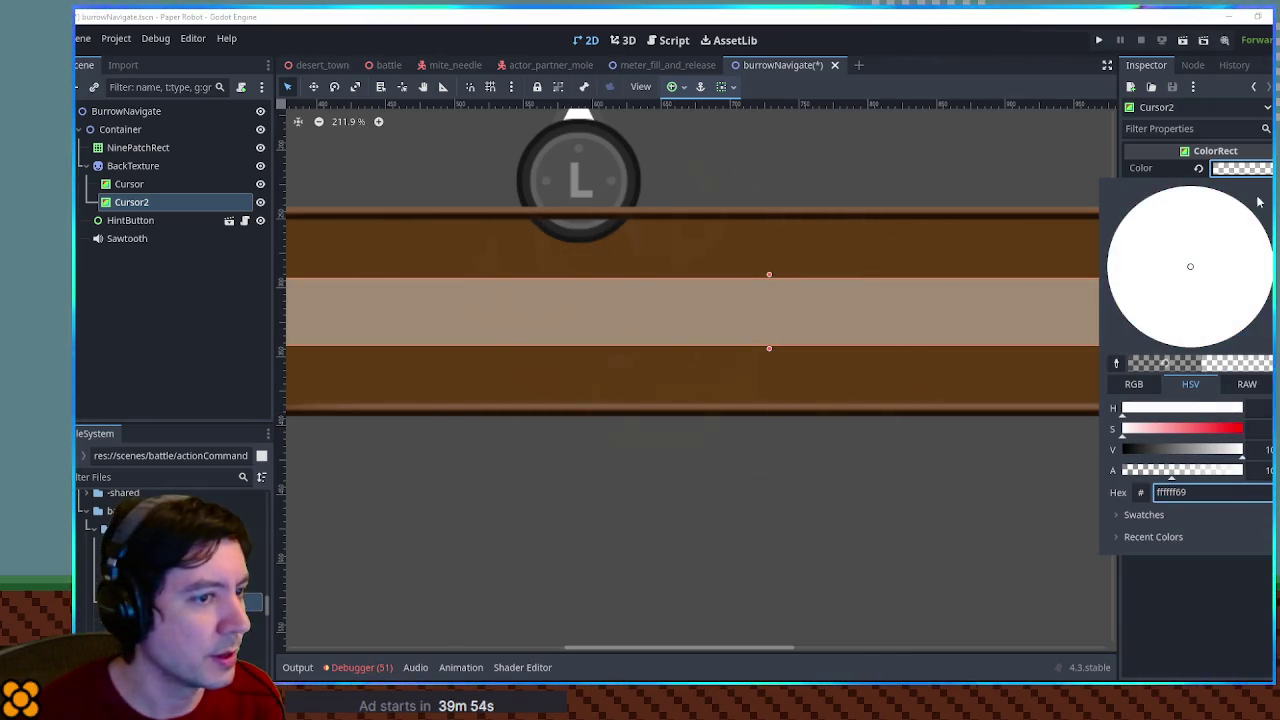
drag(1158, 479, 1138, 475)
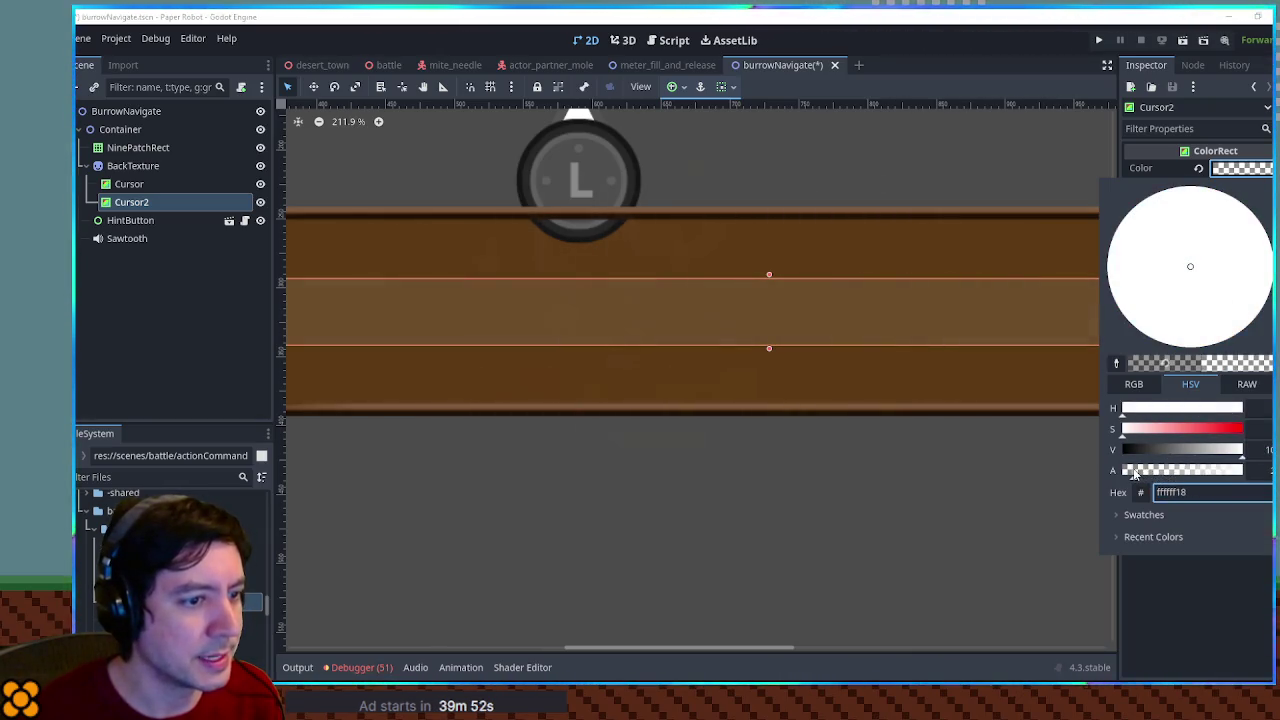
click(881, 479)
scroll(760, 465, down, 4)
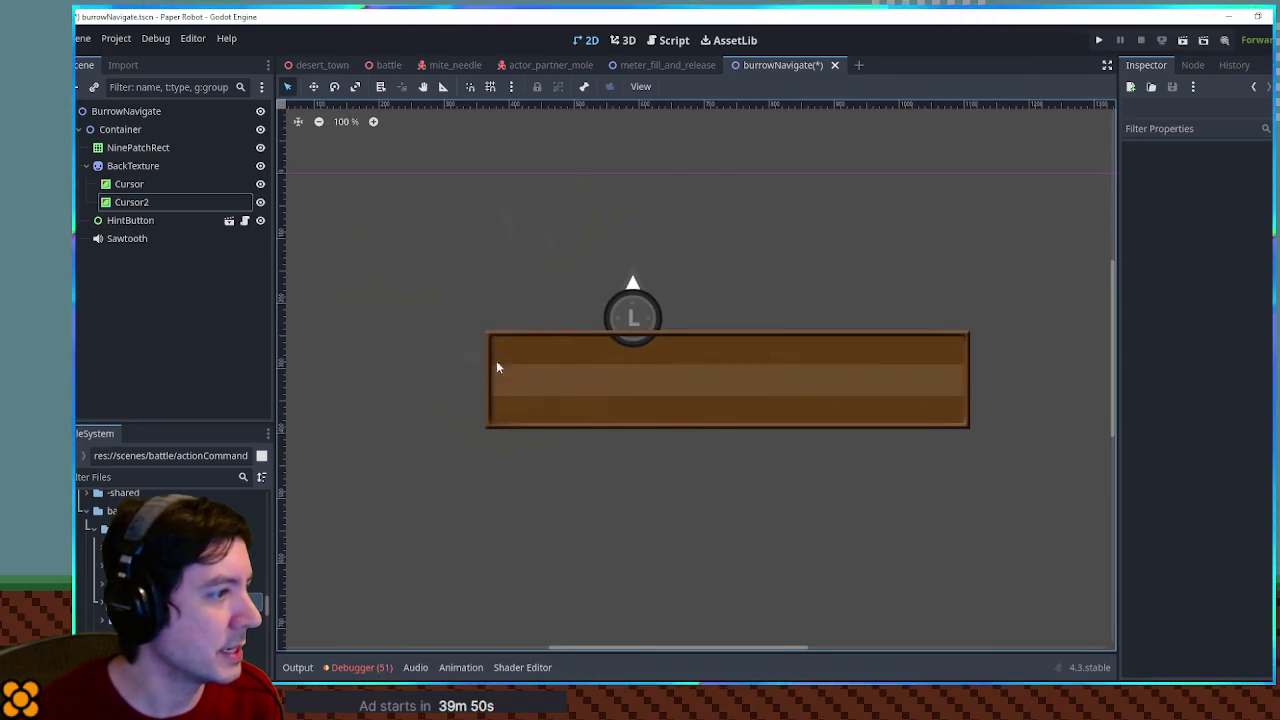
Set the Cursor rect's colour to hex 3f250a
click(141, 185)
click(1240, 168)
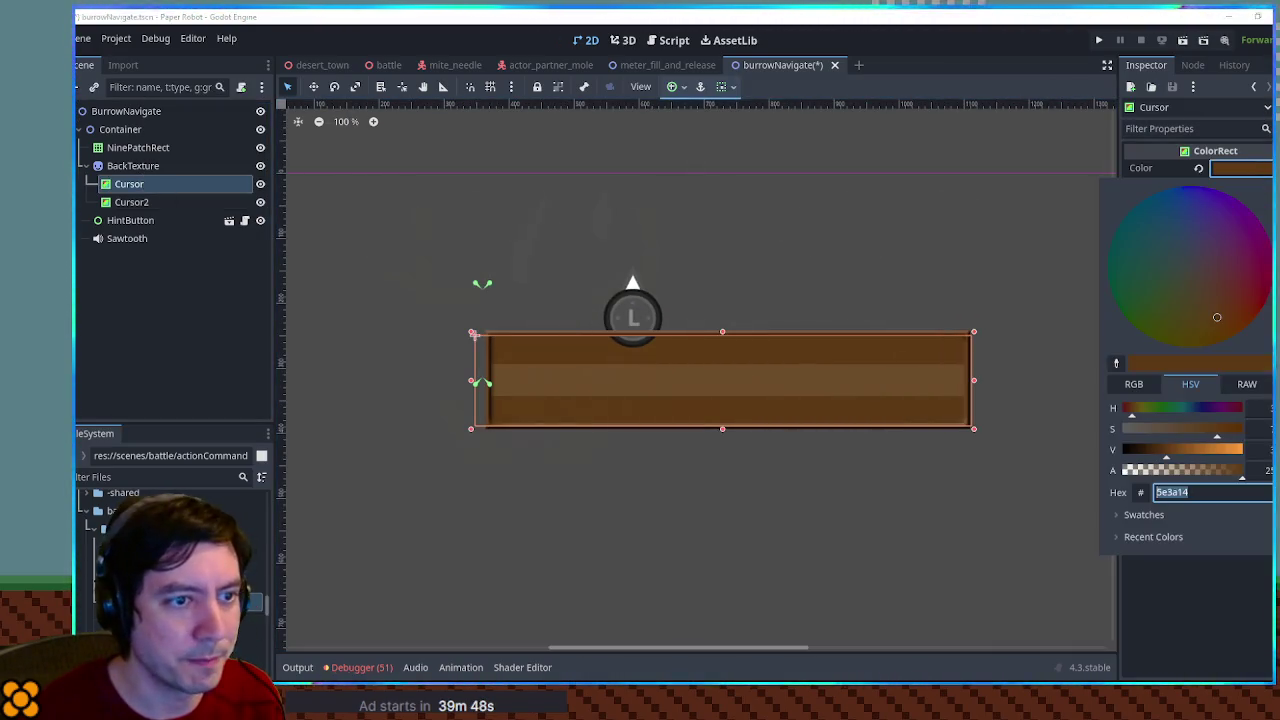
text(3f250a)
key(Return)
click(985, 494)
click(985, 494)
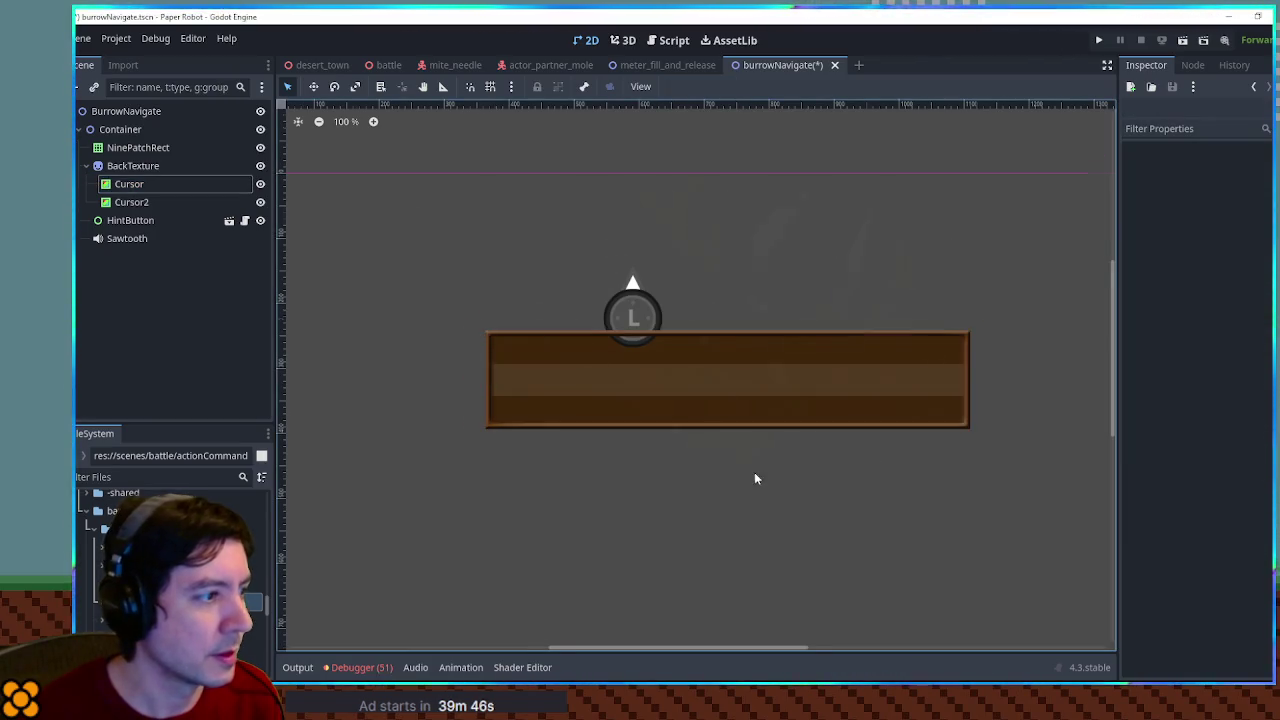
scroll(622, 400, up, 2)
Pan along the bar, inspect Cursor2's properties, and select BackTexture
mouse_move(533, 256)
mouse_down()
mouse_move(463, 303)
mouse_move(311, 291)
mouse_move(526, 297)
mouse_move(839, 273)
mouse_up()
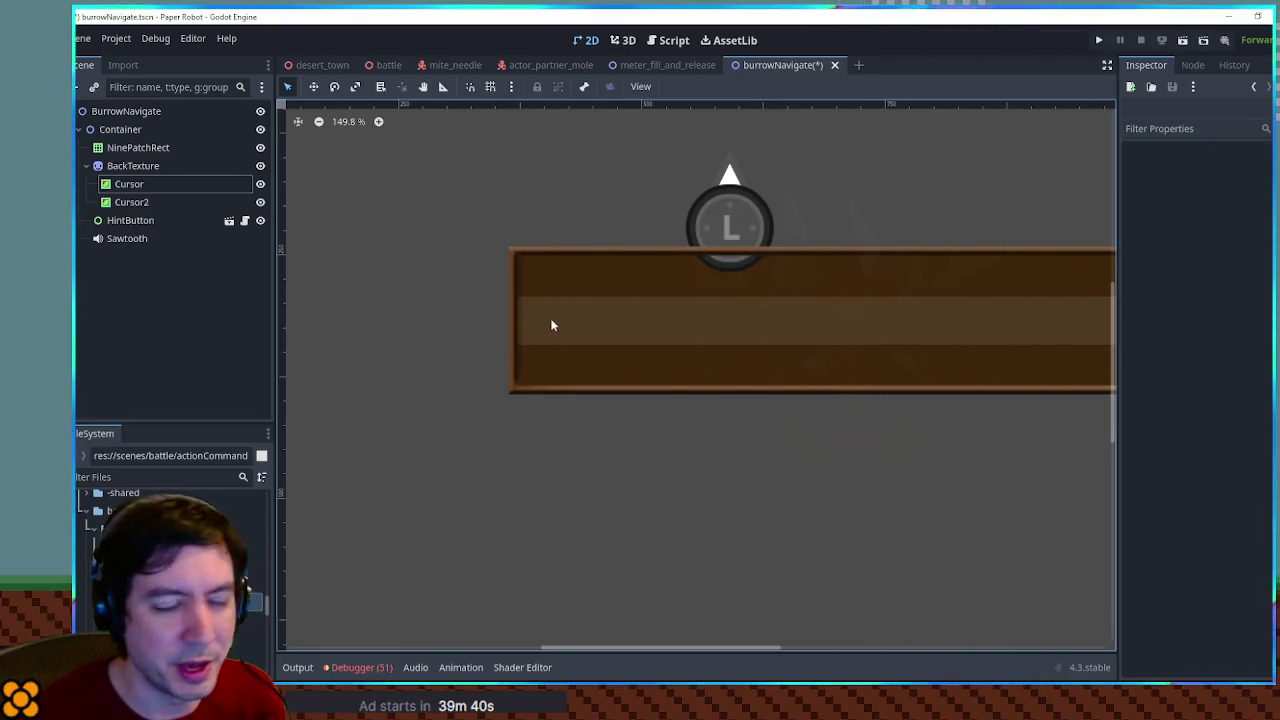
drag(566, 326, 447, 325)
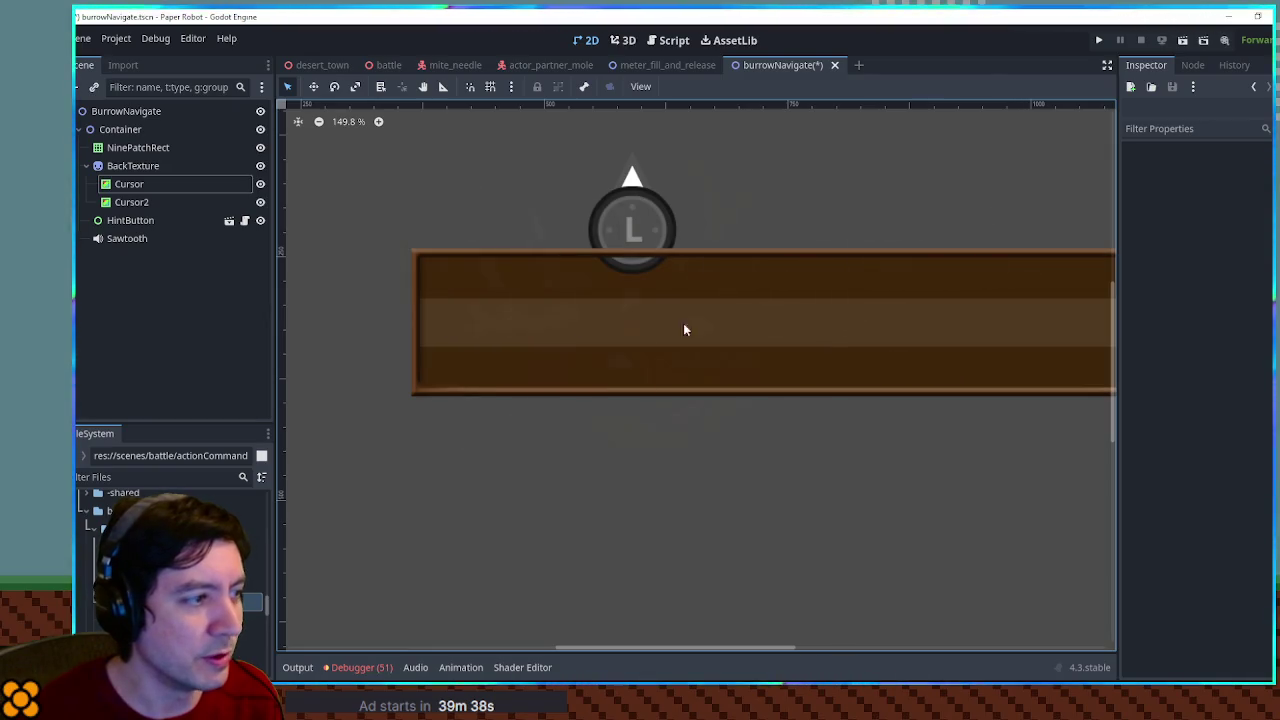
drag(650, 330, 497, 331)
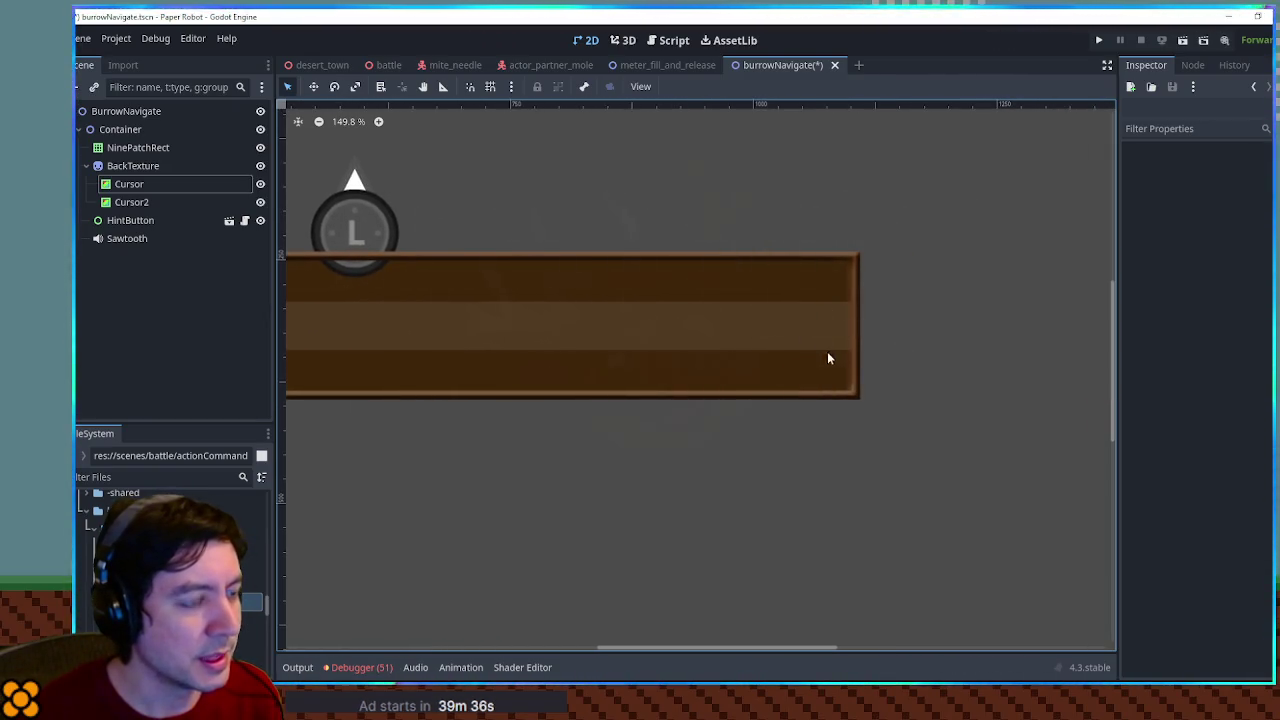
click(145, 203)
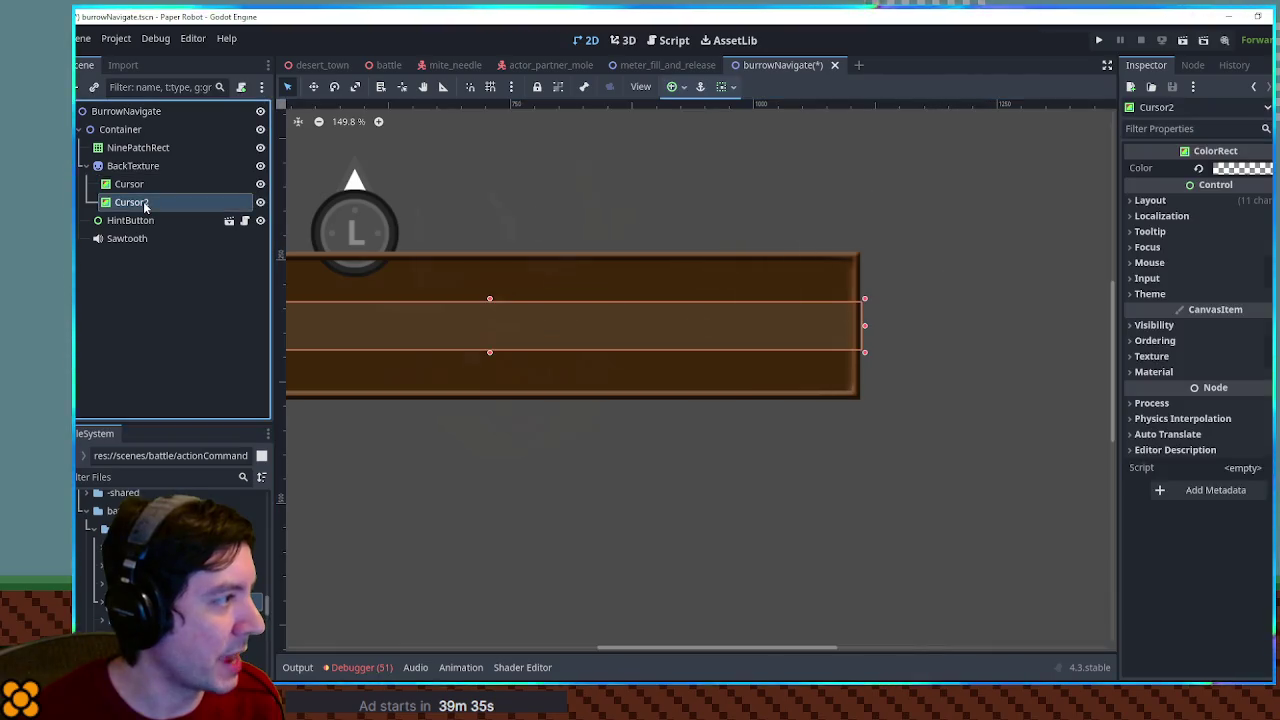
click(122, 166)
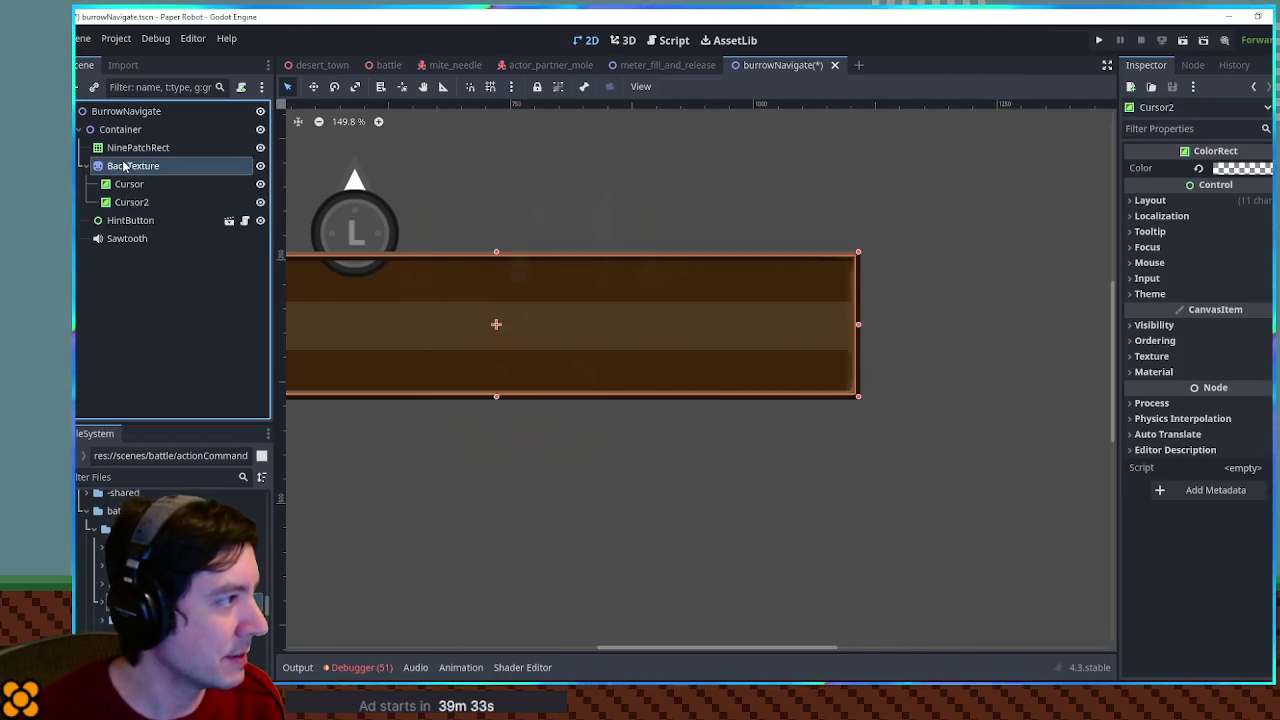
Add a TextureRect under BackTexture, move it onto the bar, and give it a PlaceholderTexture2D
key(ctrl+a)
text(texture)
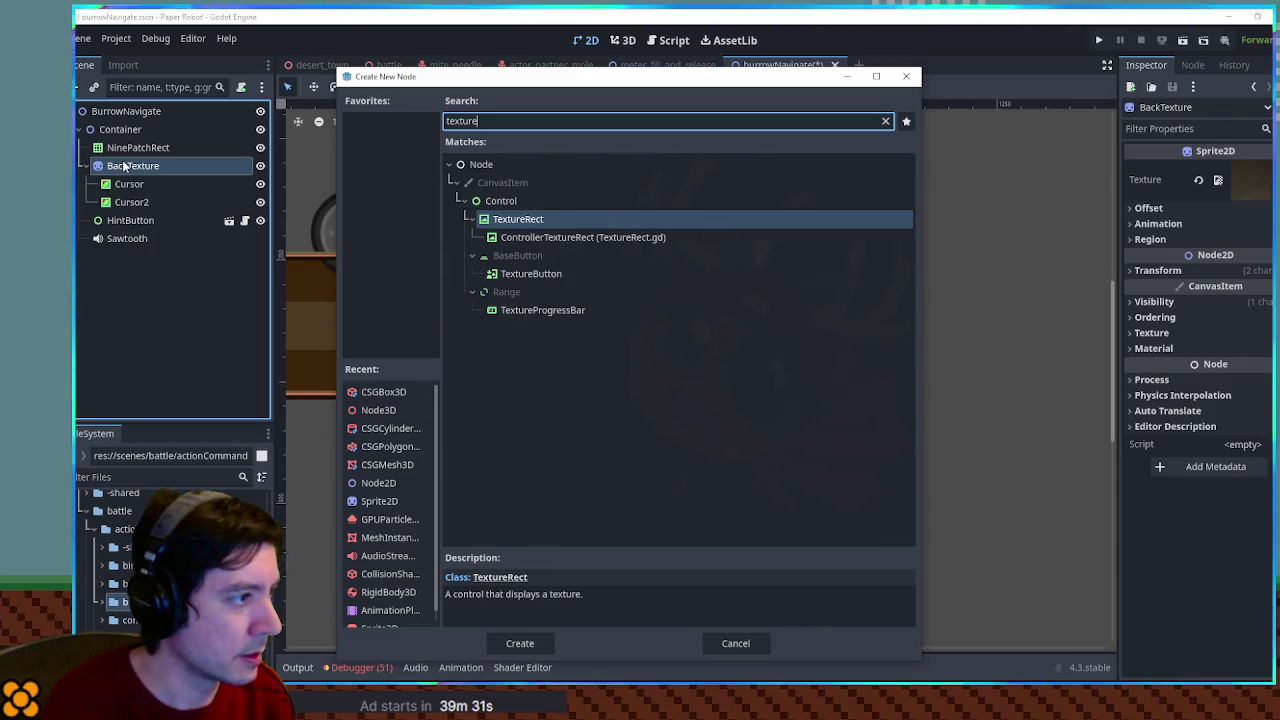
key(Return)
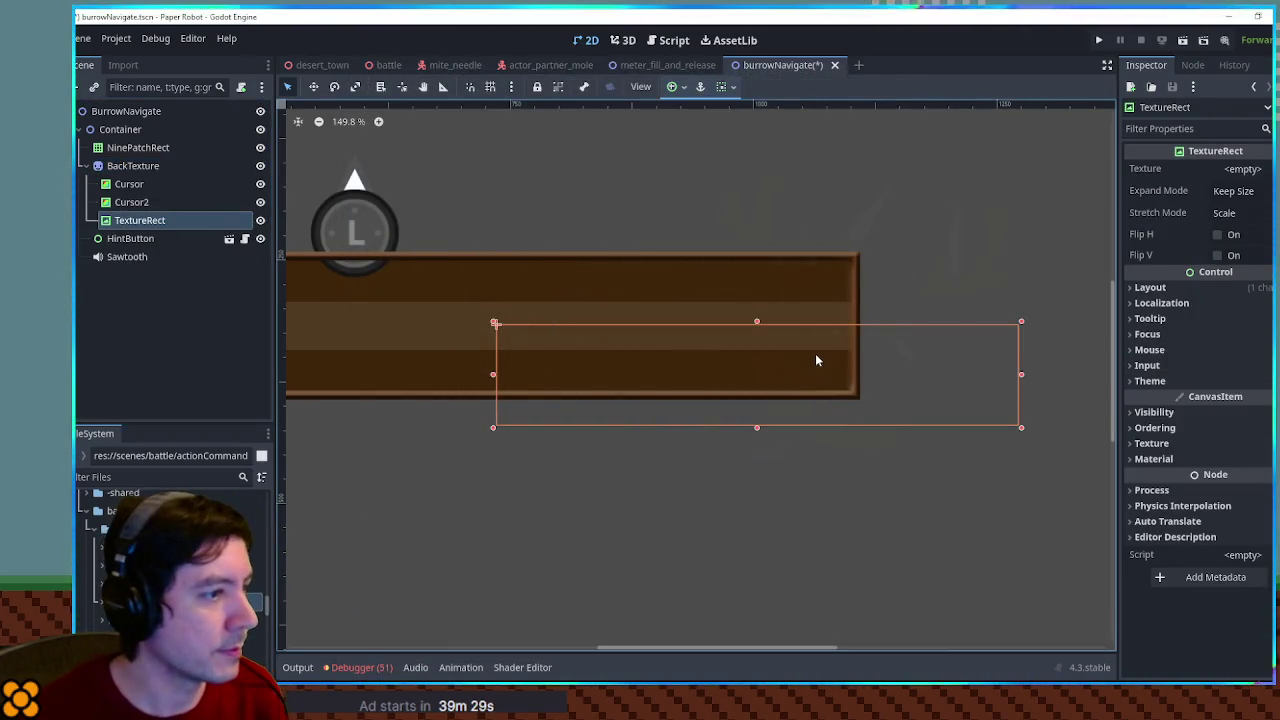
drag(802, 381, 732, 330)
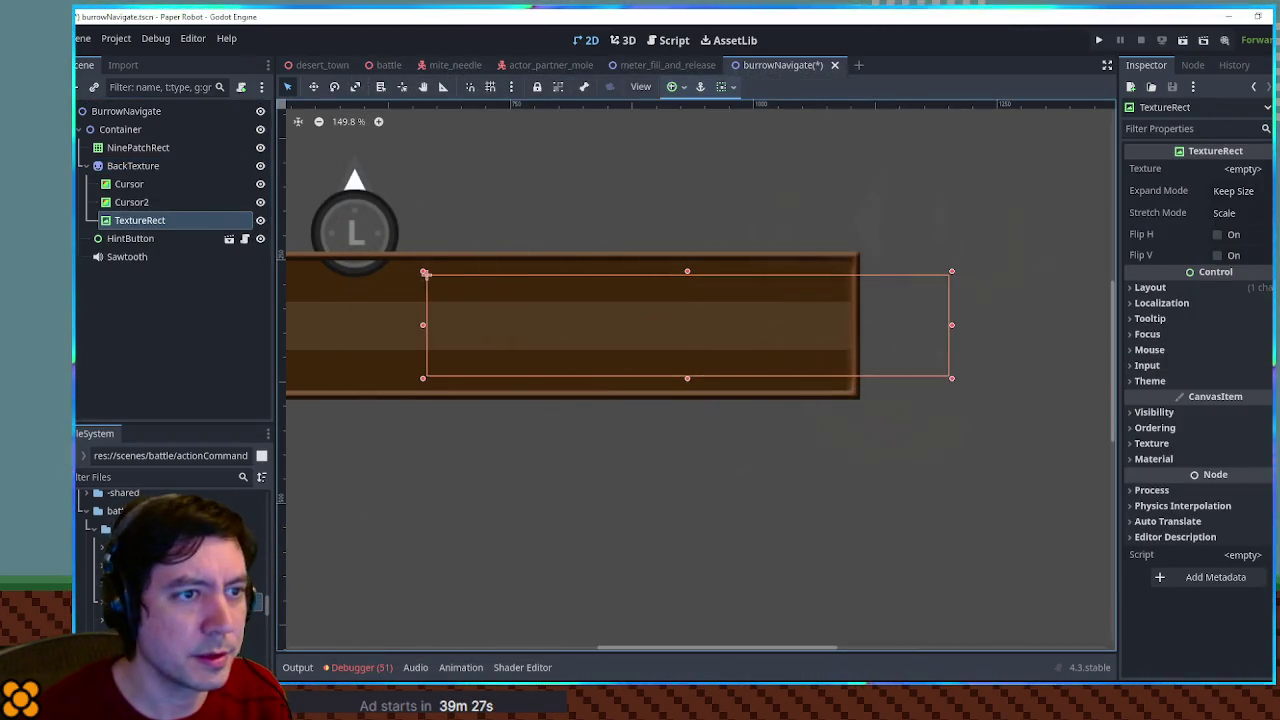
click(1243, 169)
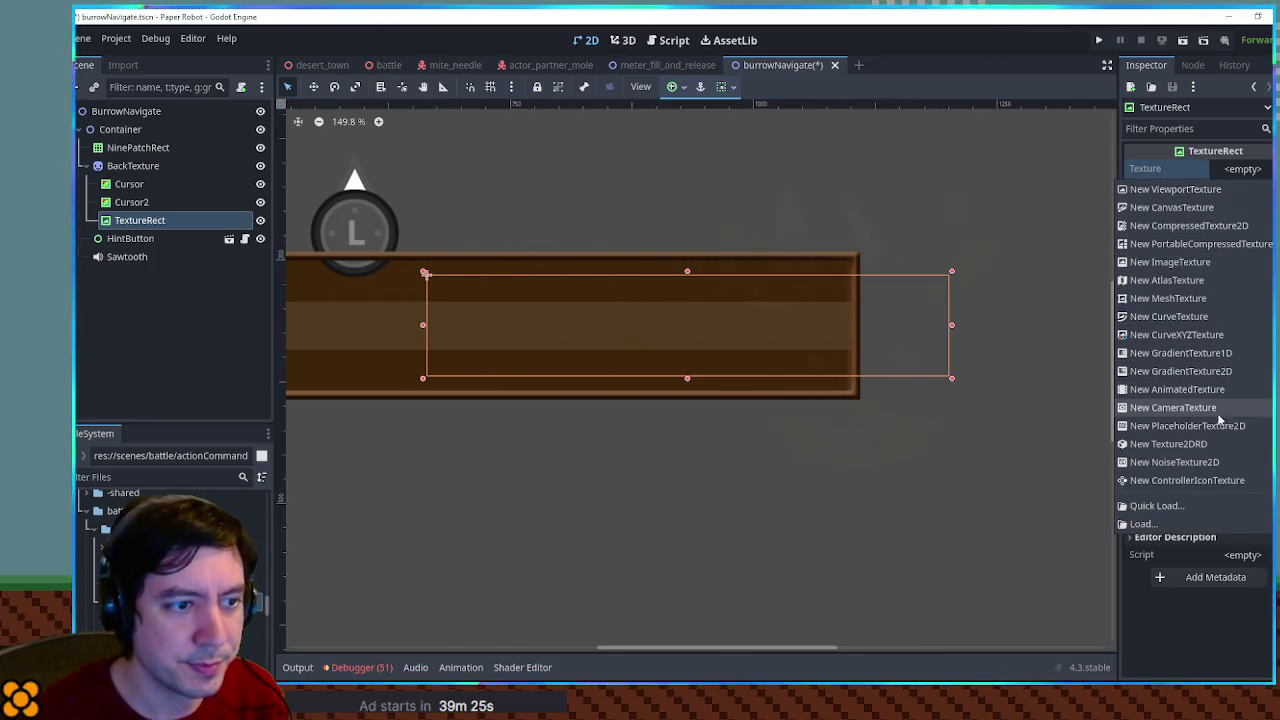
click(1218, 425)
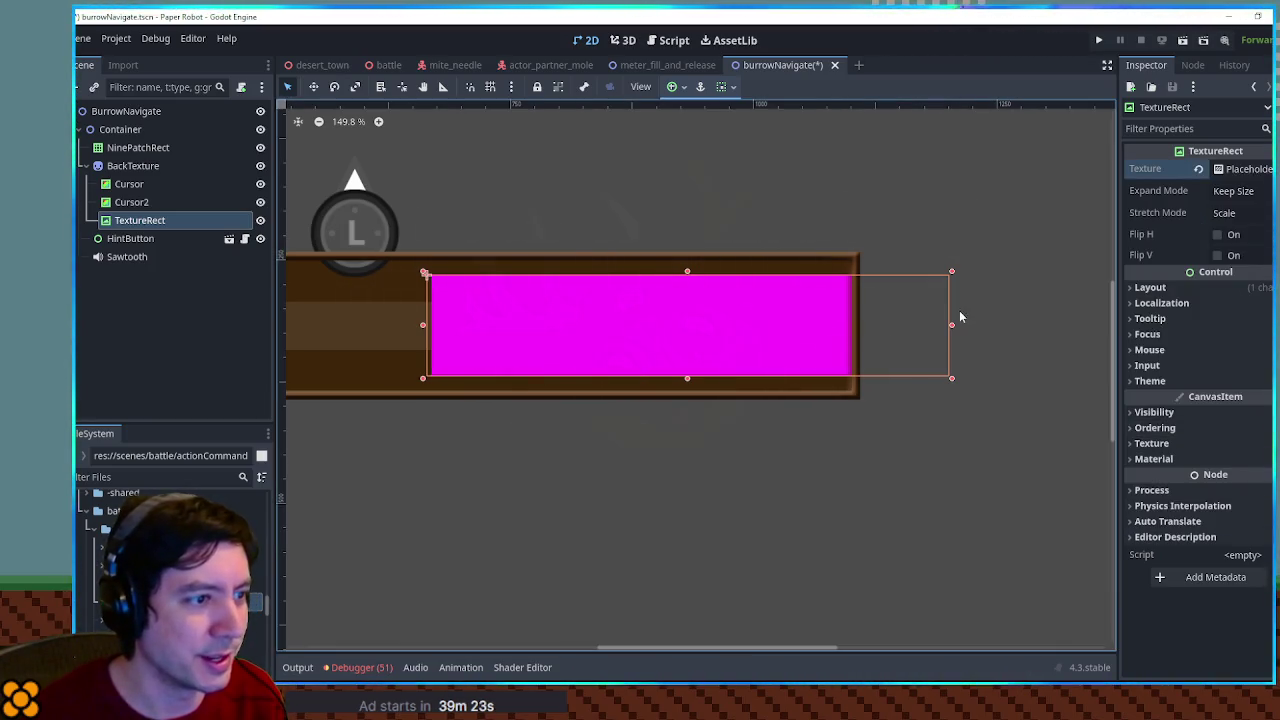
click(1268, 169)
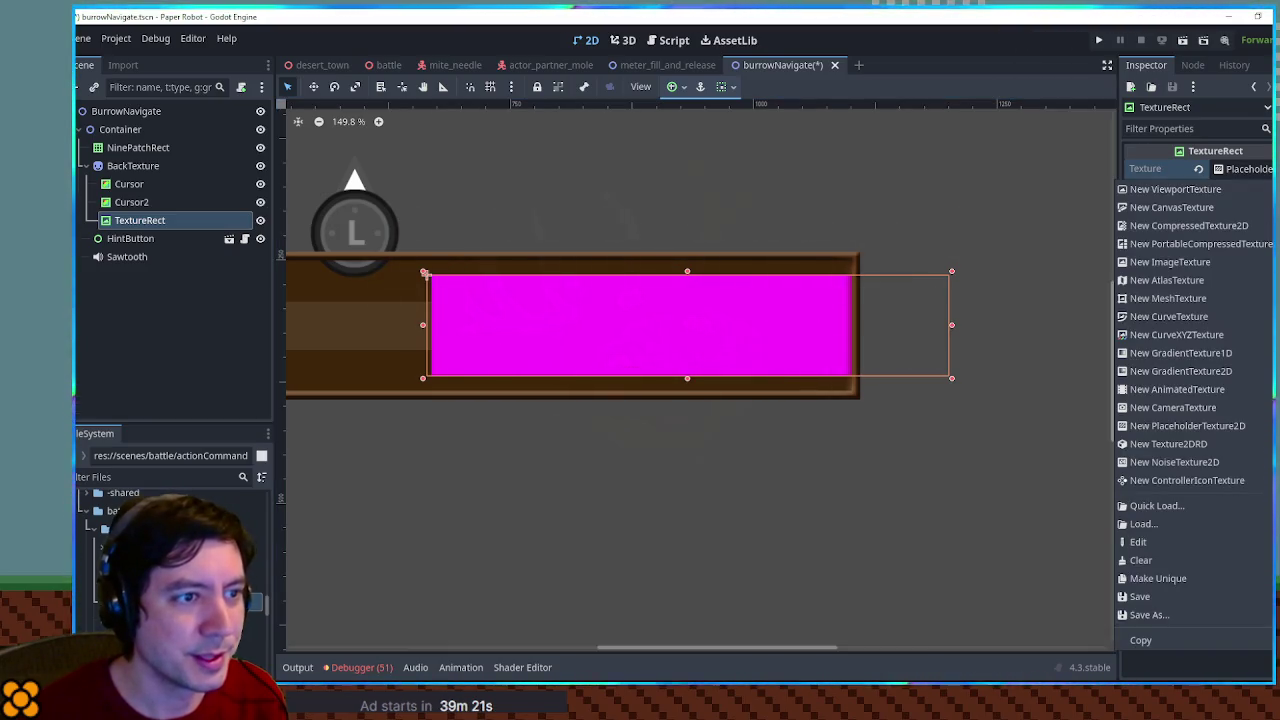
click(108, 476)
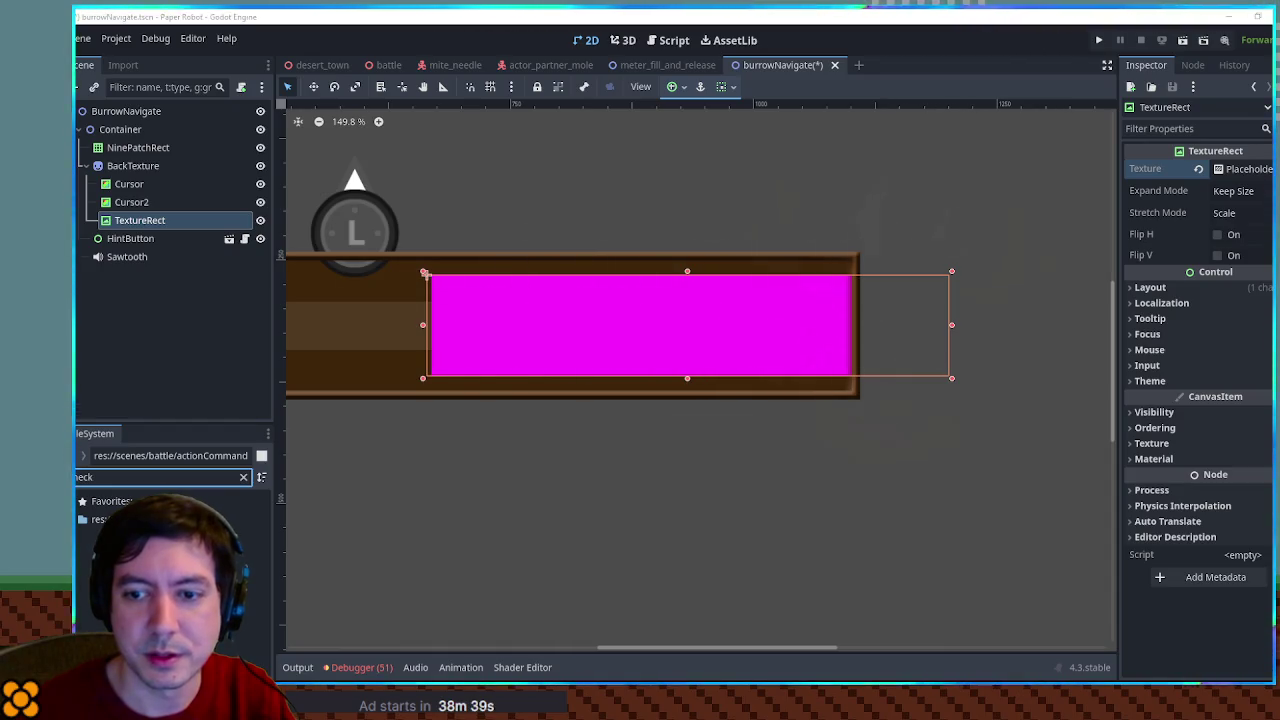
In Krita, fill the canvas's top-left and bottom-right quarters black, then return to Godot
key(alt+Tab)
scroll(700, 300, up, 5)
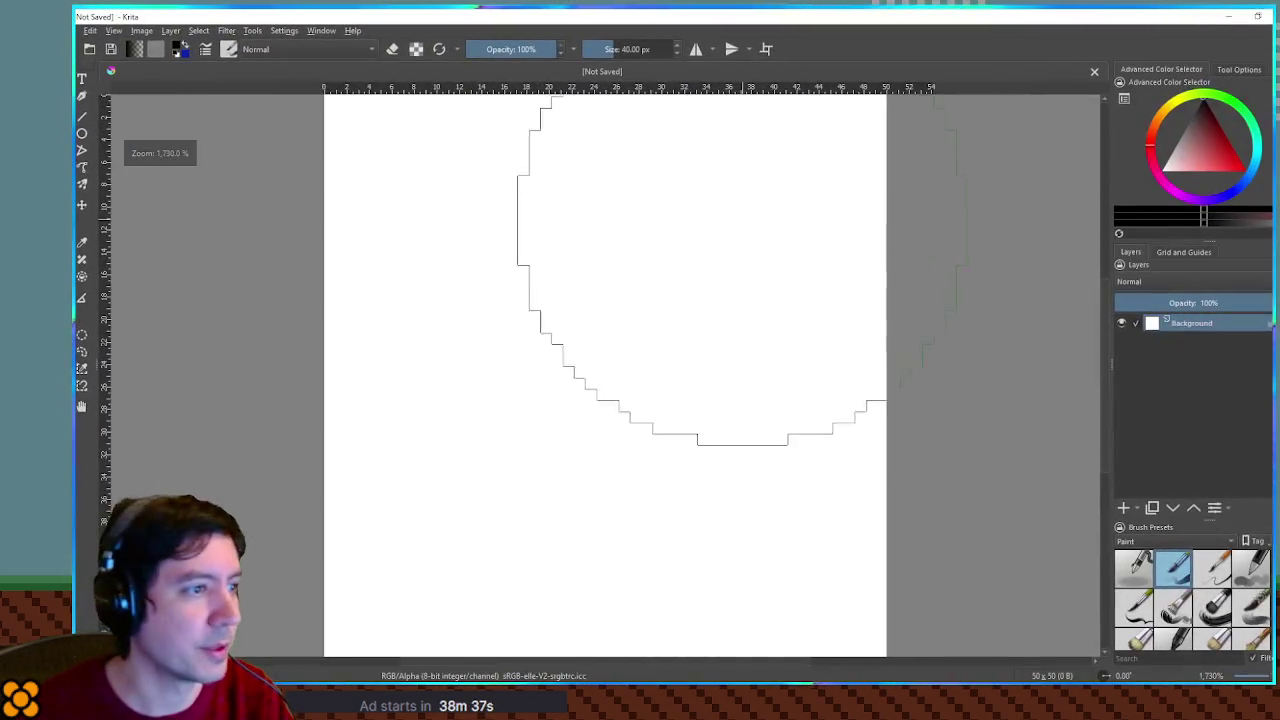
scroll(890, 320, down, 1)
key(ctrl)
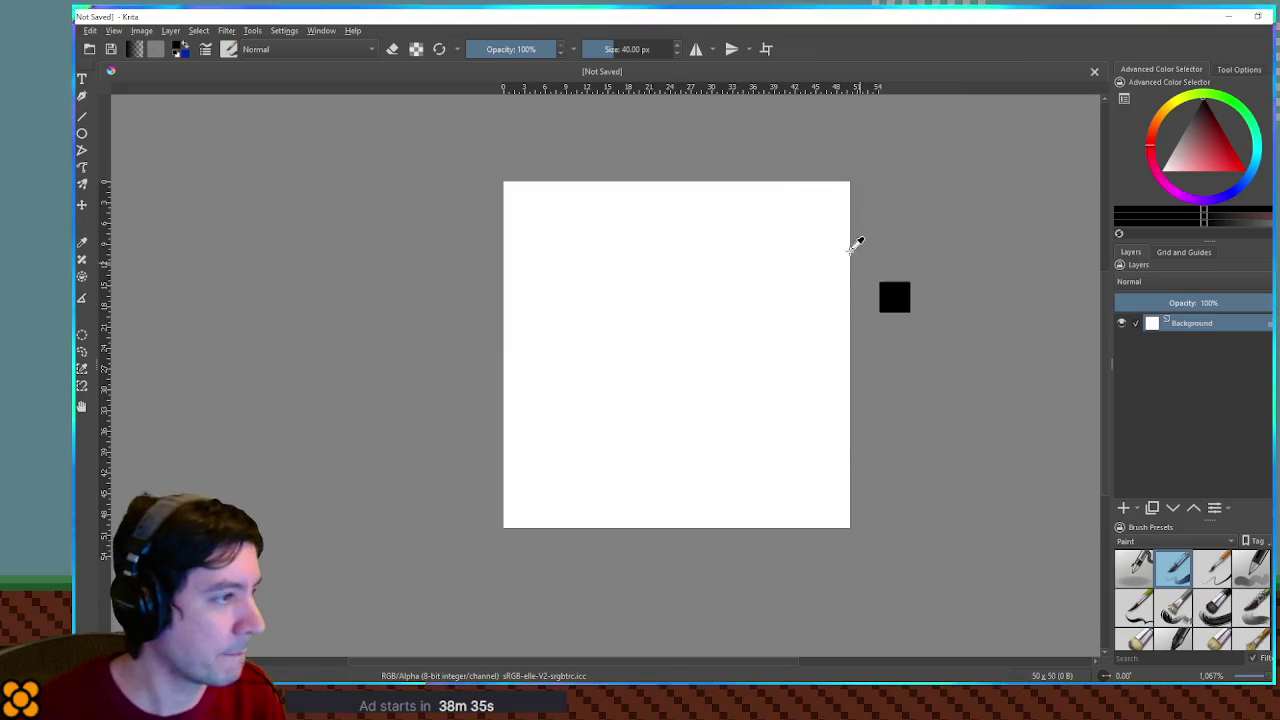
key(ctrl+r)
mouse_move(504, 182)
mouse_down()
mouse_move(655, 432)
mouse_move(654, 340)
mouse_move(680, 356)
mouse_up()
key(shift+BackSpace)
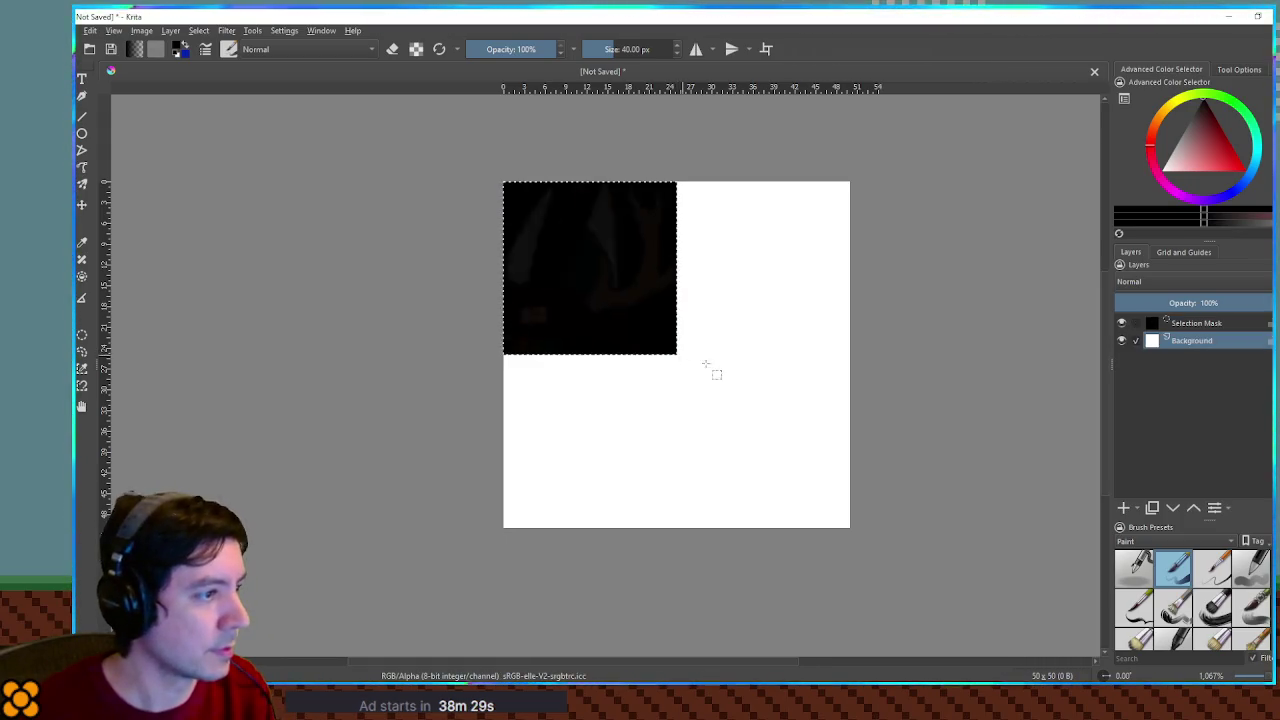
mouse_move(891, 569)
mouse_down()
mouse_move(729, 424)
mouse_move(686, 366)
mouse_up()
key(shift+BackSpace)
key(ctrl+shift+a)
key(alt+Tab)
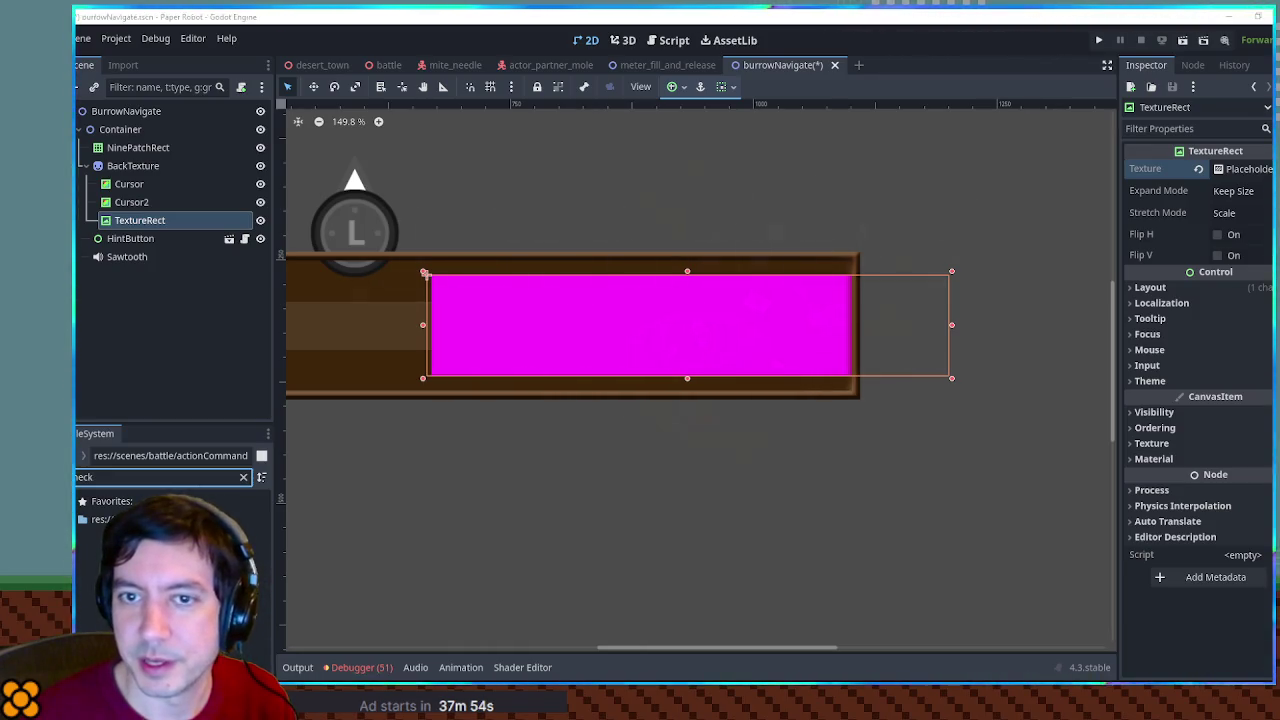
Filter FileSystem for 'geomet' and drag the checkerboard image into the TextureRect's Texture slot
double_click(144, 476)
text(geomet)
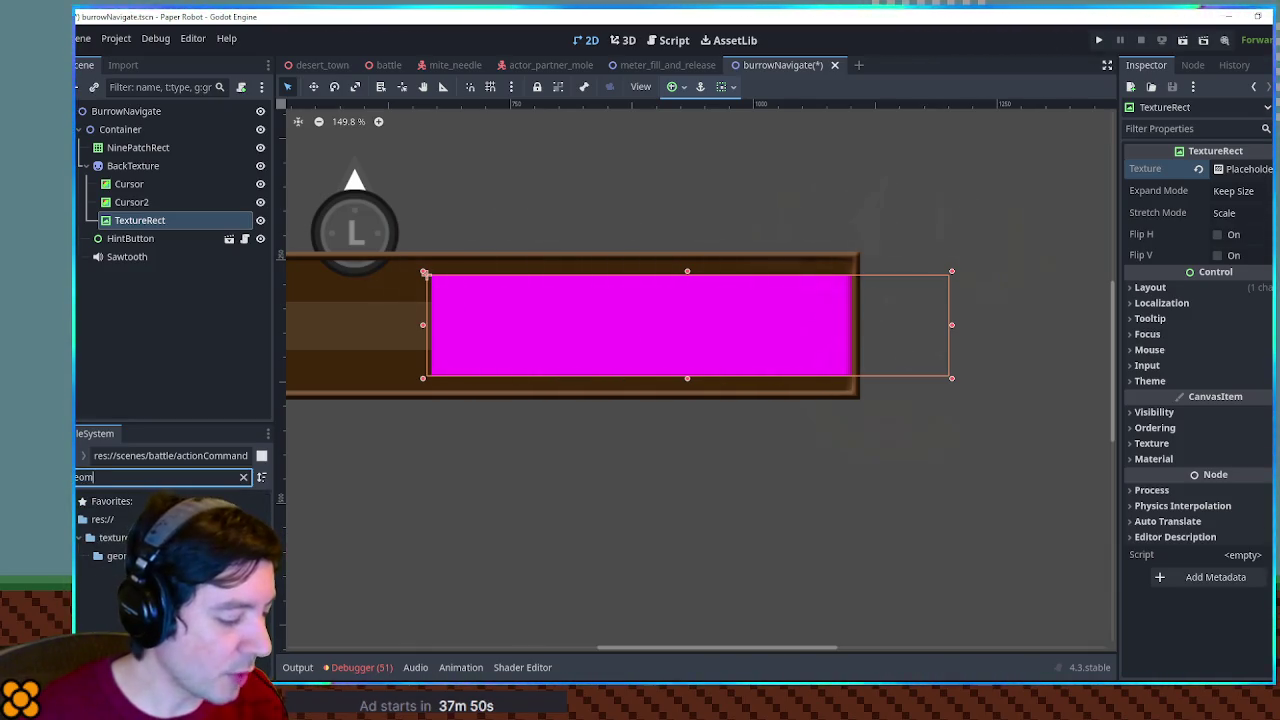
click(116, 555)
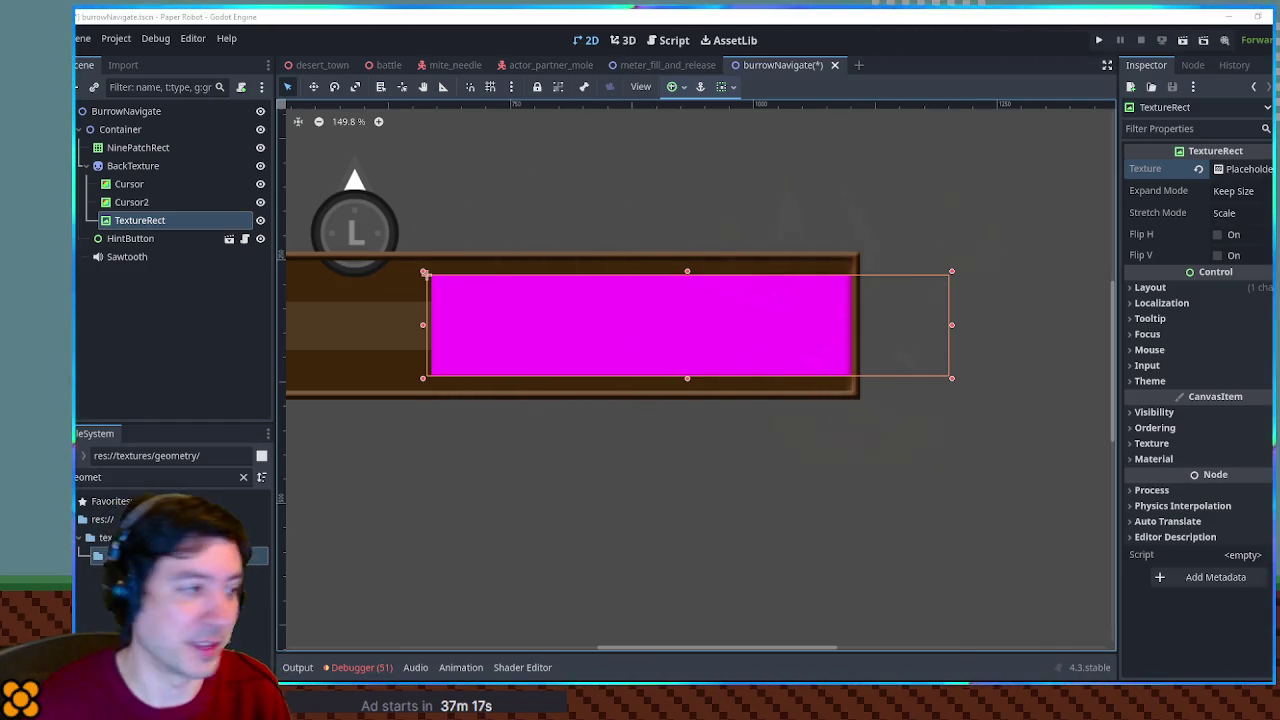
double_click(155, 481)
text(w)
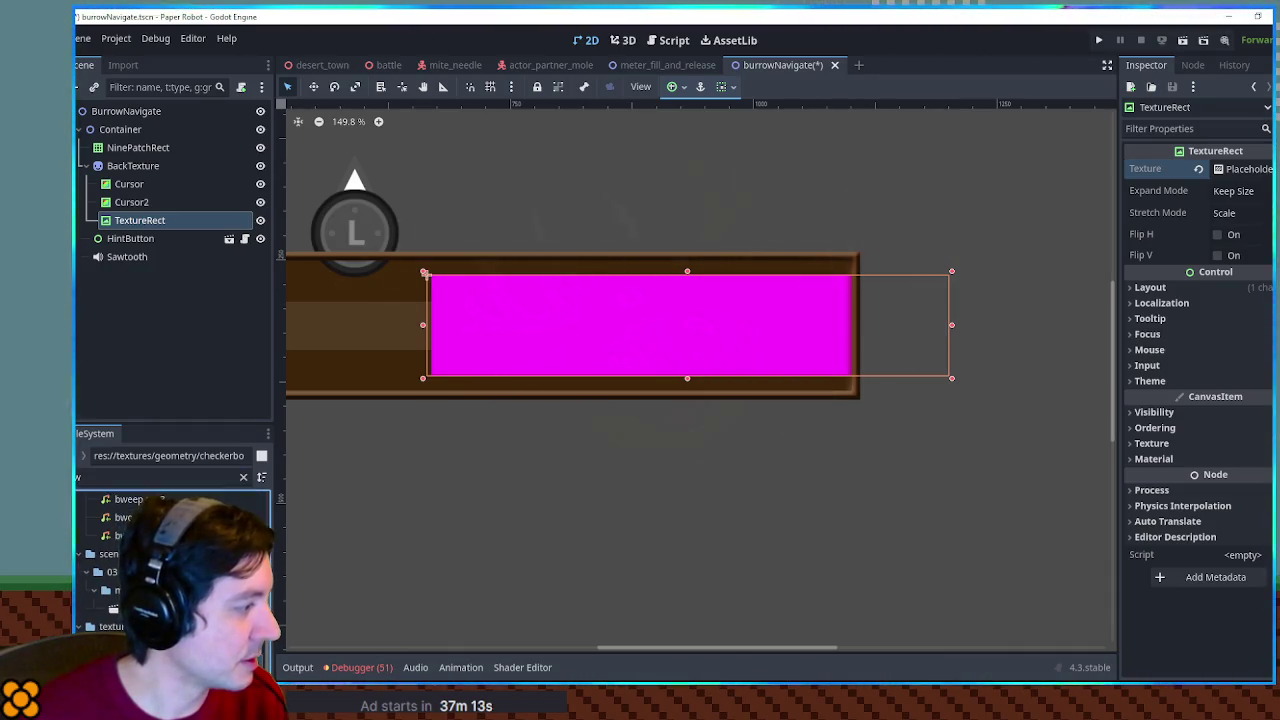
mouse_move(729, 437)
mouse_down()
mouse_move(1150, 160)
mouse_move(1240, 170)
mouse_up()
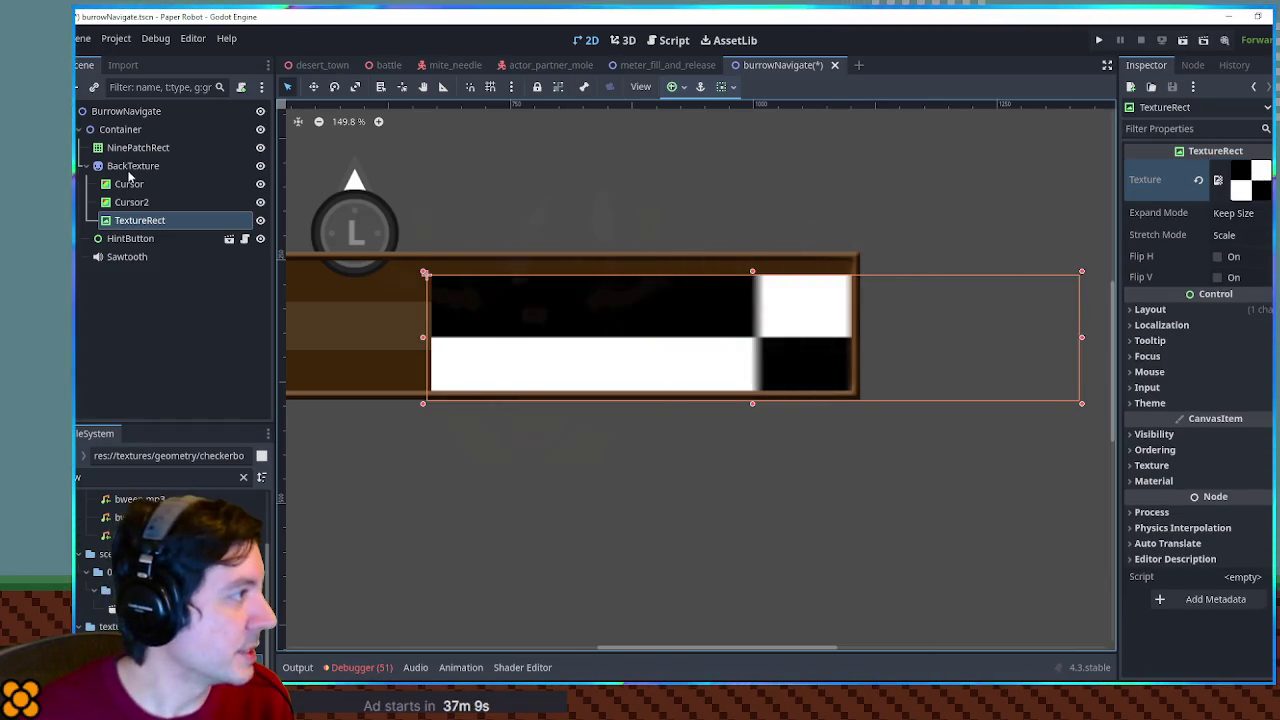
click(352, 262)
Set BackTexture's Transform Scale to 1 by 1
click(1154, 301)
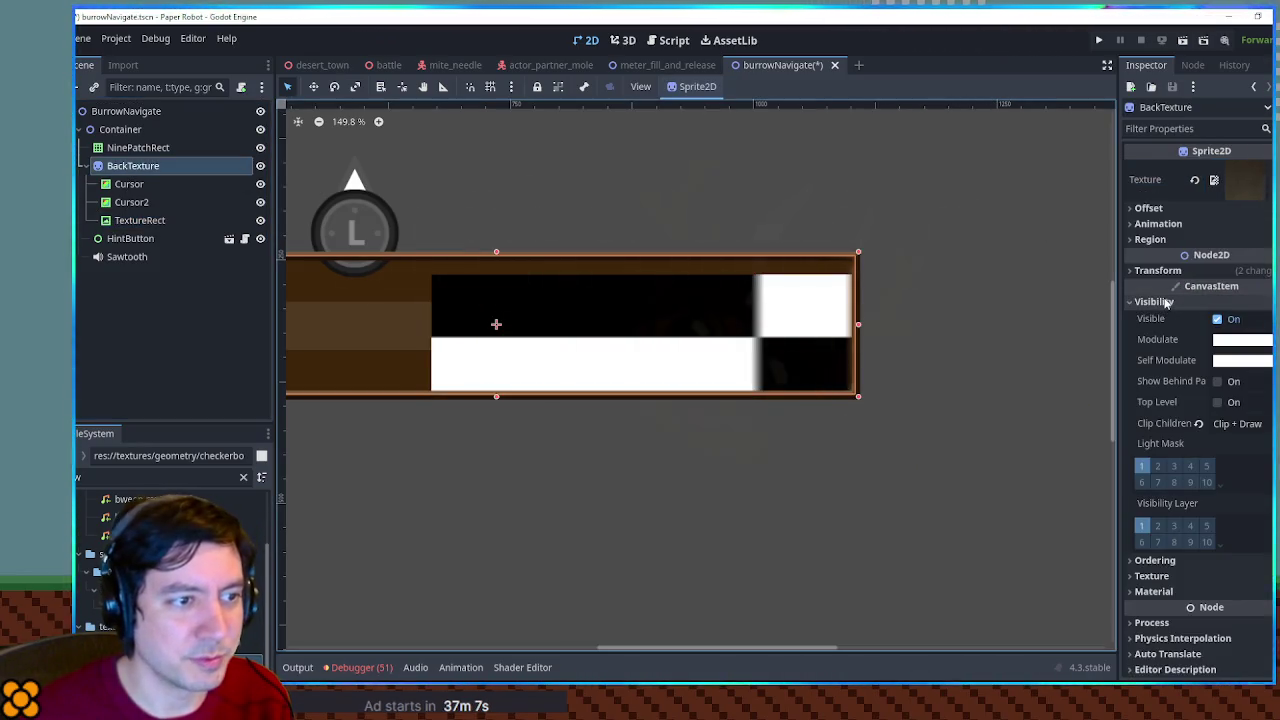
click(1154, 301)
click(1158, 270)
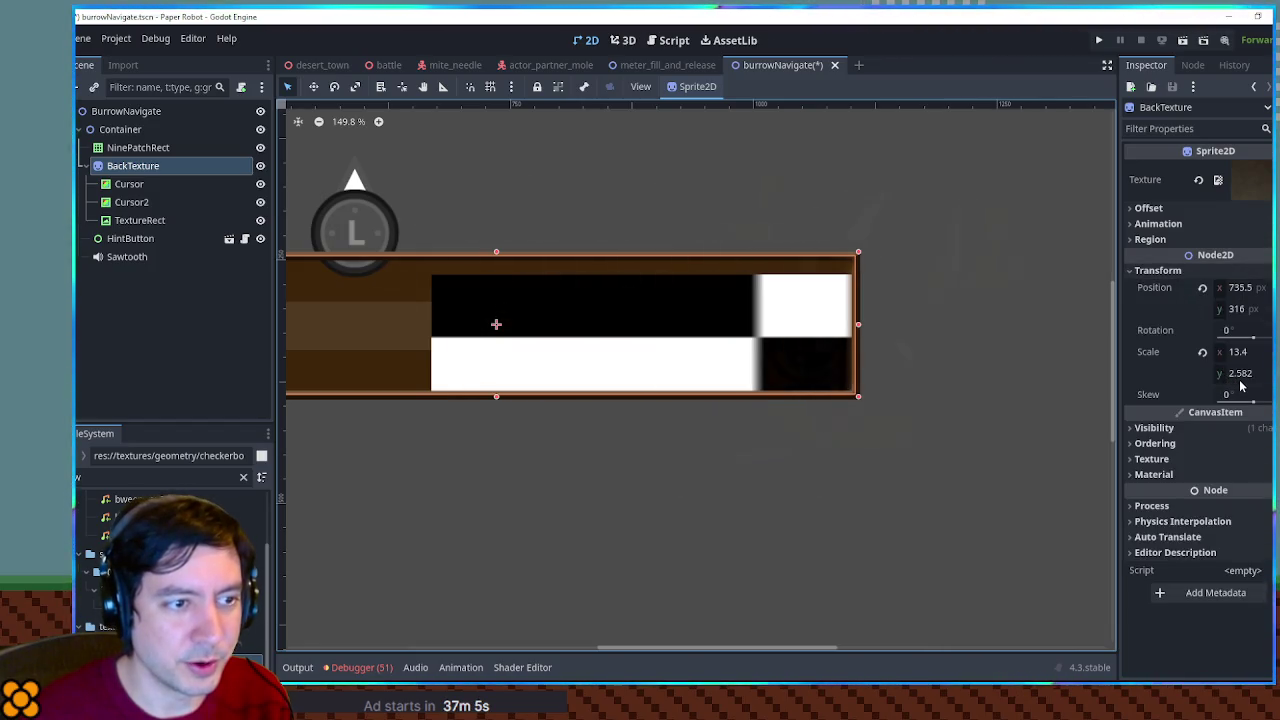
scroll(840, 338, down, 1)
scroll(763, 343, down, 1)
scroll(840, 334, up, 2)
mouse_move(840, 334)
mouse_down()
mouse_move(477, 349)
mouse_move(505, 349)
mouse_up()
scroll(800, 348, down, 1)
scroll(837, 351, up, 1)
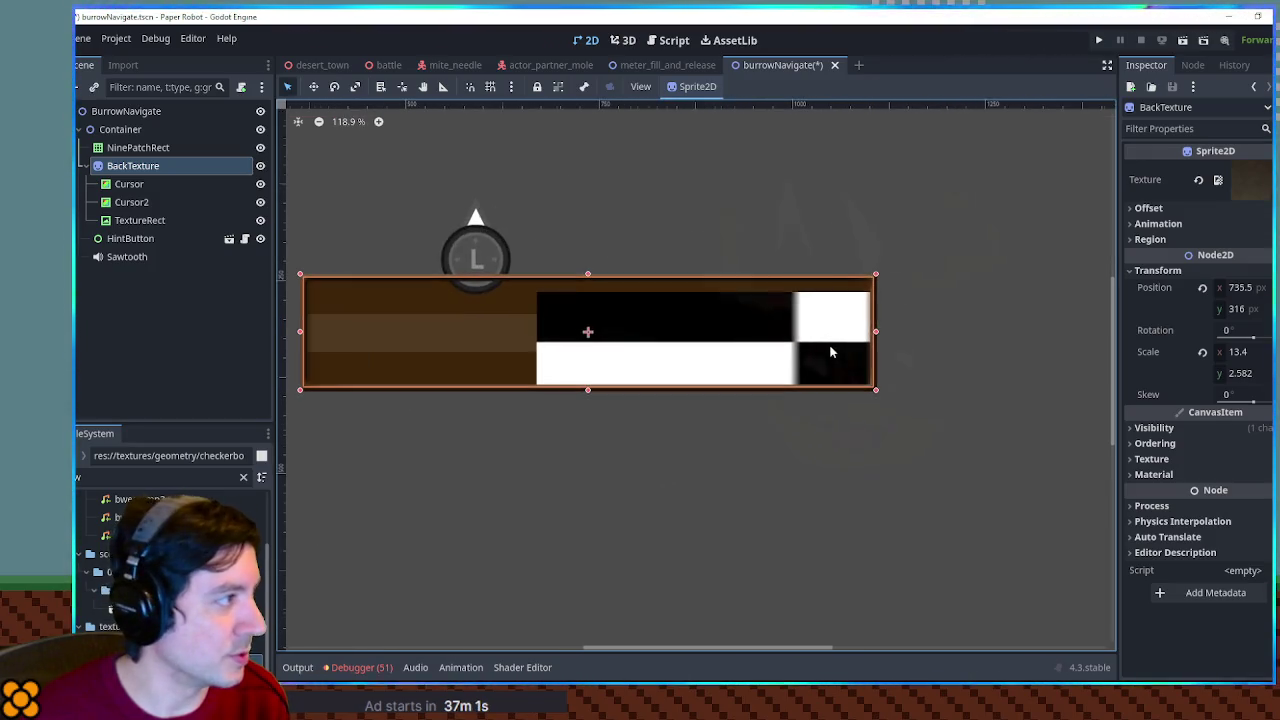
click(1245, 352)
text(1)
key(Tab)
text(1)
key(Return)
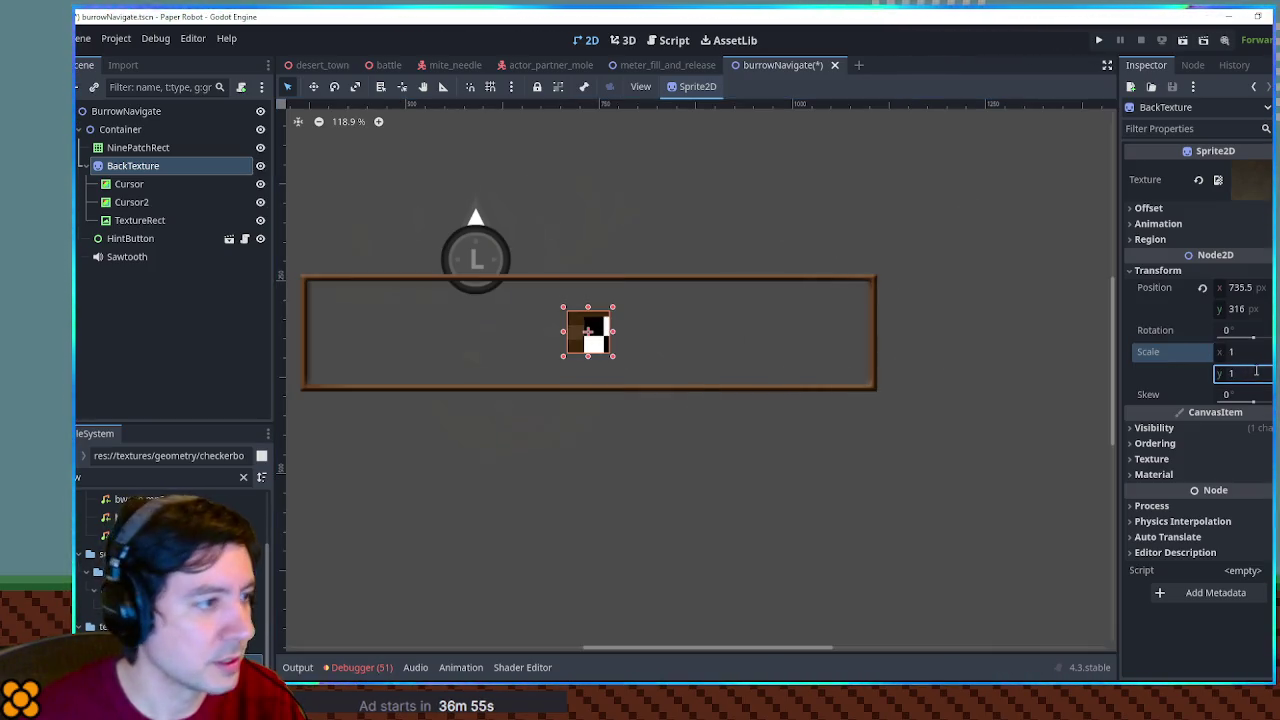
Try stretching and enlarging the BackTexture sprite, reverting each change to keep scale 1
scroll(773, 317, up, 1)
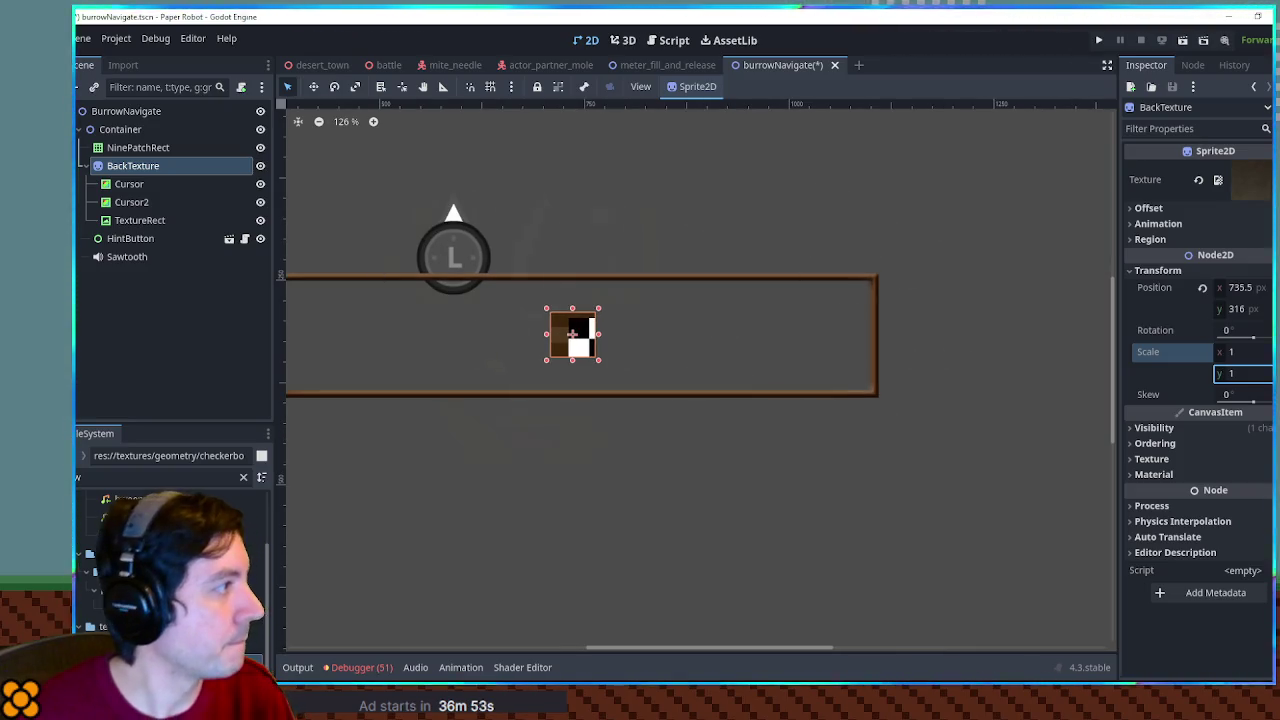
click(141, 183)
click(600, 340)
drag(604, 341, 828, 334)
key(ctrl+z)
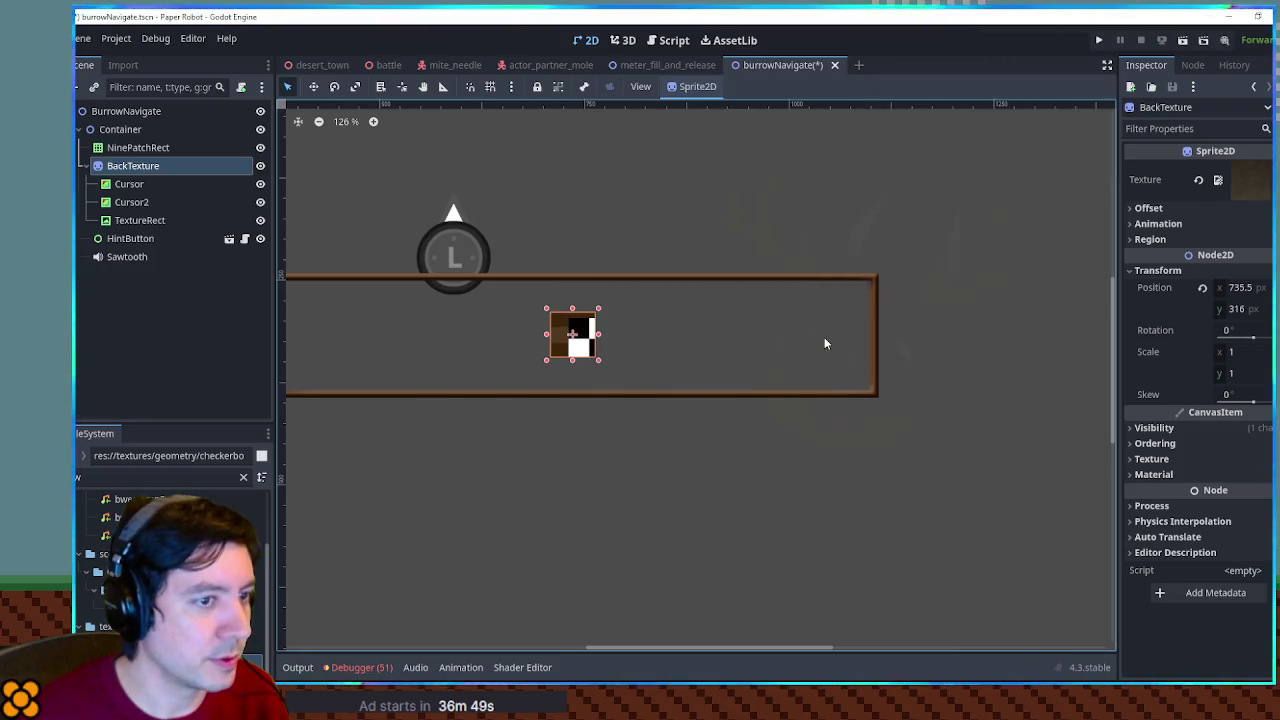
click(1245, 180)
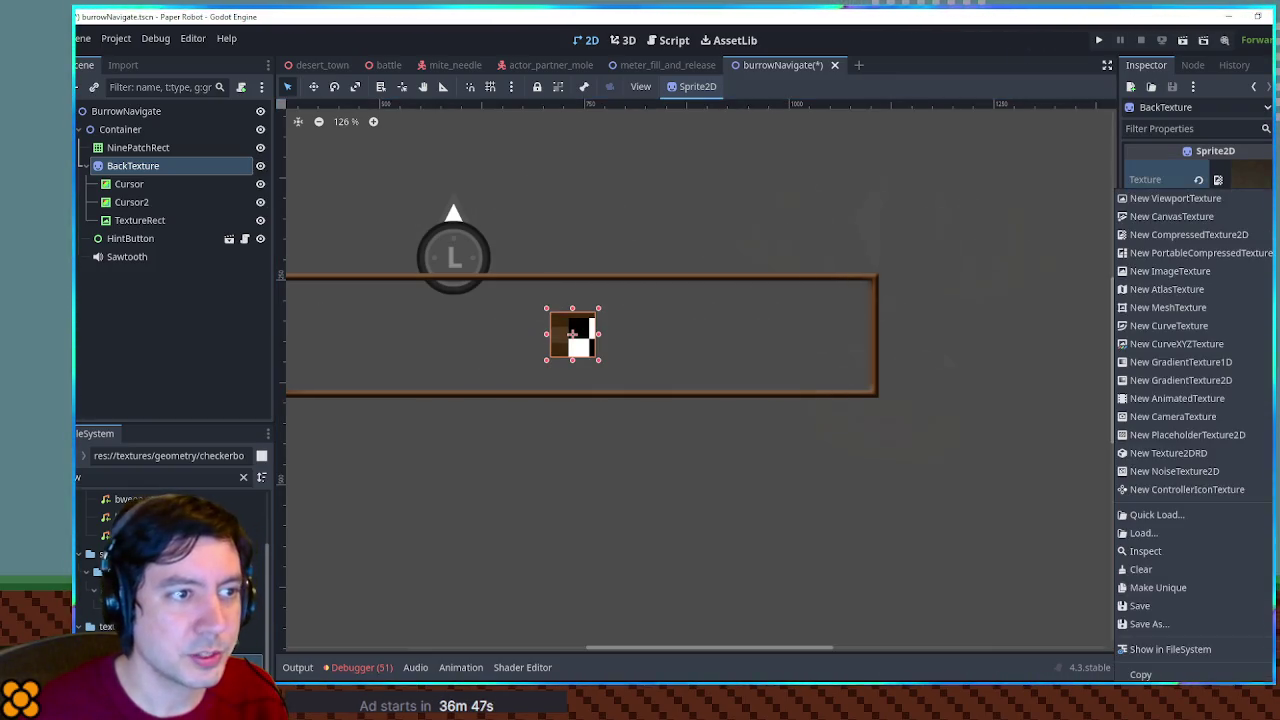
key(Escape)
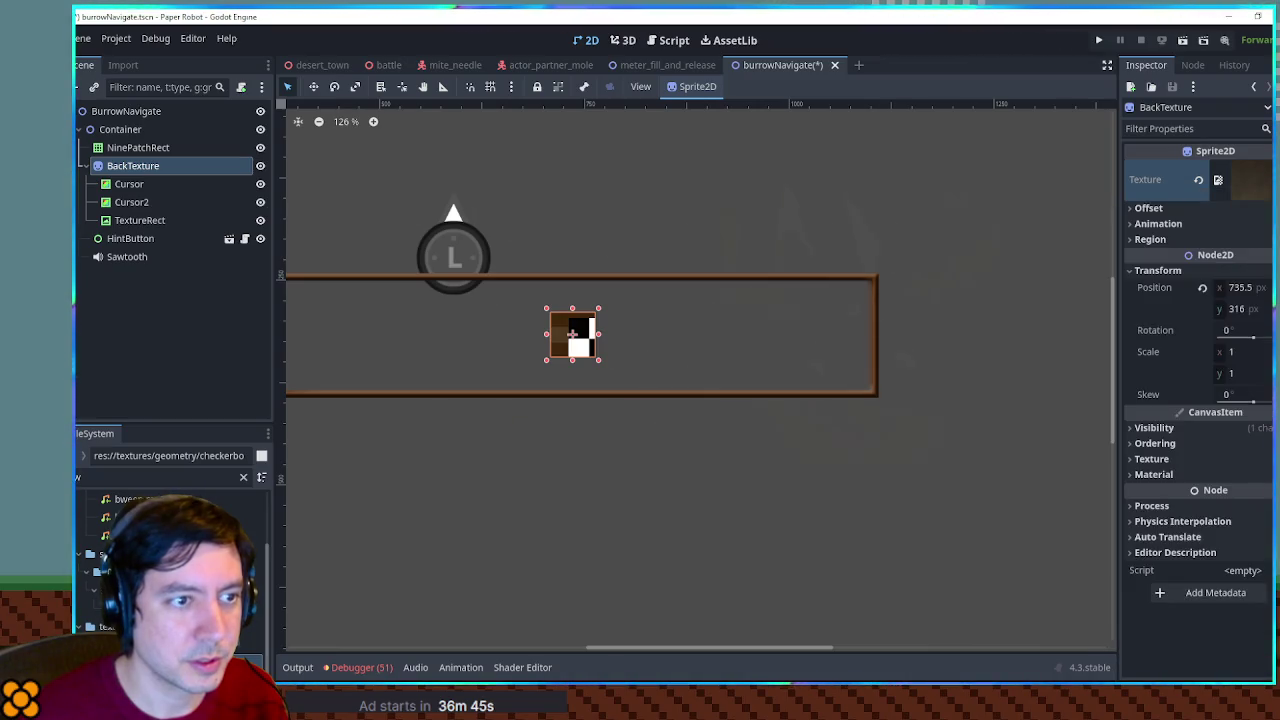
scroll(644, 345, down, 3)
scroll(620, 340, up, 5)
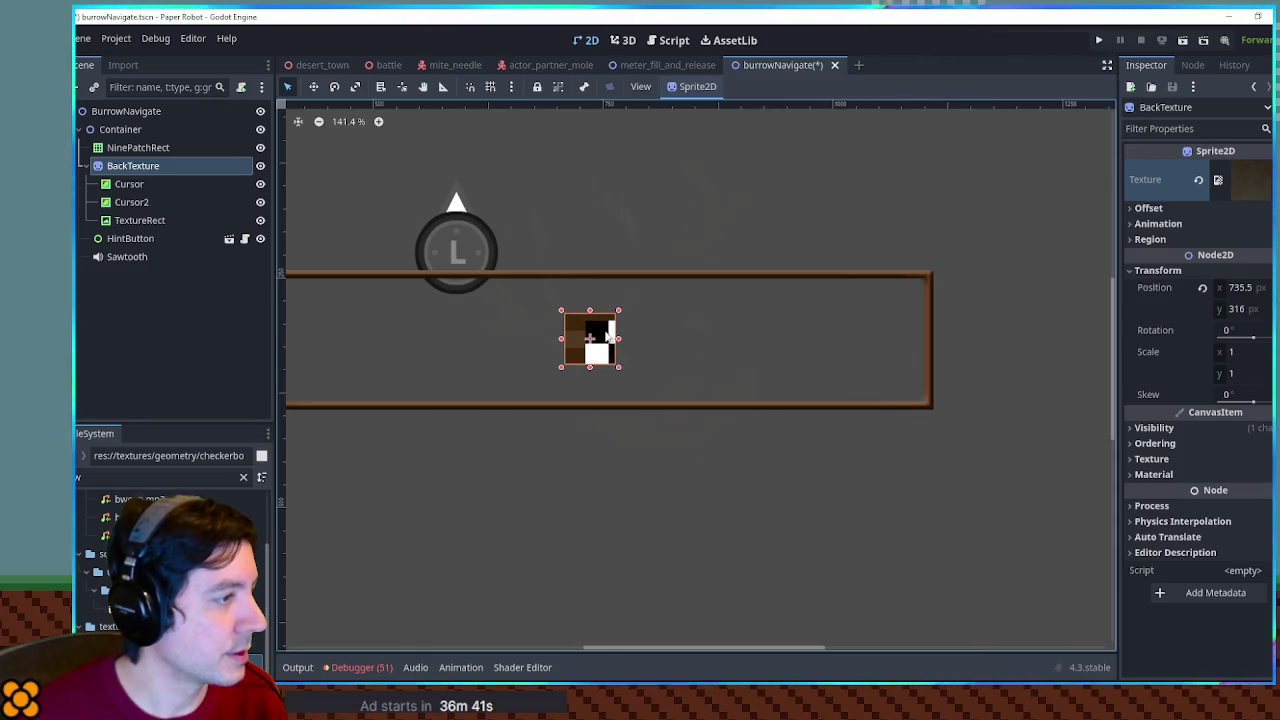
drag(617, 315, 665, 298)
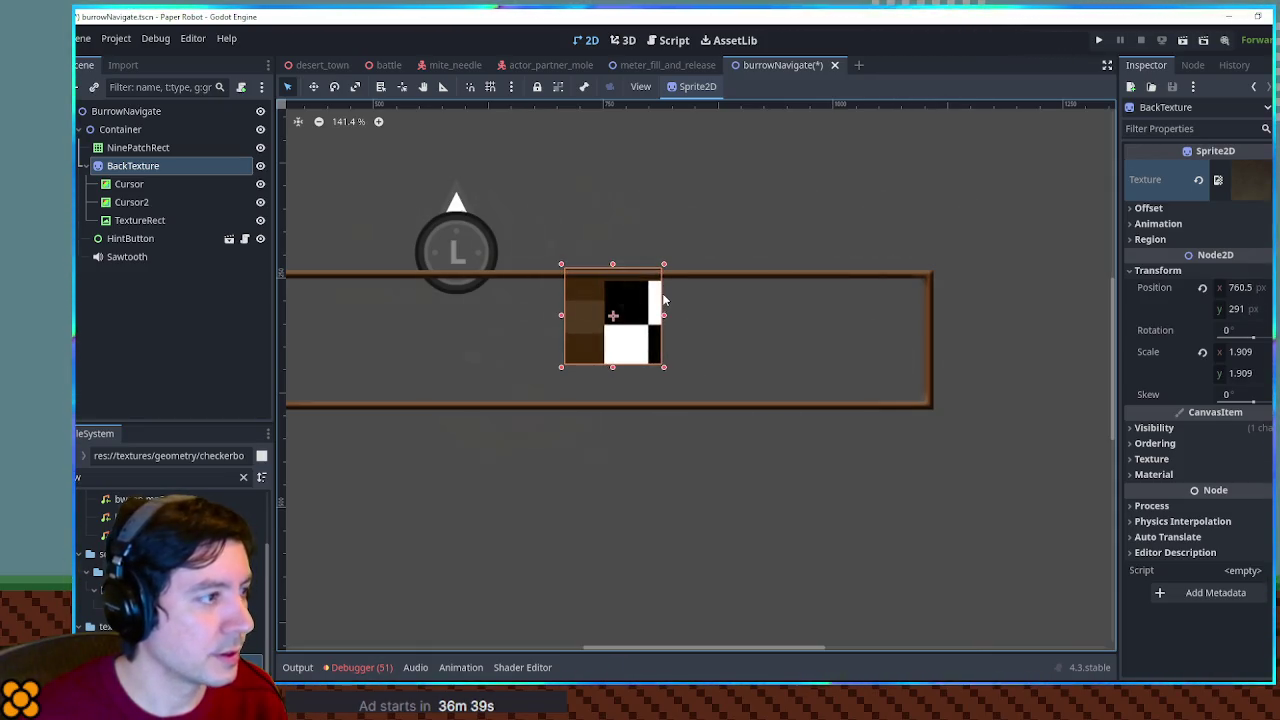
key(Escape)
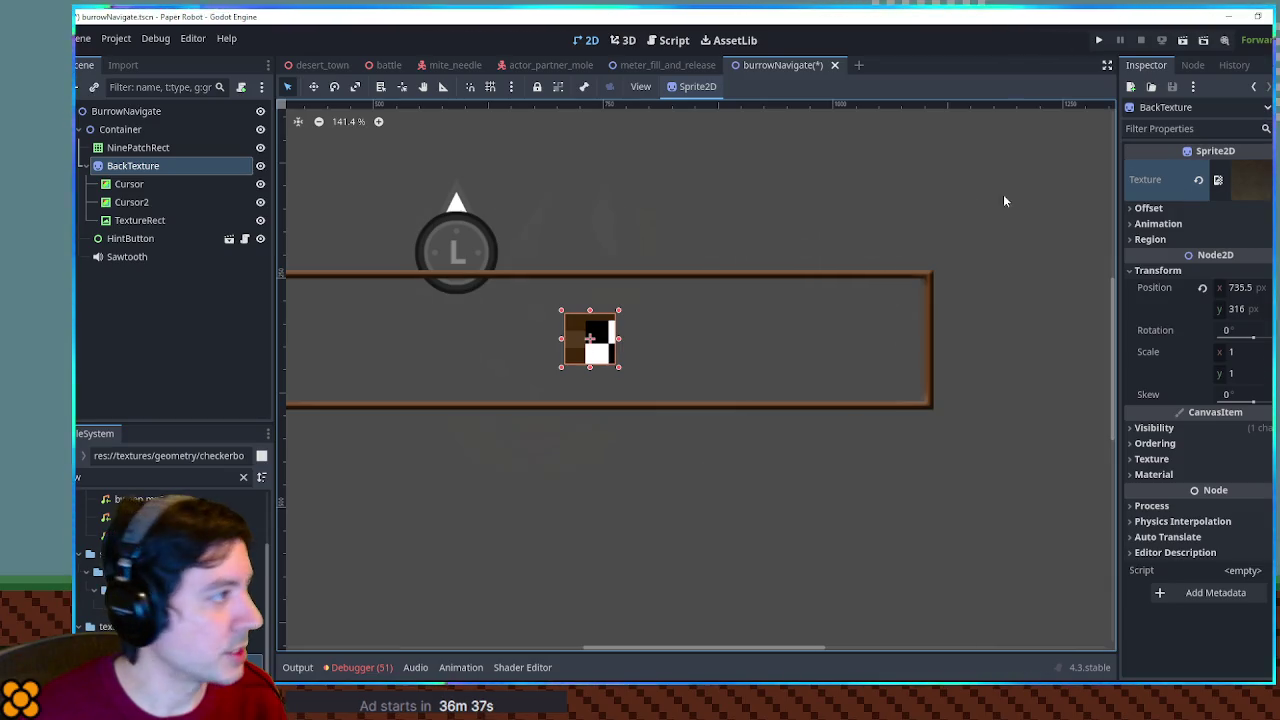
right_click(129, 169)
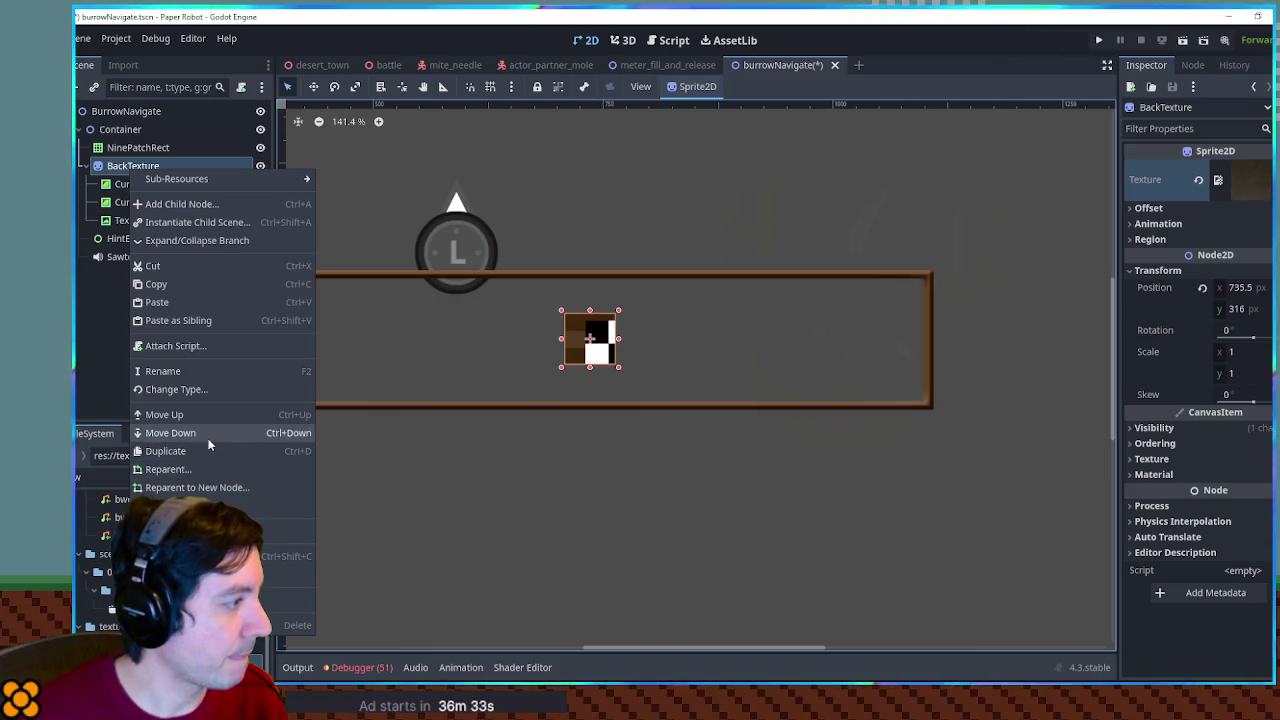
Change BackTexture's type to ColorRect and resize it to fill the bar's interior
click(194, 388)
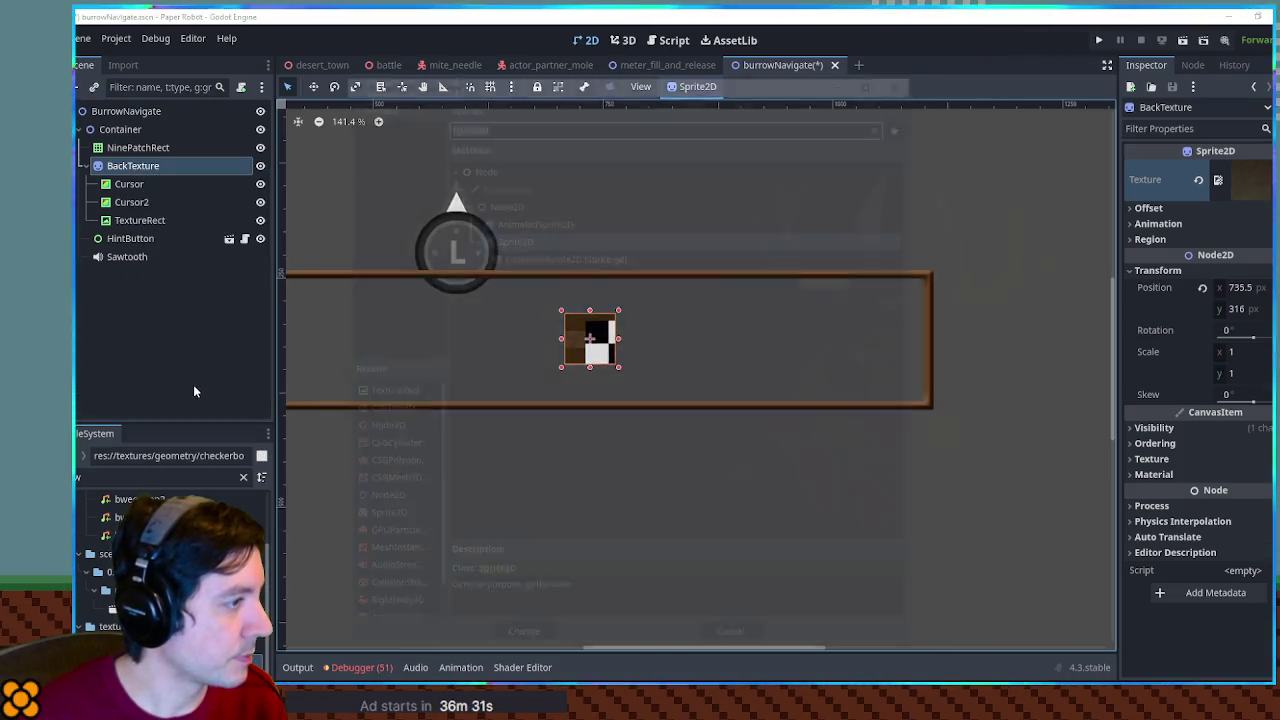
text(colorre)
key(Return)
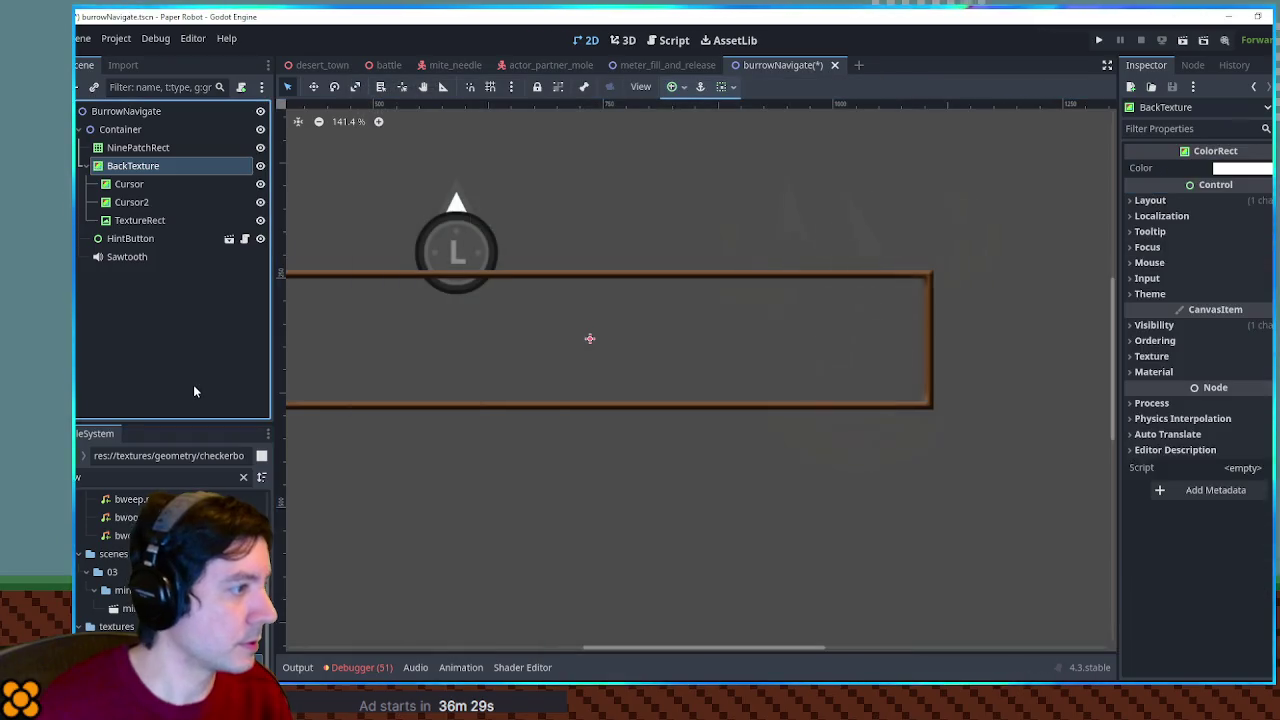
click(1150, 200)
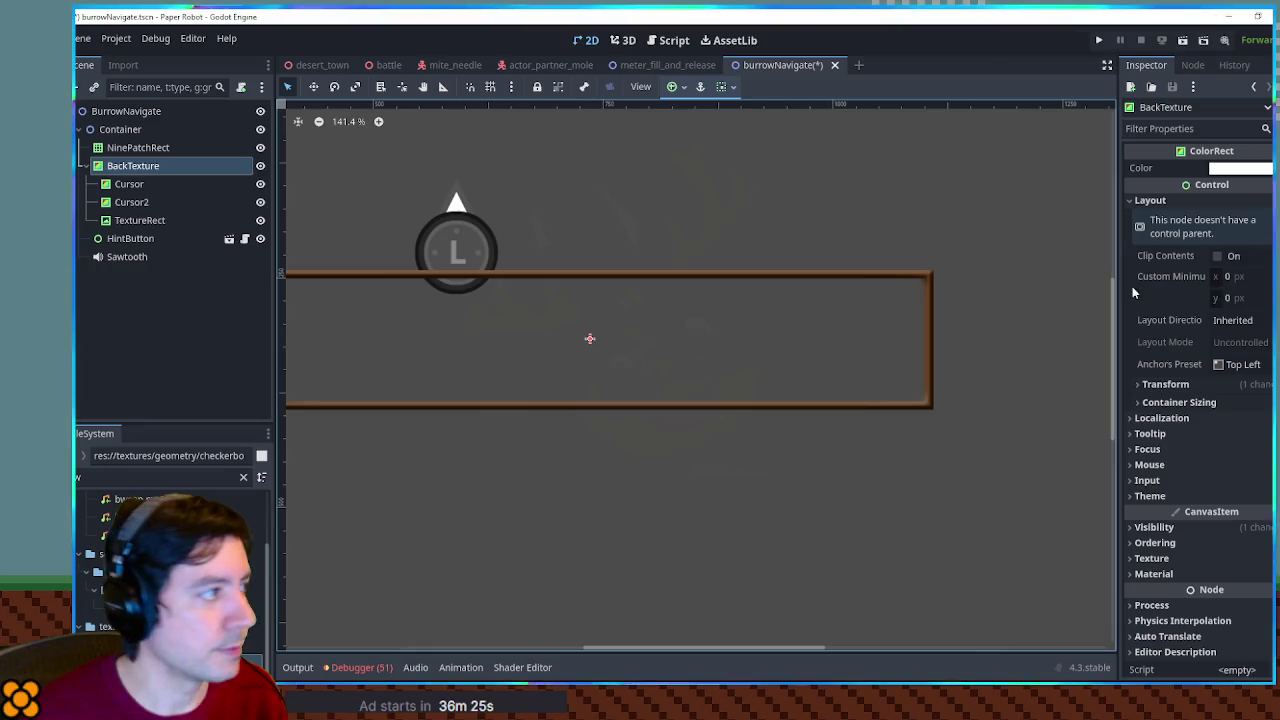
scroll(589, 340, up, 1)
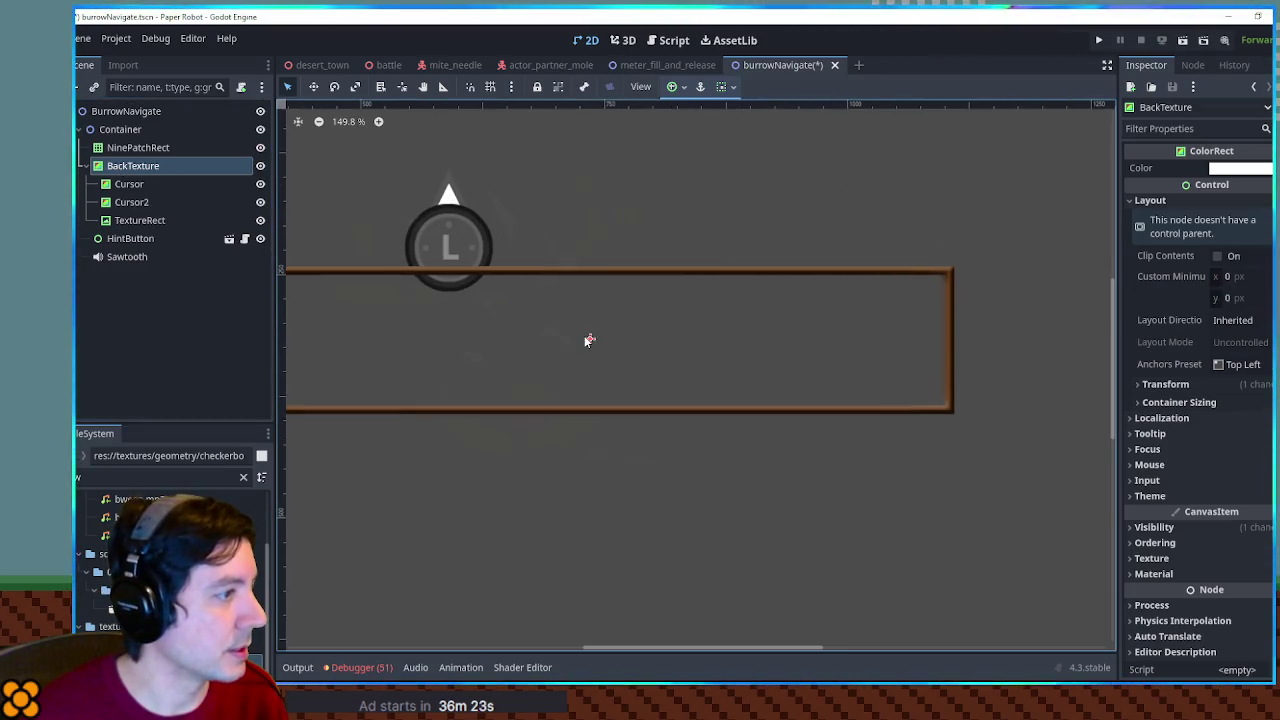
drag(590, 340, 449, 340)
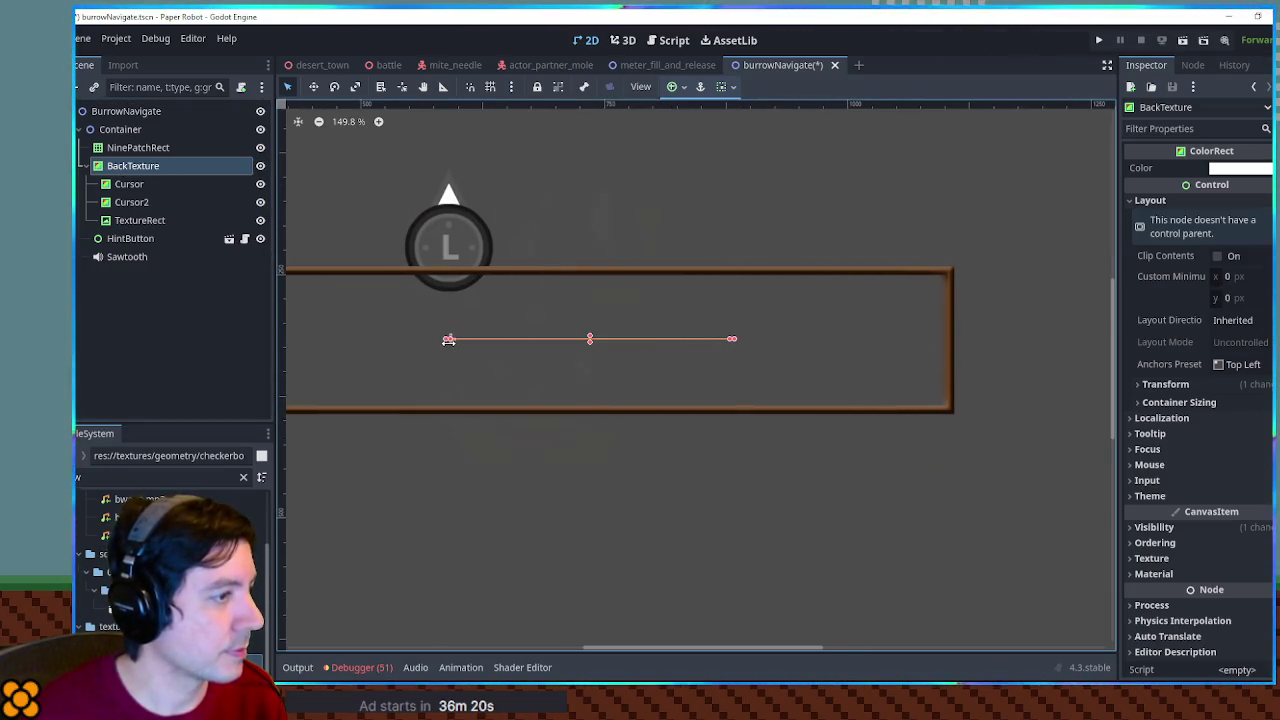
drag(590, 339, 590, 267)
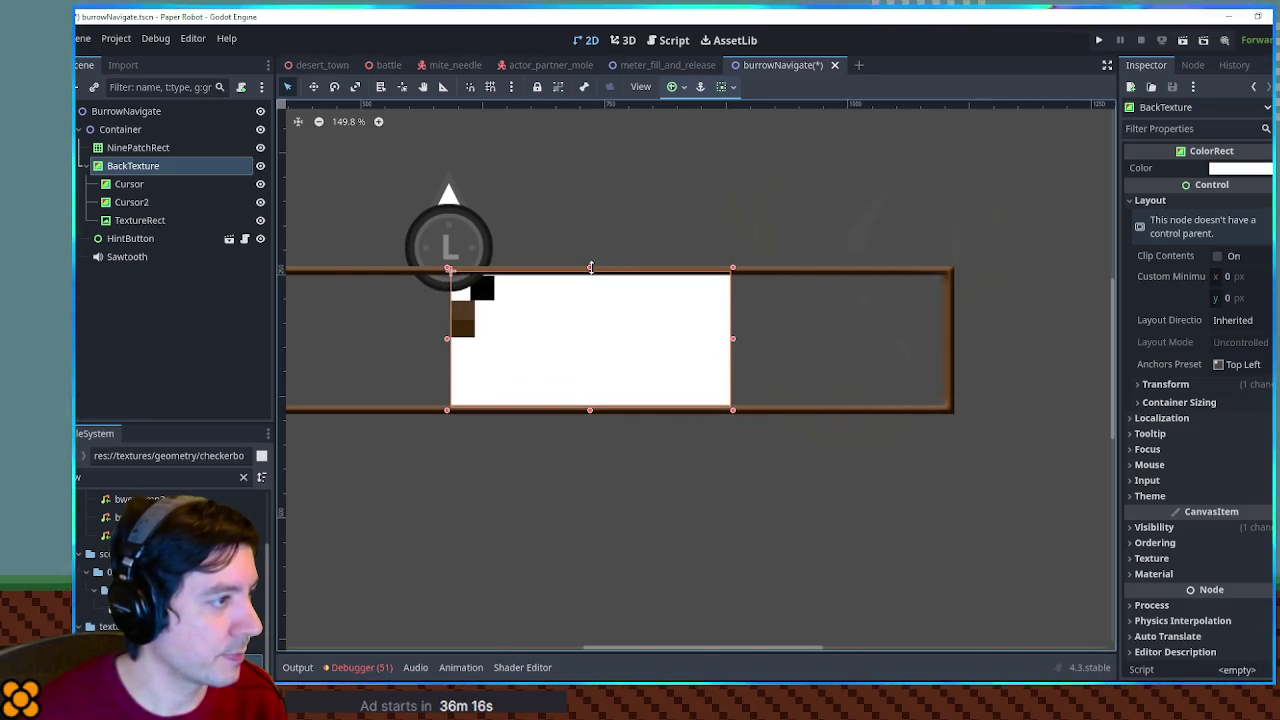
drag(735, 340, 943, 342)
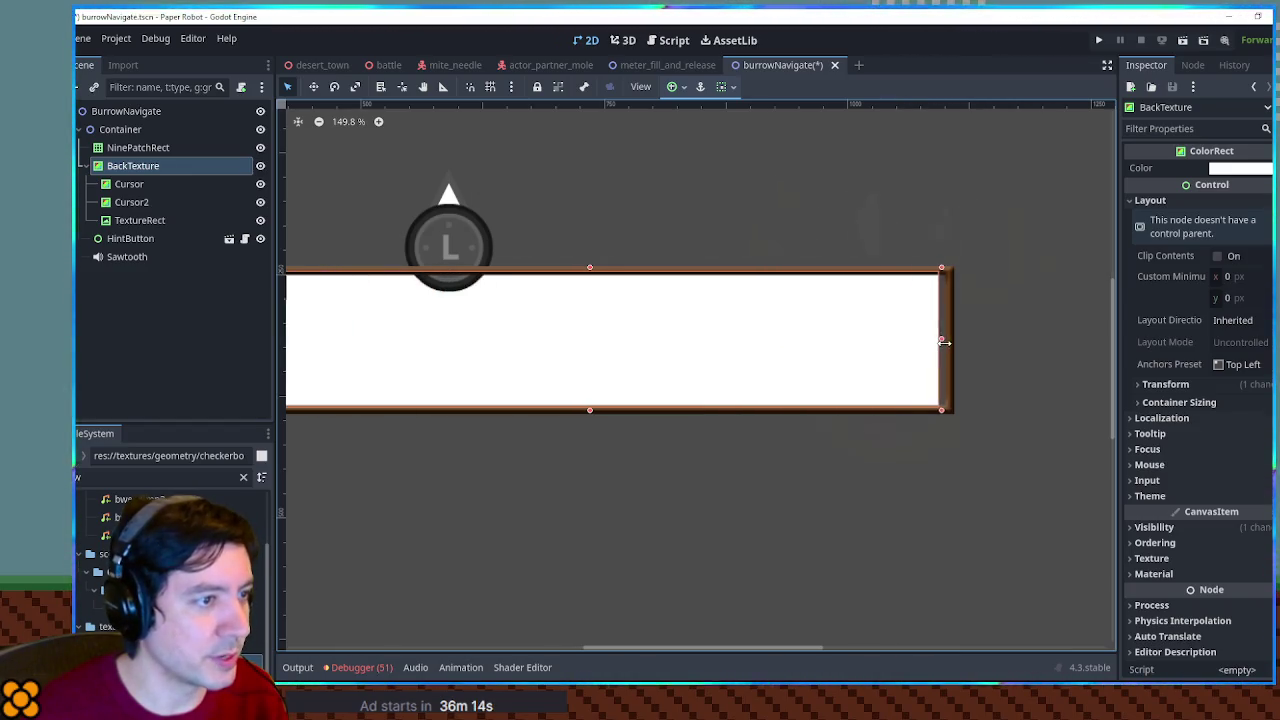
Move the Cursor and Cursor2 rects together to the bar's left end
scroll(850, 340, left, 5)
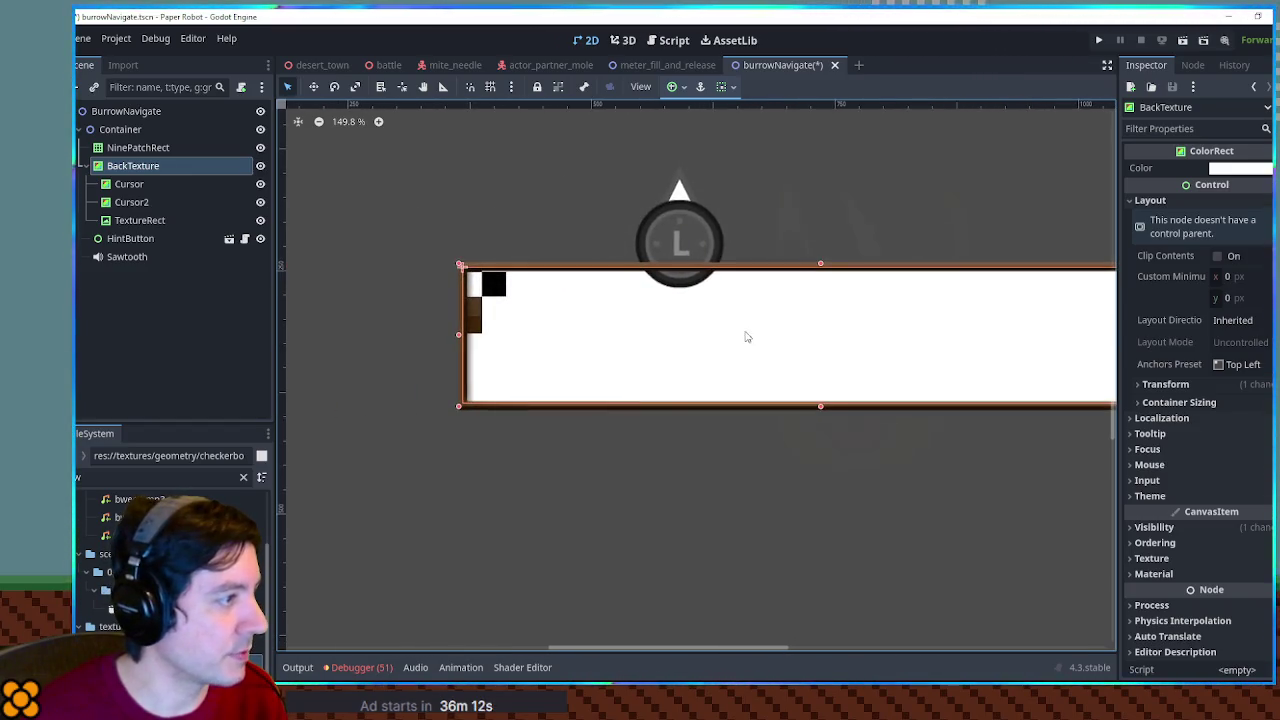
scroll(745, 337, right, 5)
click(129, 184)
shift+click(131, 202)
scroll(665, 272, left, 3)
scroll(665, 272, left, 3)
key(w)
mouse_move(557, 357)
mouse_down()
mouse_move(606, 357)
mouse_move(487, 361)
mouse_up()
click(156, 190)
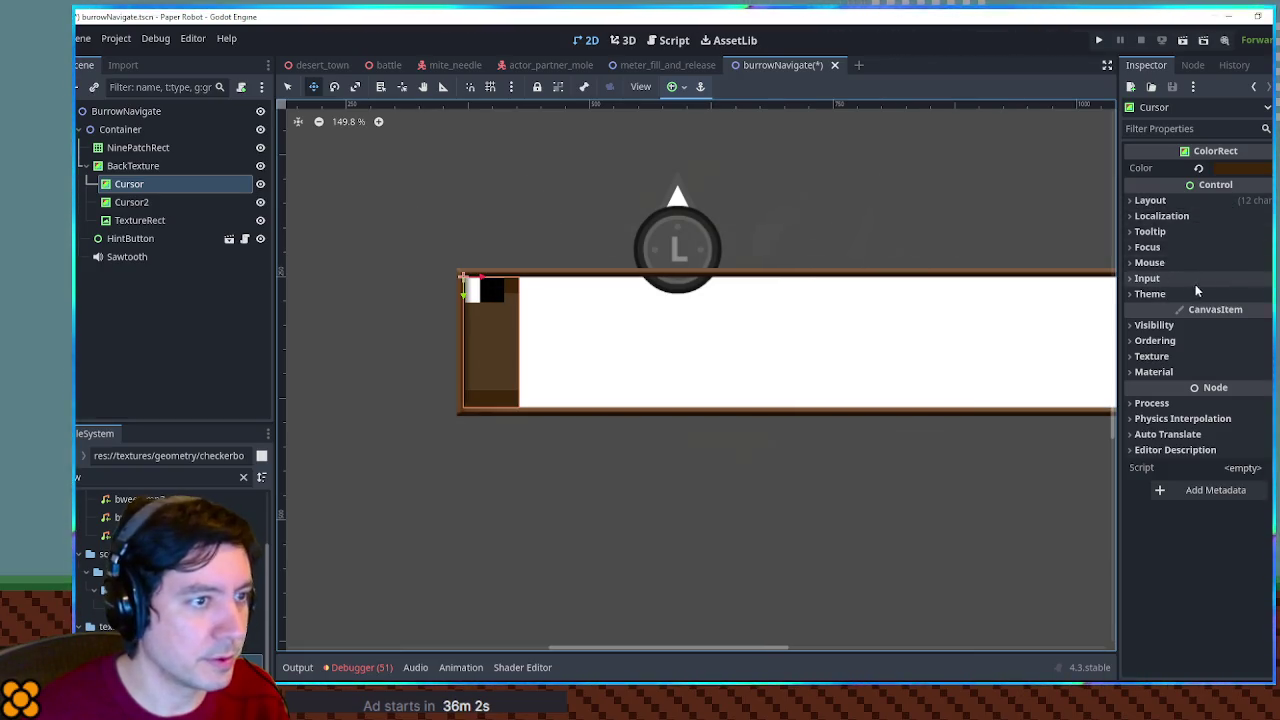
Resize the brown Cursor rect to cover the bar's full width and height
key(q)
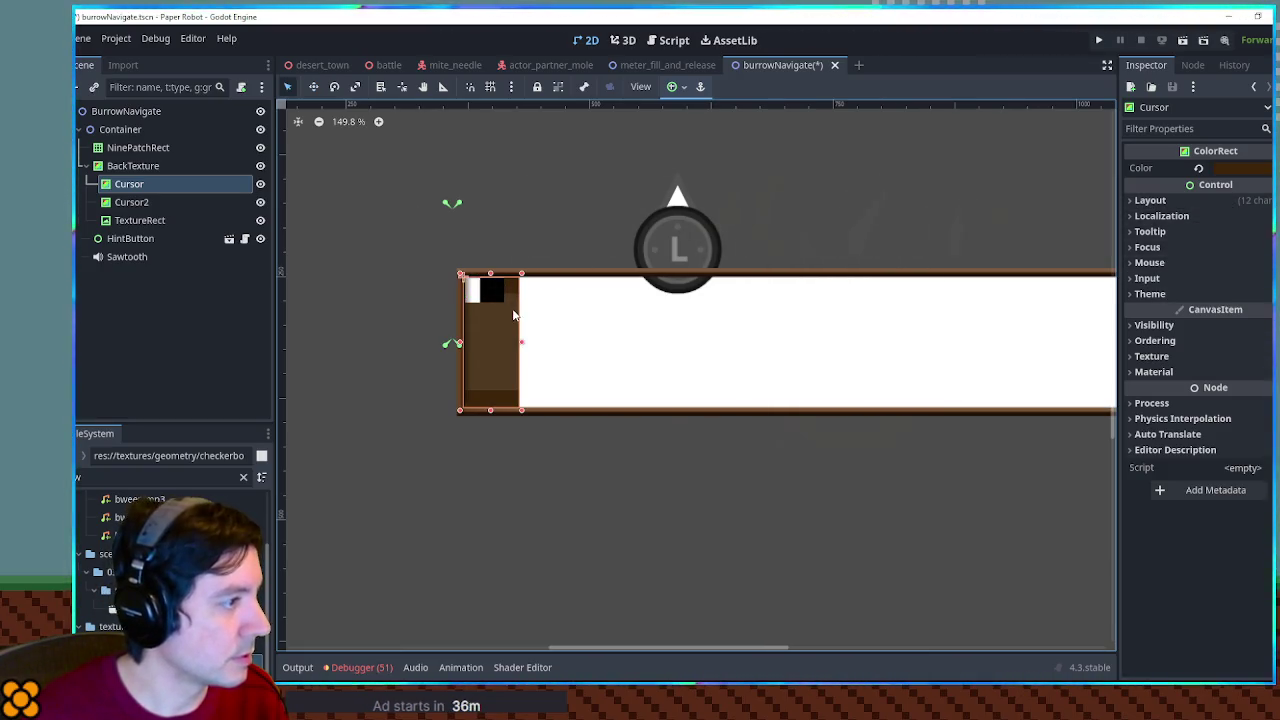
mouse_move(522, 346)
mouse_down()
mouse_move(606, 346)
mouse_move(523, 346)
mouse_move(535, 349)
mouse_up()
scroll(537, 355, down, 1)
mouse_move(535, 408)
mouse_down()
mouse_move(711, 429)
mouse_move(1055, 422)
mouse_move(1050, 408)
mouse_up()
drag(1051, 289, 1058, 276)
Shape Cursor2 into a lighter middle strip and move the checker TextureRect to the bar's right end
click(181, 203)
drag(527, 343, 1056, 339)
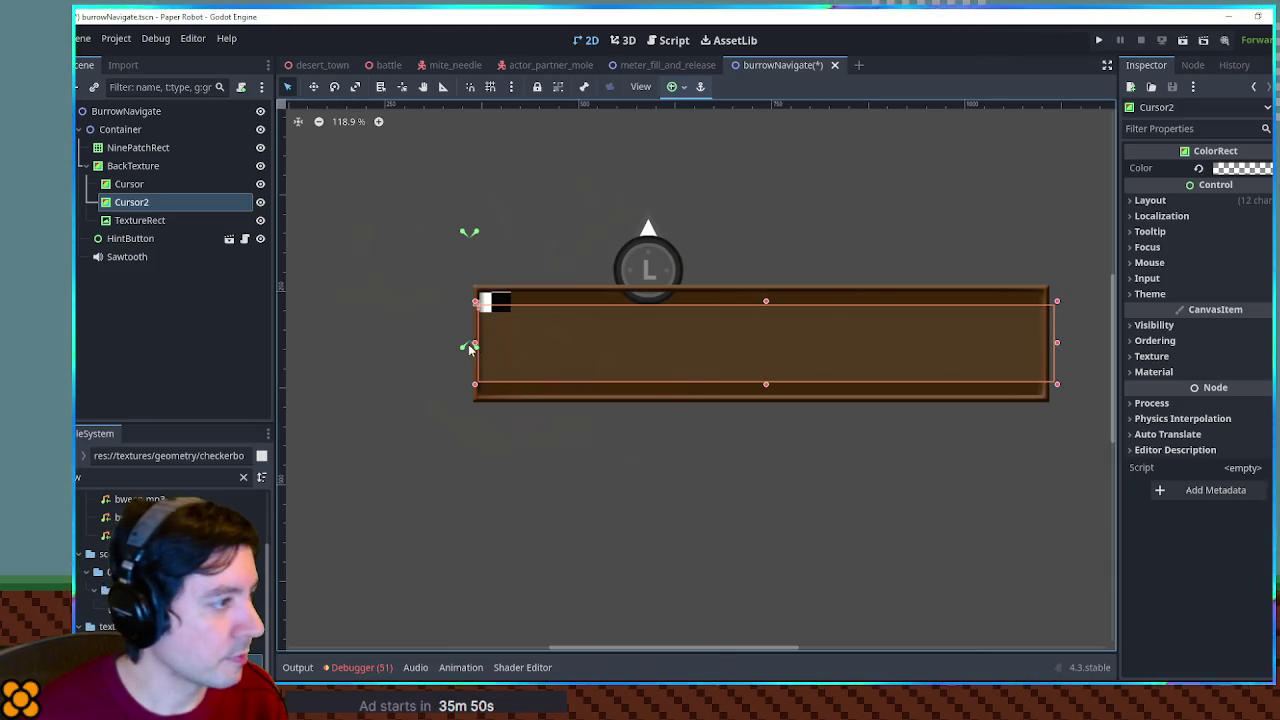
drag(476, 346, 461, 345)
drag(759, 388, 761, 366)
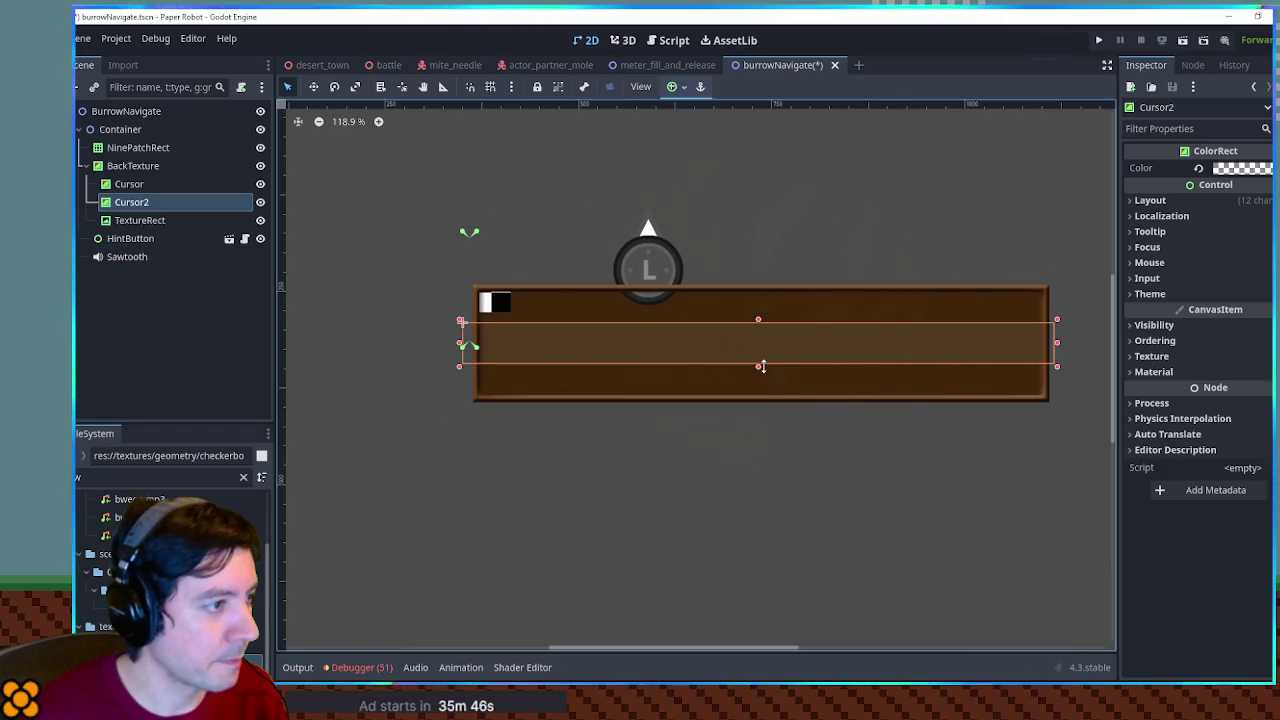
click(143, 224)
mouse_move(500, 305)
mouse_down()
mouse_move(1048, 390)
mouse_move(1061, 325)
mouse_up()
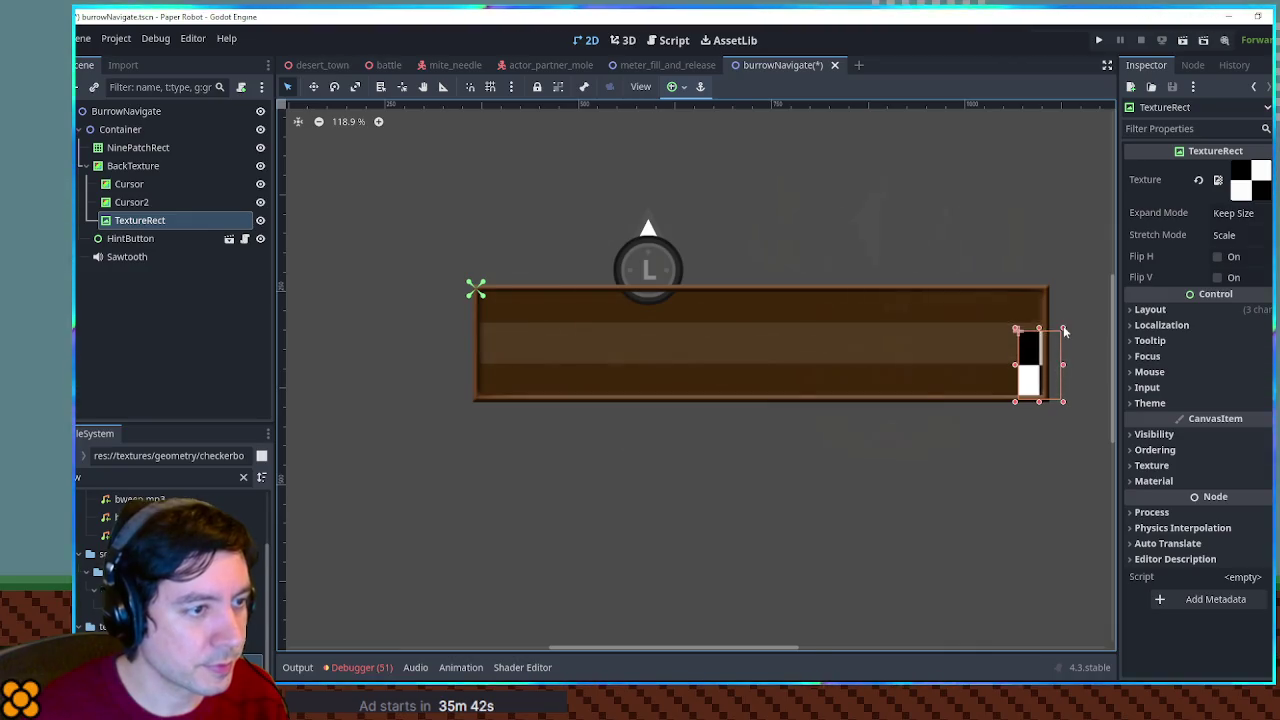
Enable texture repeat on the checker, leaving the filter as Inherit, and test a taller size
key(ctrl+z)
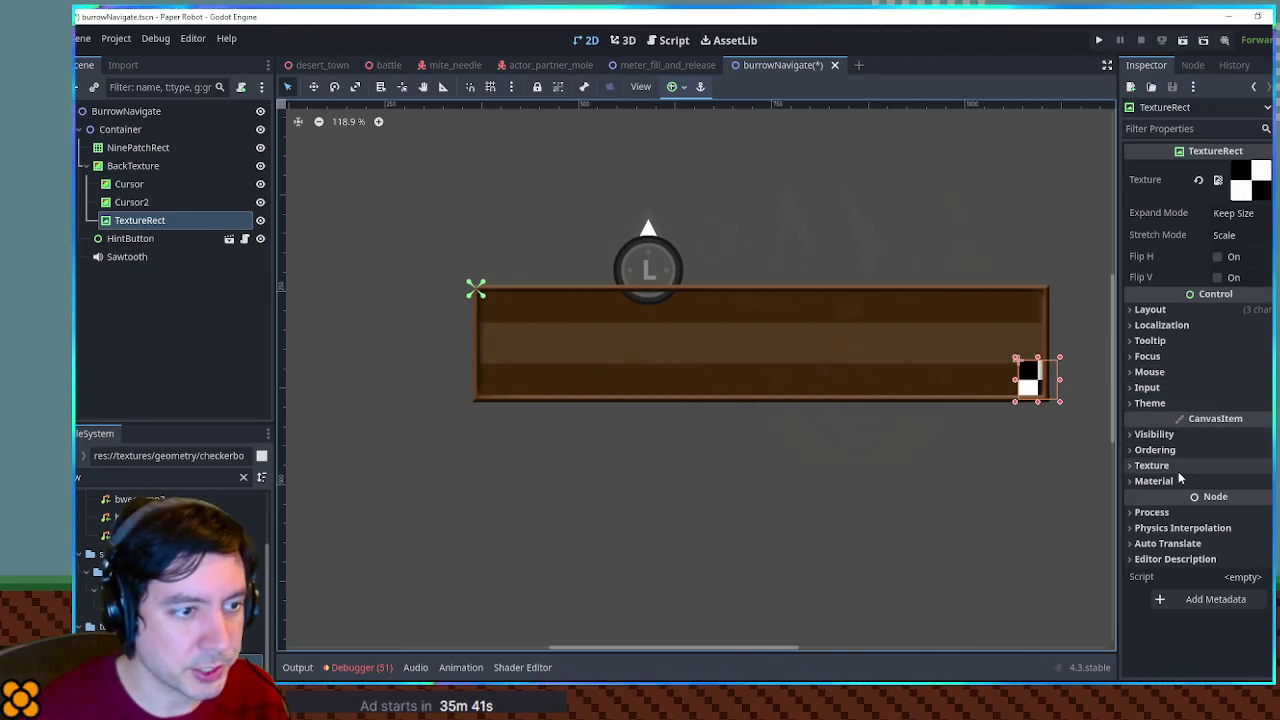
click(1160, 465)
click(1231, 483)
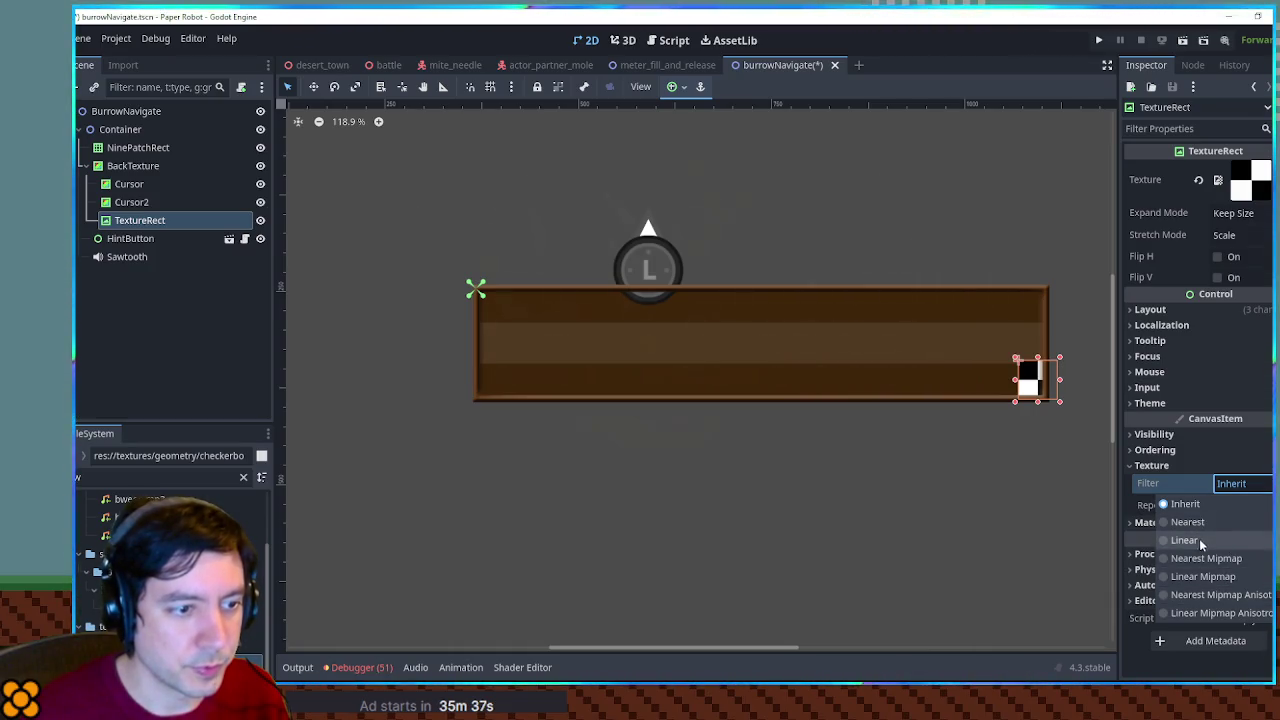
click(1264, 485)
click(1252, 507)
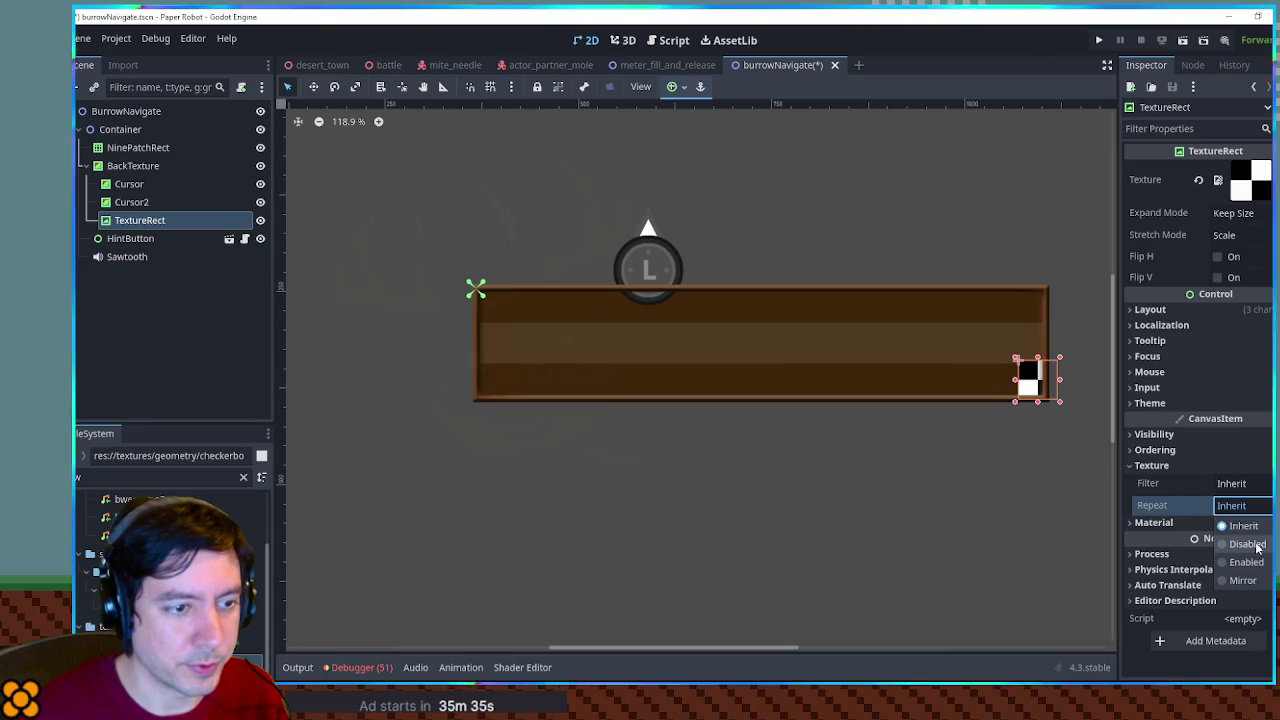
click(1250, 562)
drag(1037, 356, 1038, 290)
click(1203, 309)
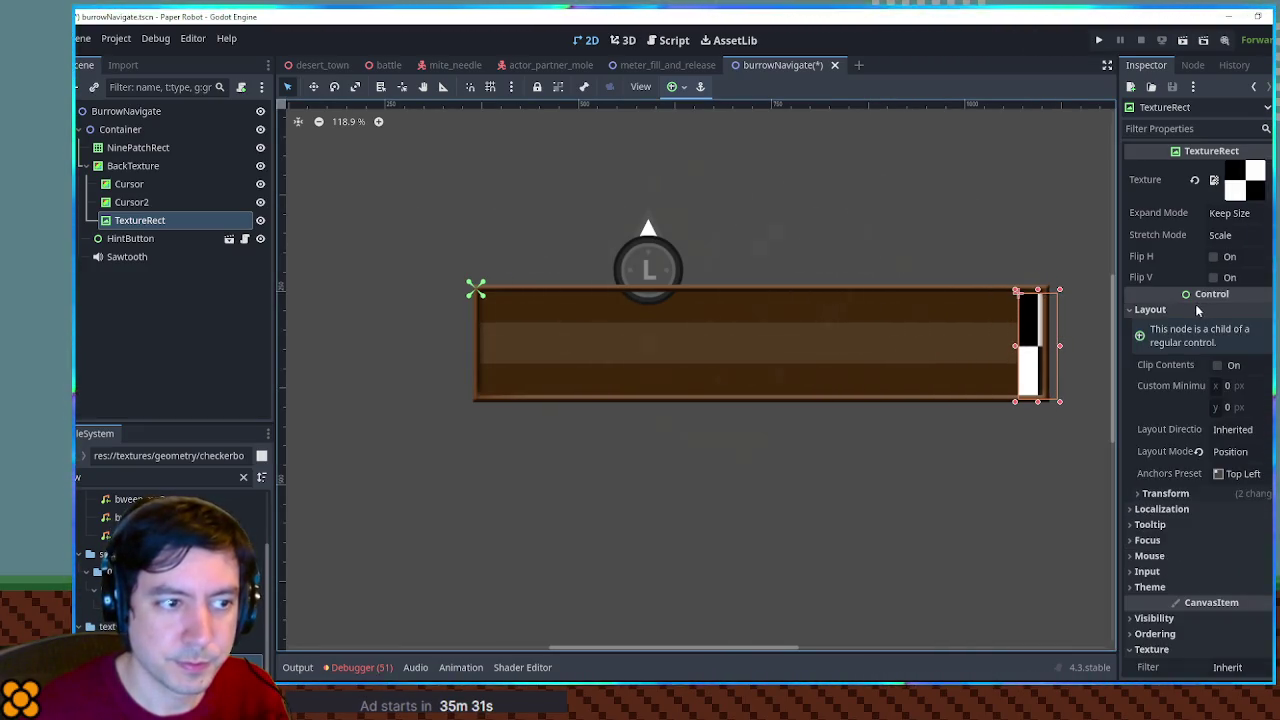
click(1164, 495)
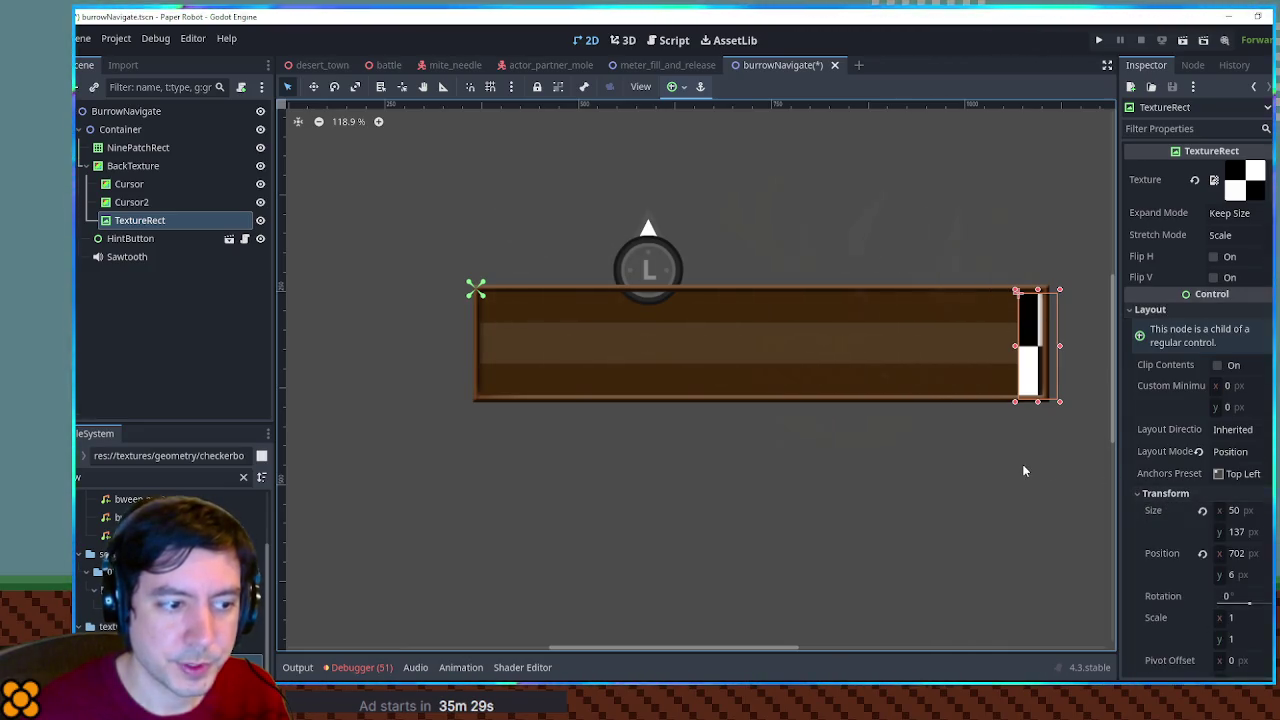
key(ctrl+z)
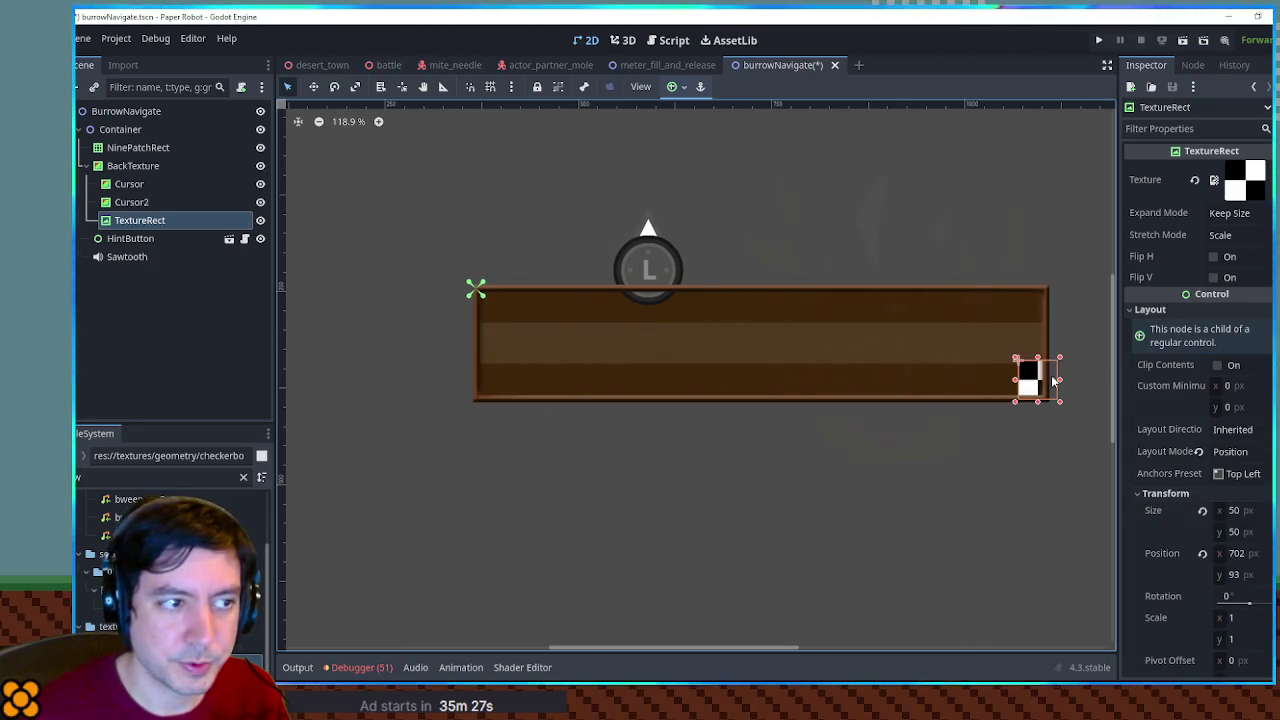
Try Keep stretch mode with Keep Size expand mode, then revert stretch mode to Scale
click(1218, 235)
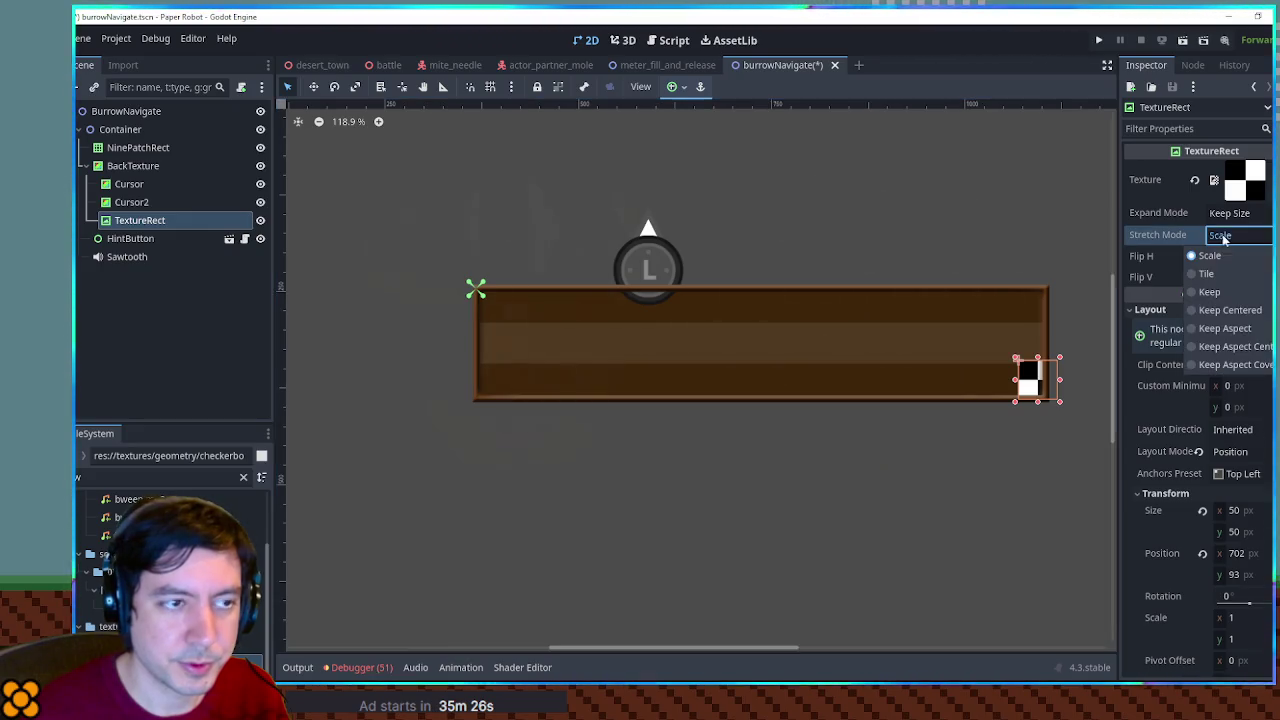
click(1239, 296)
drag(1037, 357, 1040, 311)
key(ctrl+z)
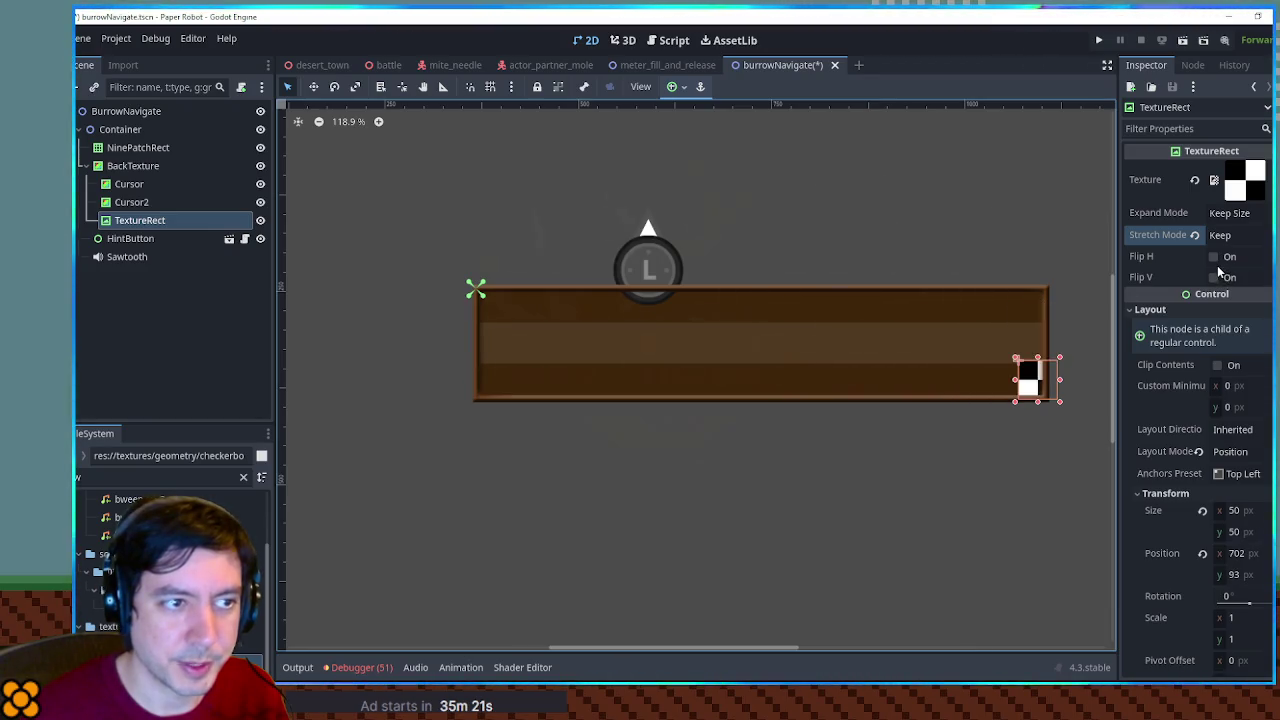
click(1240, 214)
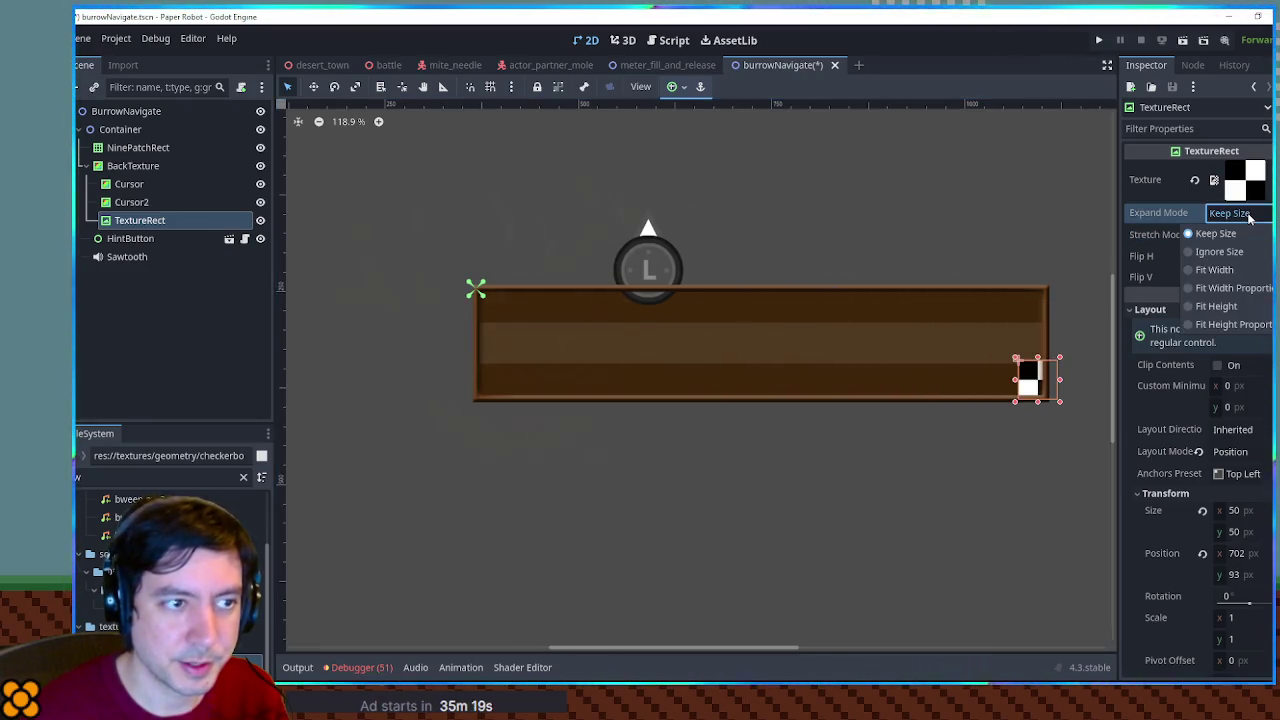
click(1242, 233)
scroll(1229, 490, down, 3)
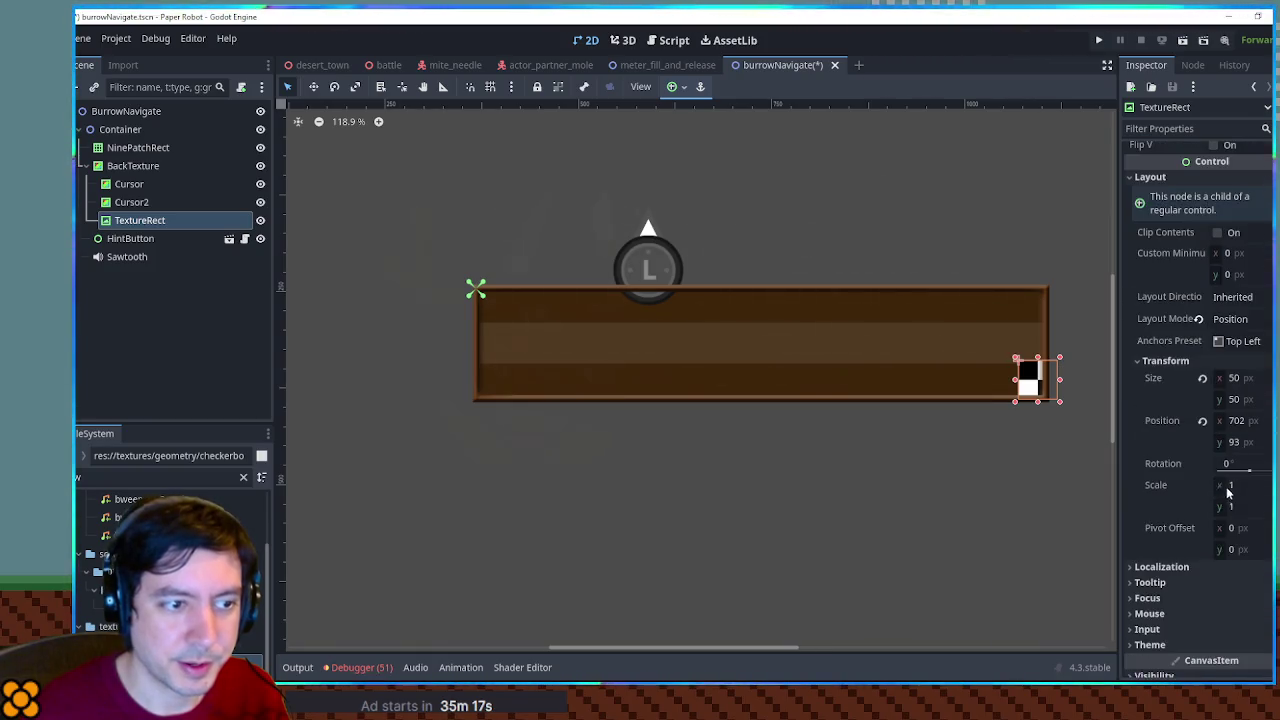
scroll(1192, 272, up, 3)
scroll(1240, 440, down, 6)
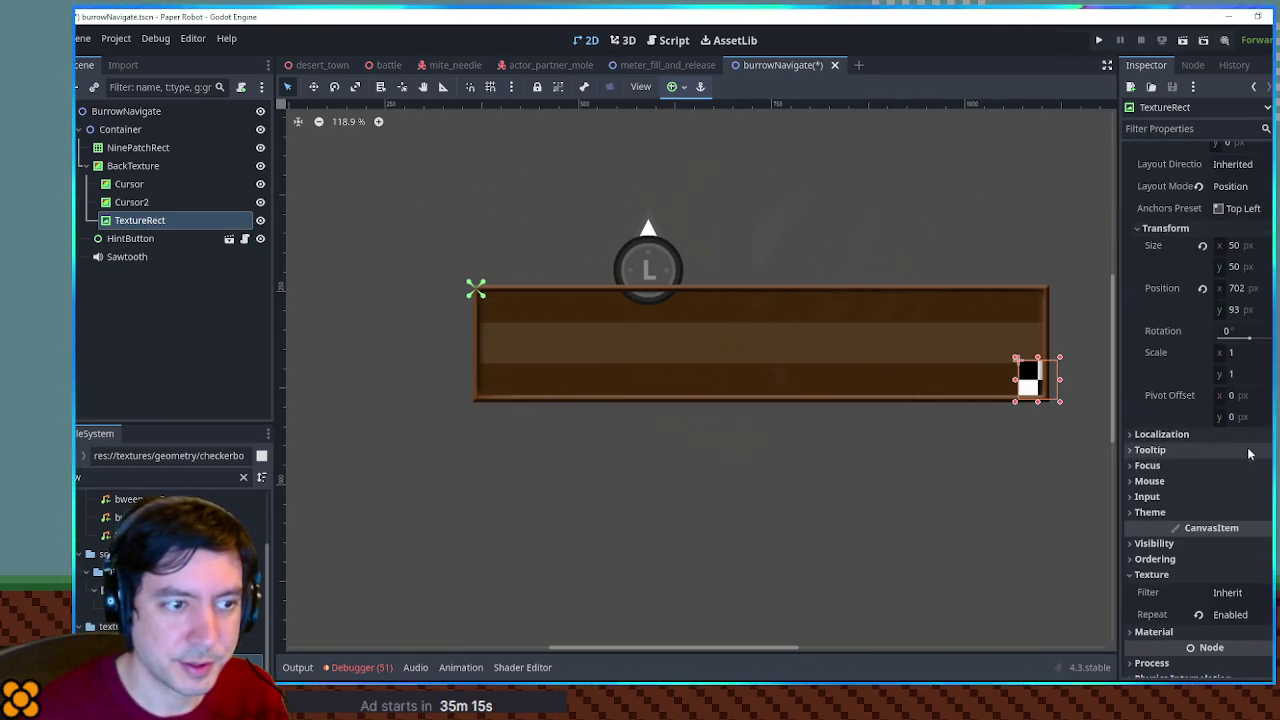
scroll(1230, 414, down, 2)
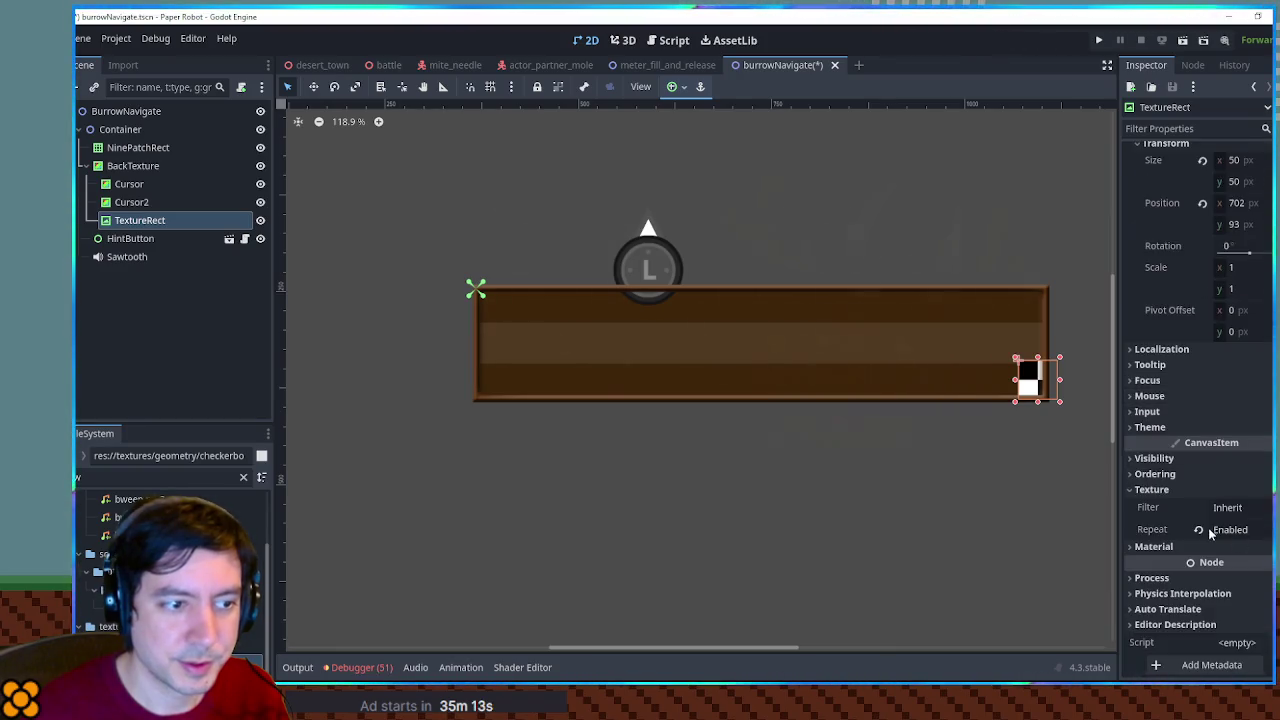
scroll(1163, 350, up, 8)
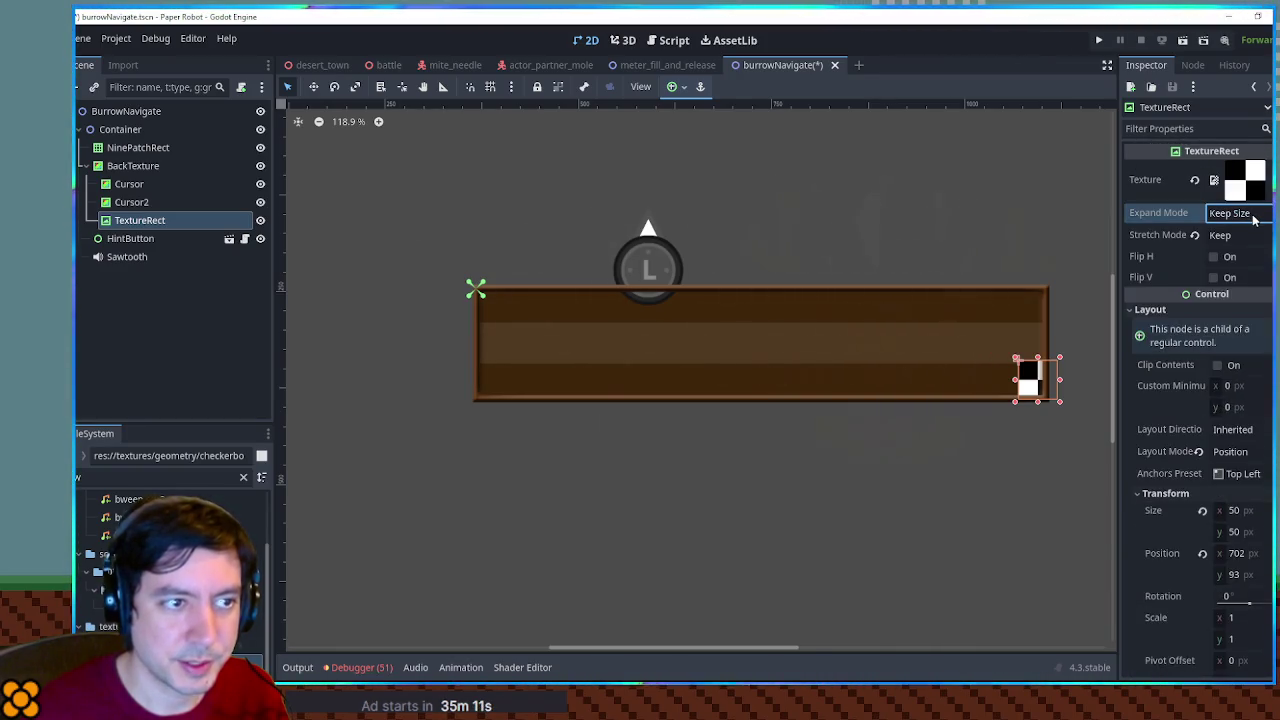
click(1194, 236)
Stretch the checker up the bar's right end to its top edge
drag(1037, 357, 1038, 290)
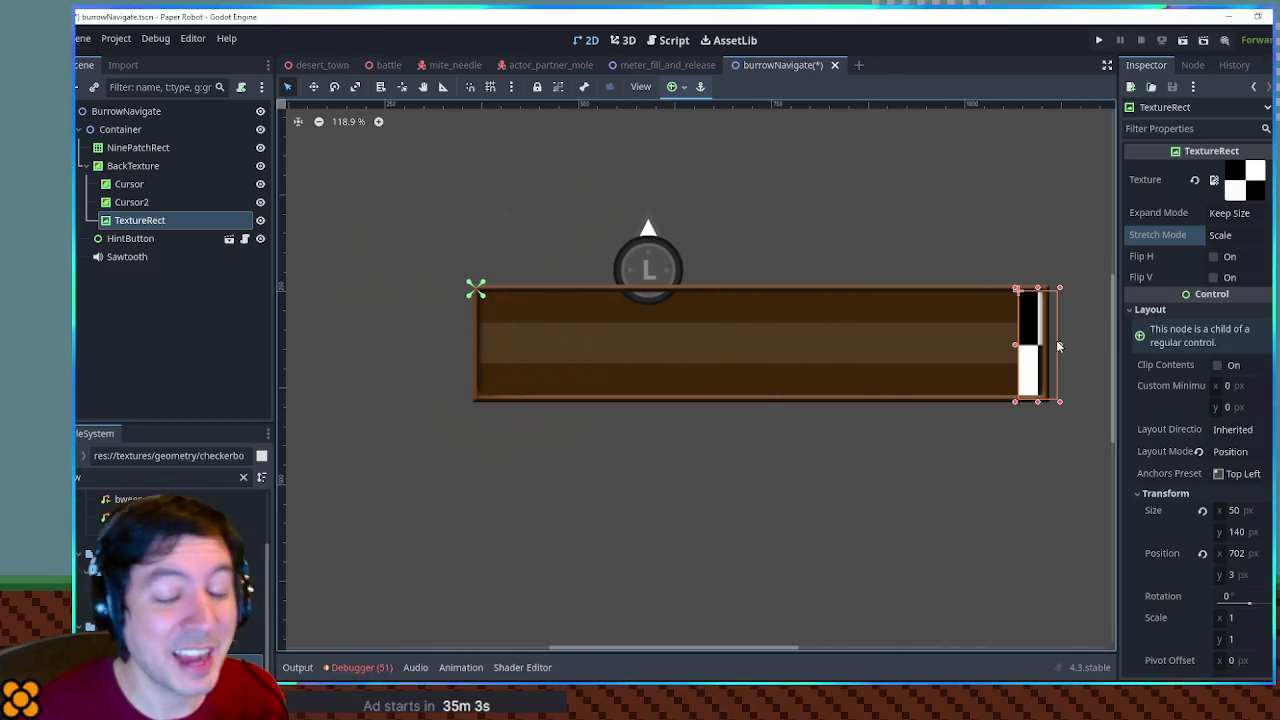
scroll(1058, 343, up, 5)
drag(1007, 200, 1005, 188)
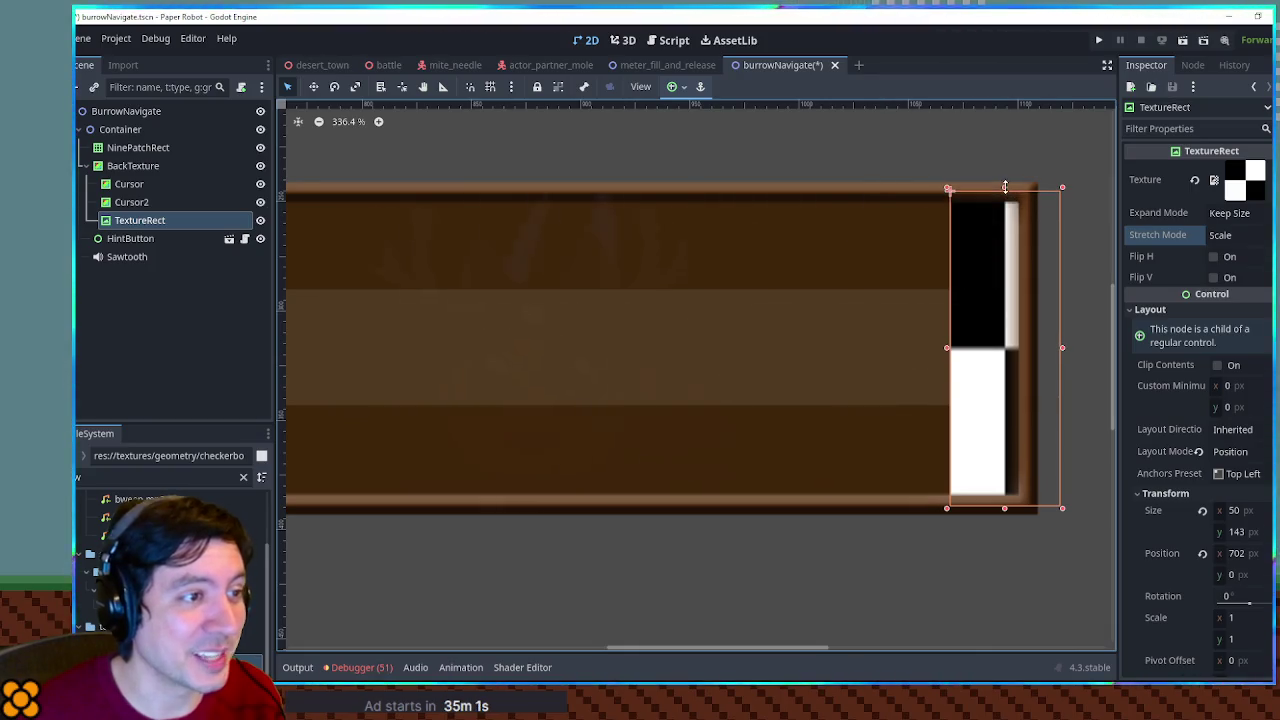
mouse_move(947, 352)
mouse_down()
mouse_move(894, 352)
mouse_move(948, 352)
mouse_move(912, 345)
mouse_move(927, 344)
mouse_up()
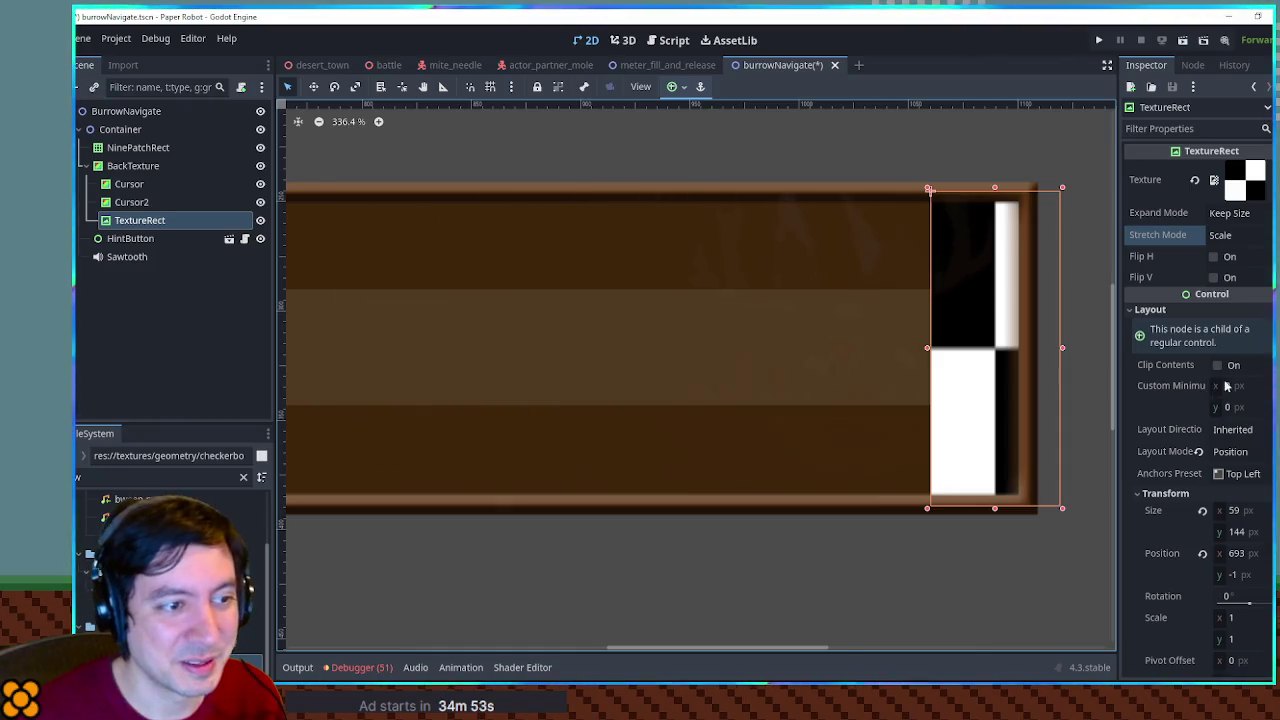
Set the checker's Stretch Mode to Tile and Expand Mode to Keep Size
click(1240, 214)
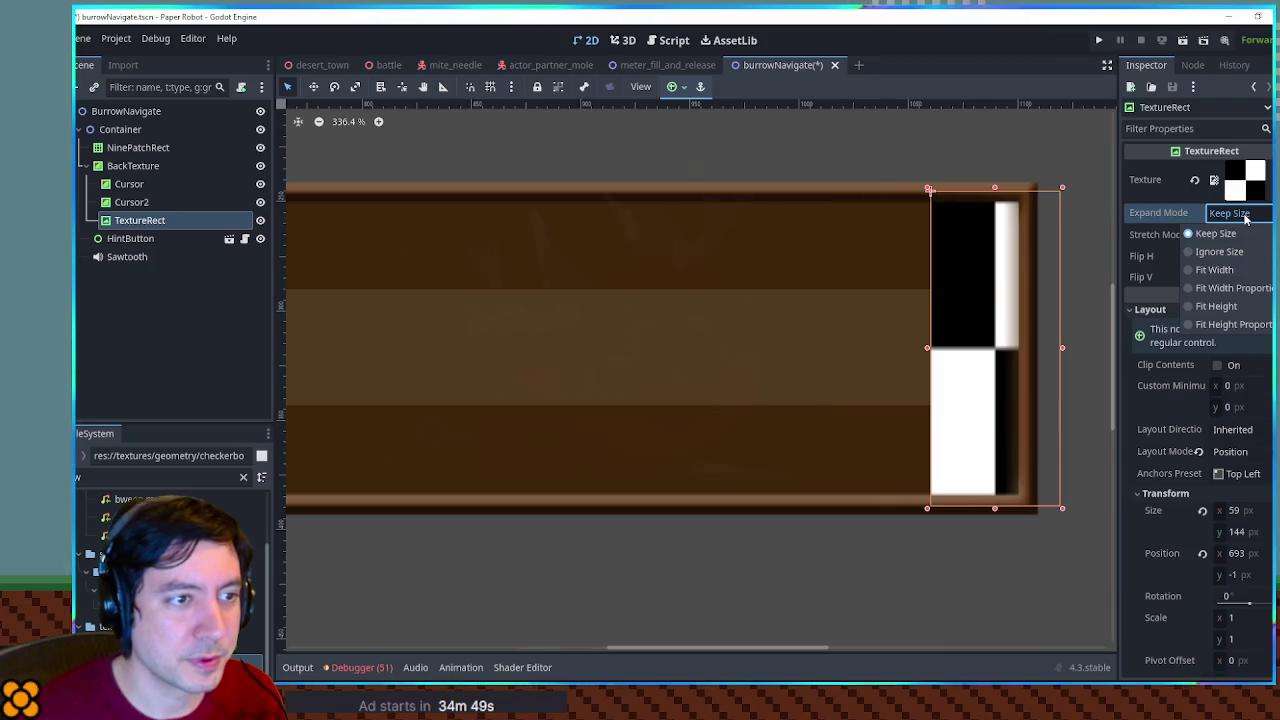
click(1230, 251)
click(1232, 235)
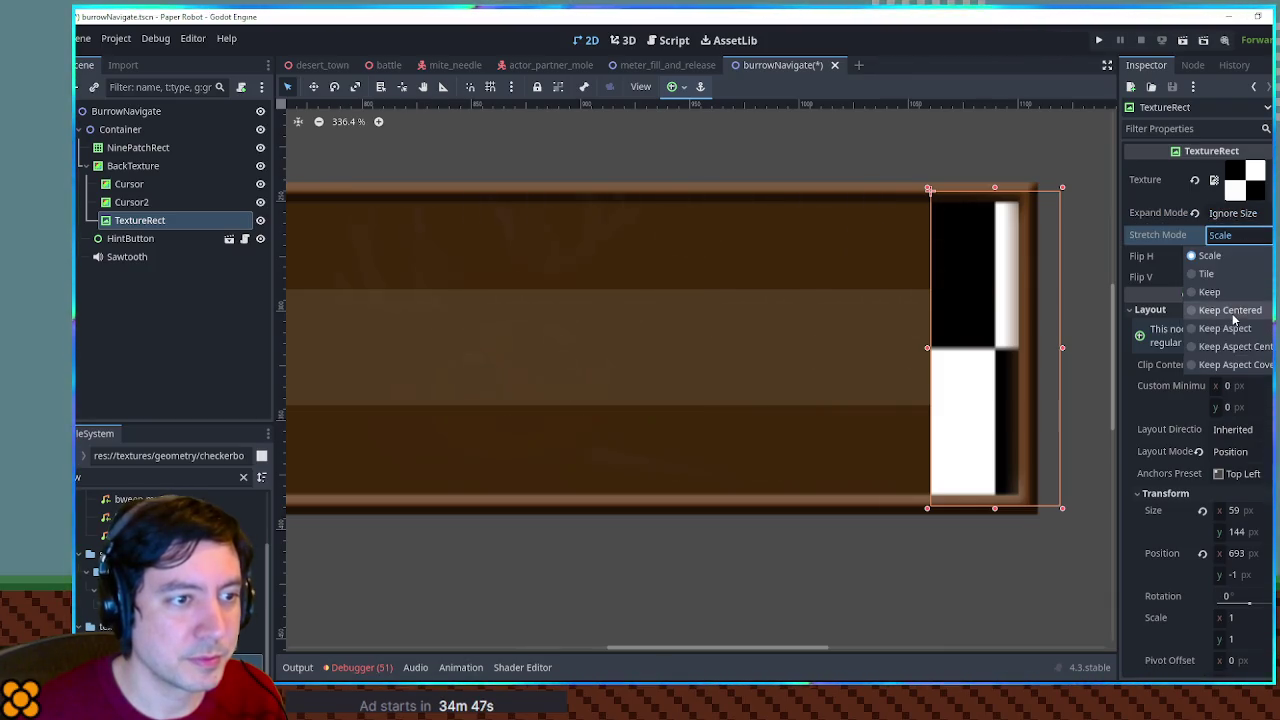
click(1232, 274)
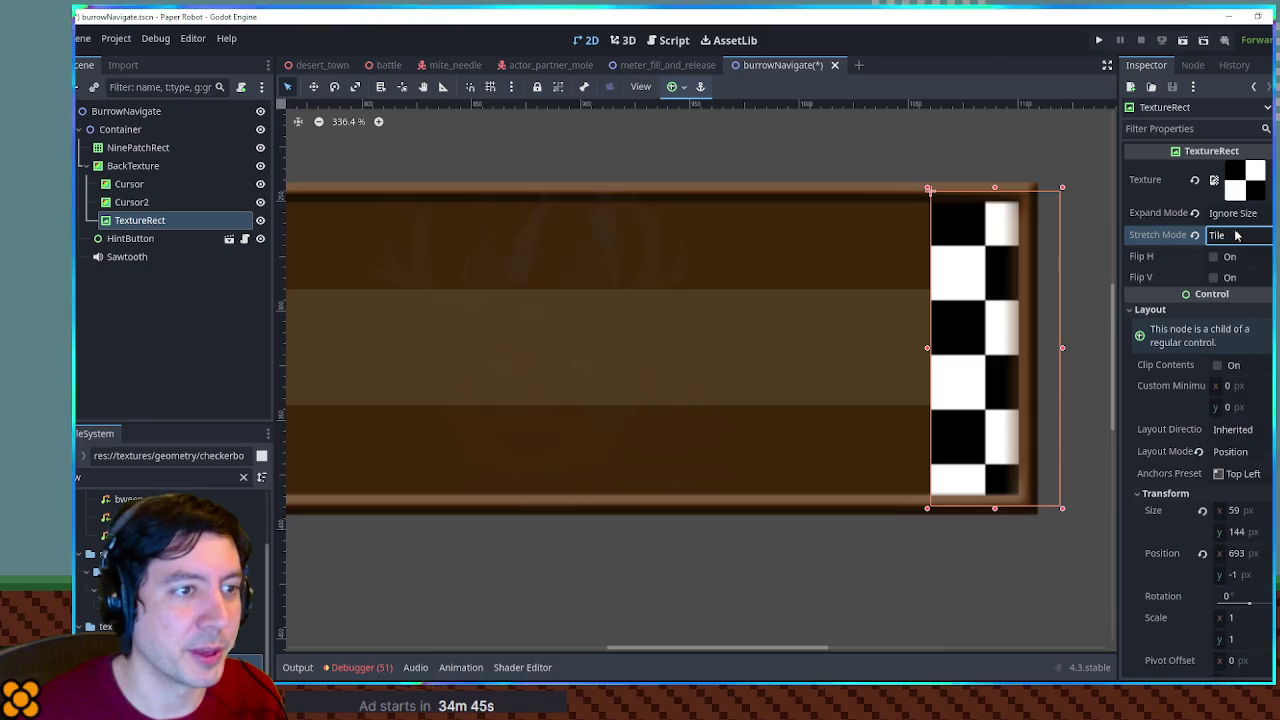
click(1230, 213)
click(1228, 233)
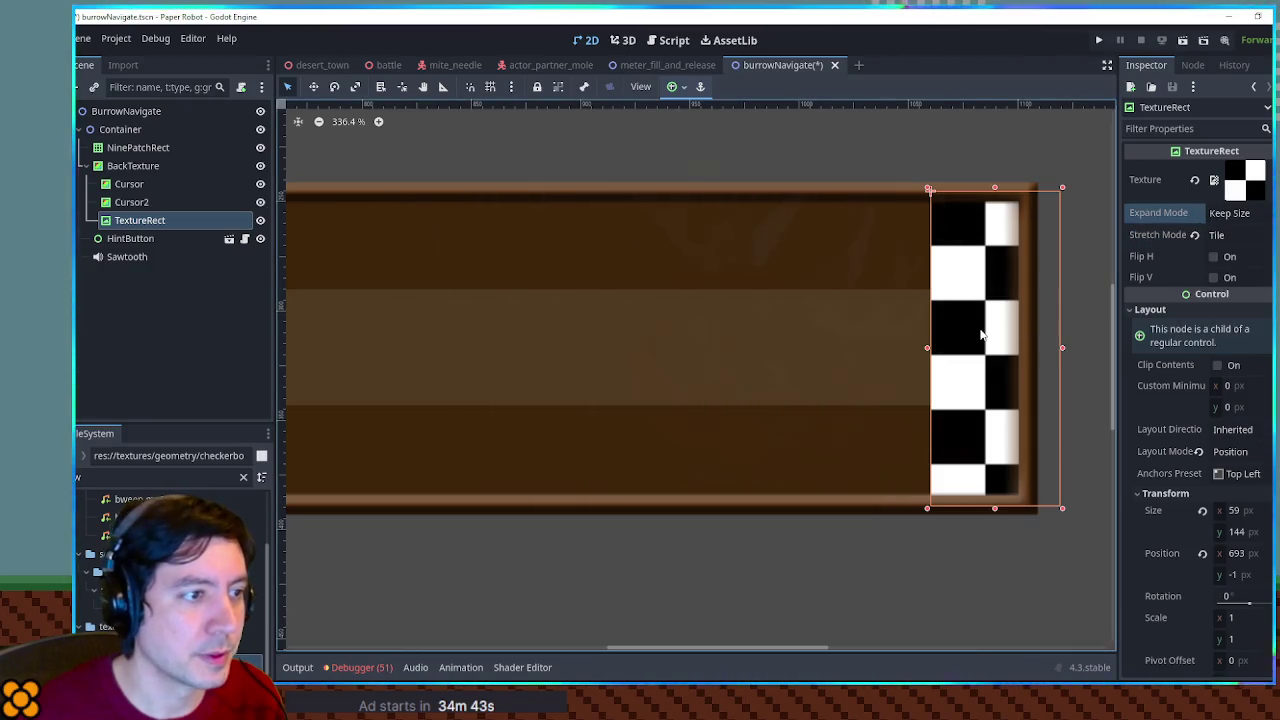
Fit the tiled checker snugly into the bar's right end as a 59×148 strip
mouse_move(986, 328)
mouse_down()
mouse_move(940, 324)
mouse_move(971, 316)
mouse_up()
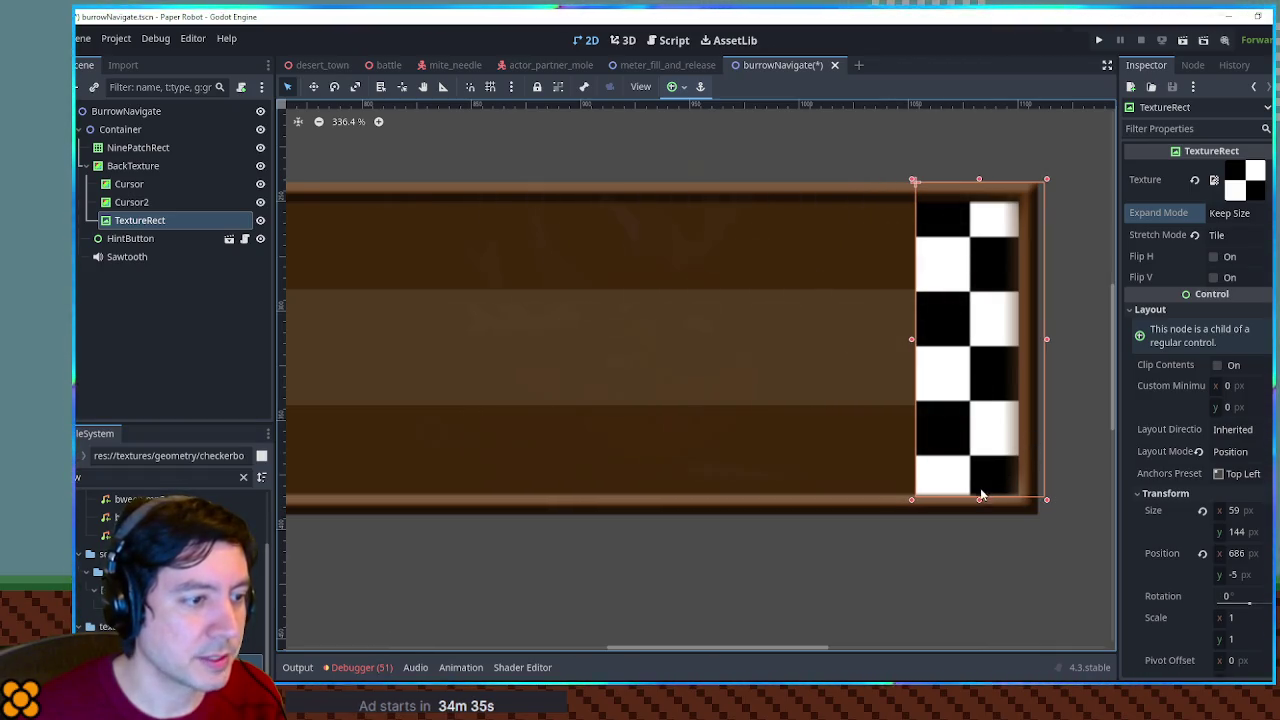
drag(979, 503, 979, 509)
drag(985, 405, 986, 407)
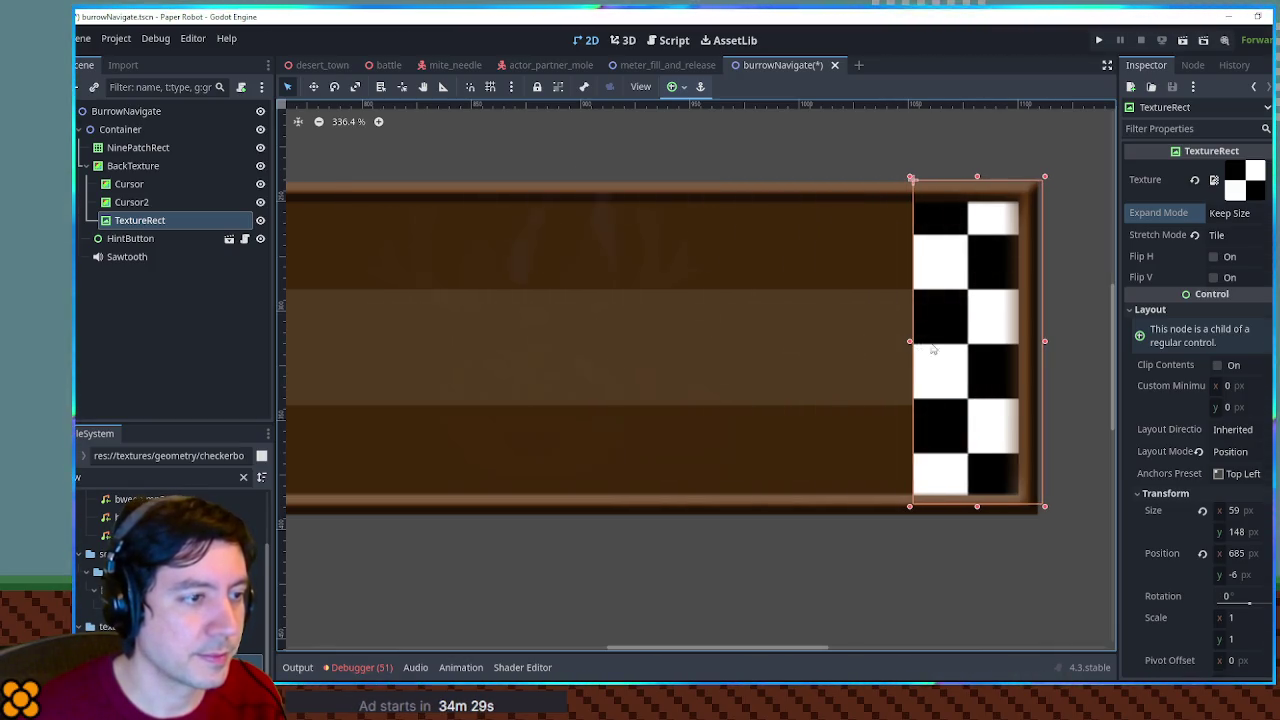
click(1089, 423)
scroll(1086, 423, down, 8)
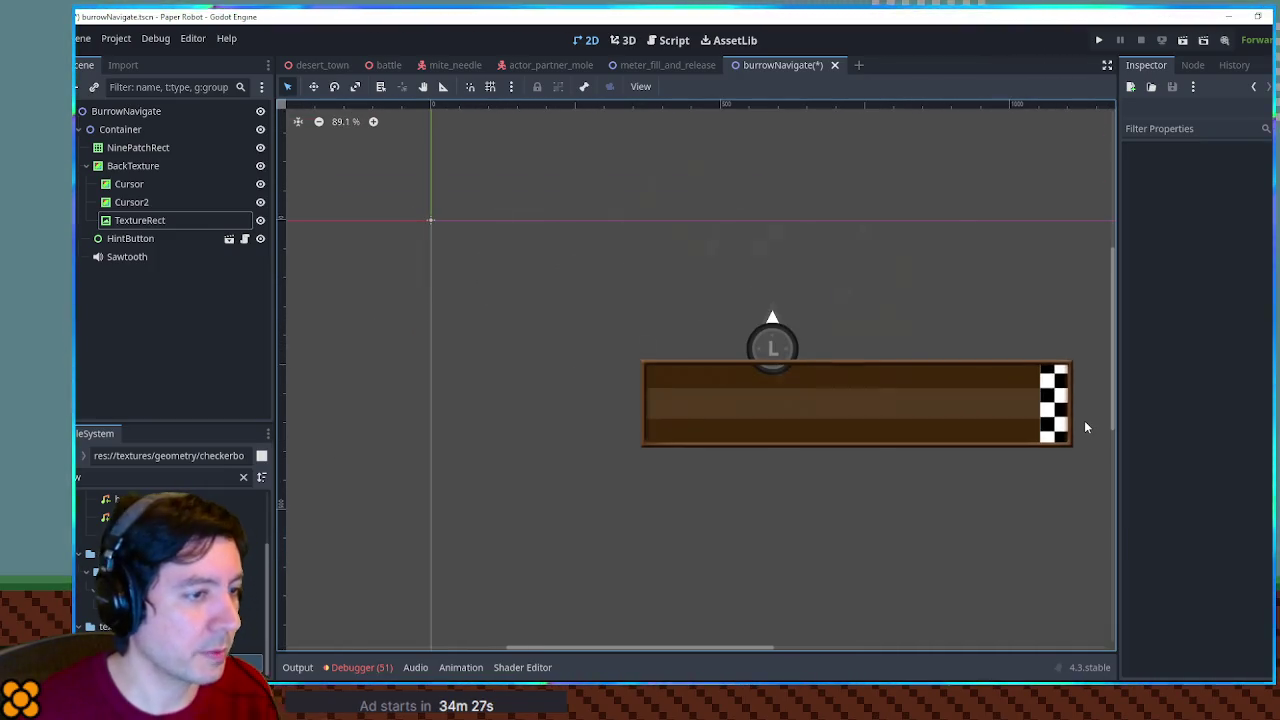
Save the burrowNavigate scene with Ctrl+S, then switch over to Krita
scroll(977, 474, down, 3)
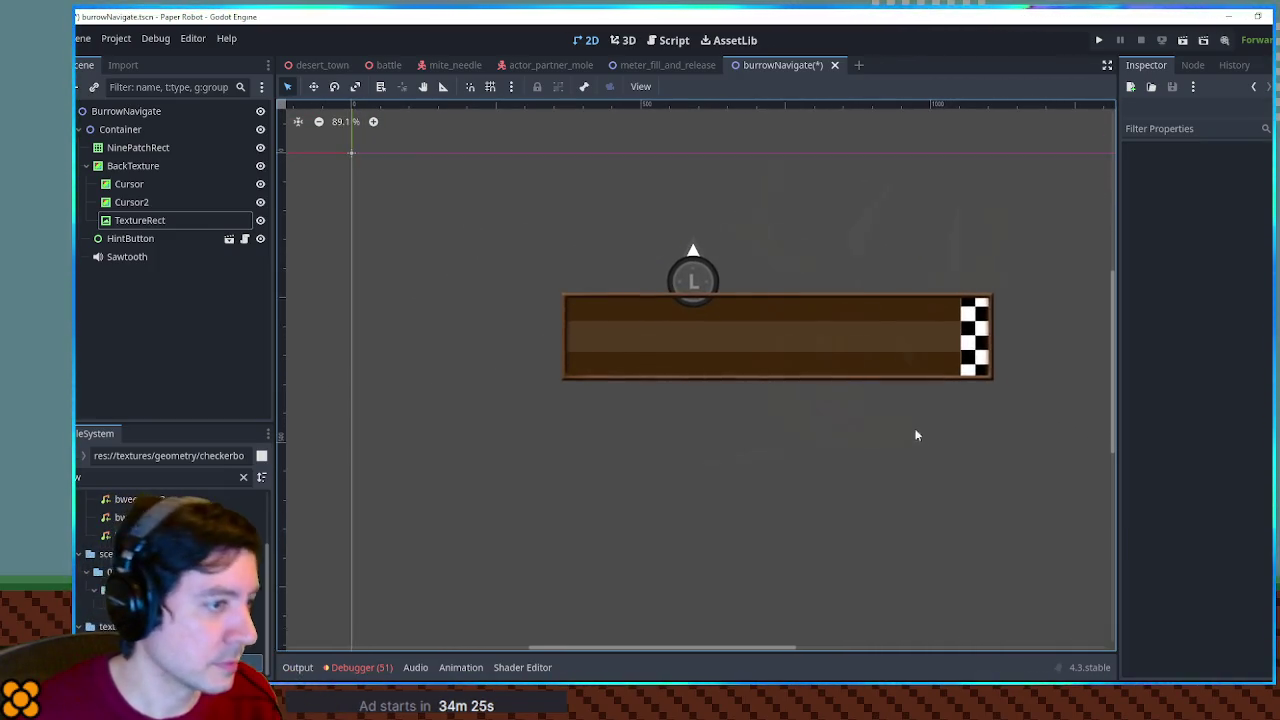
scroll(860, 405, up, 3)
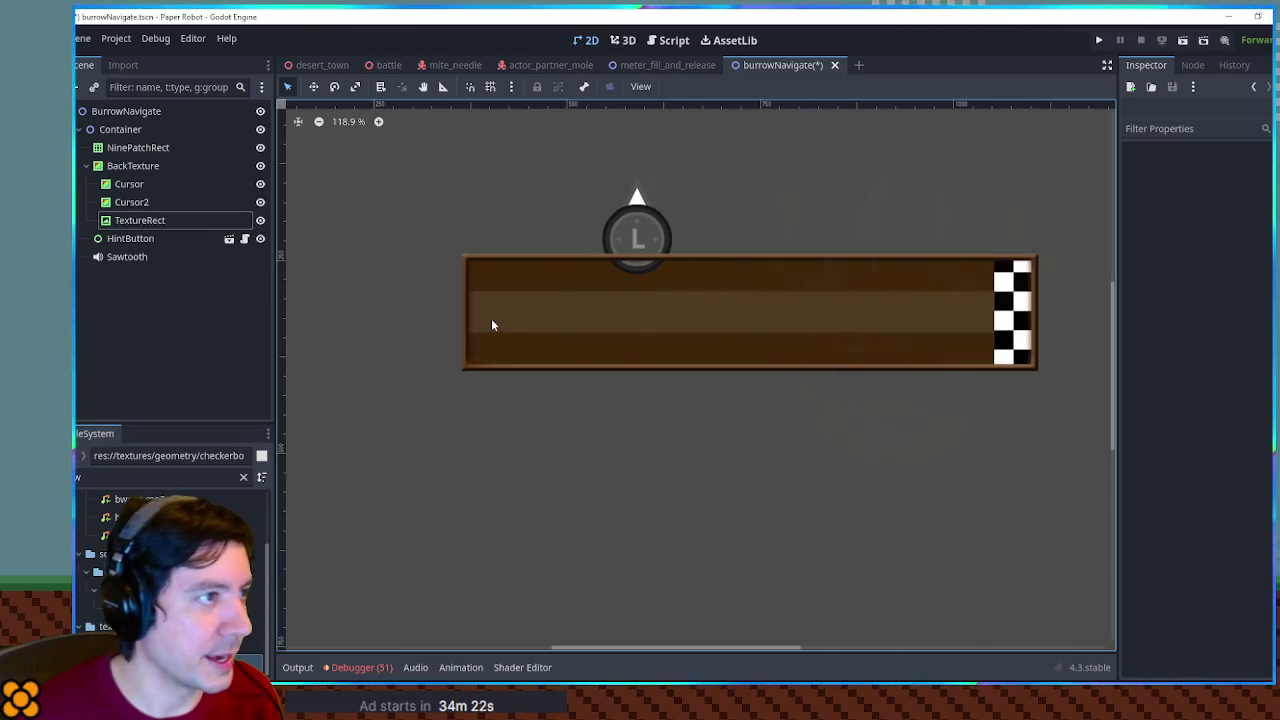
key(ctrl+s)
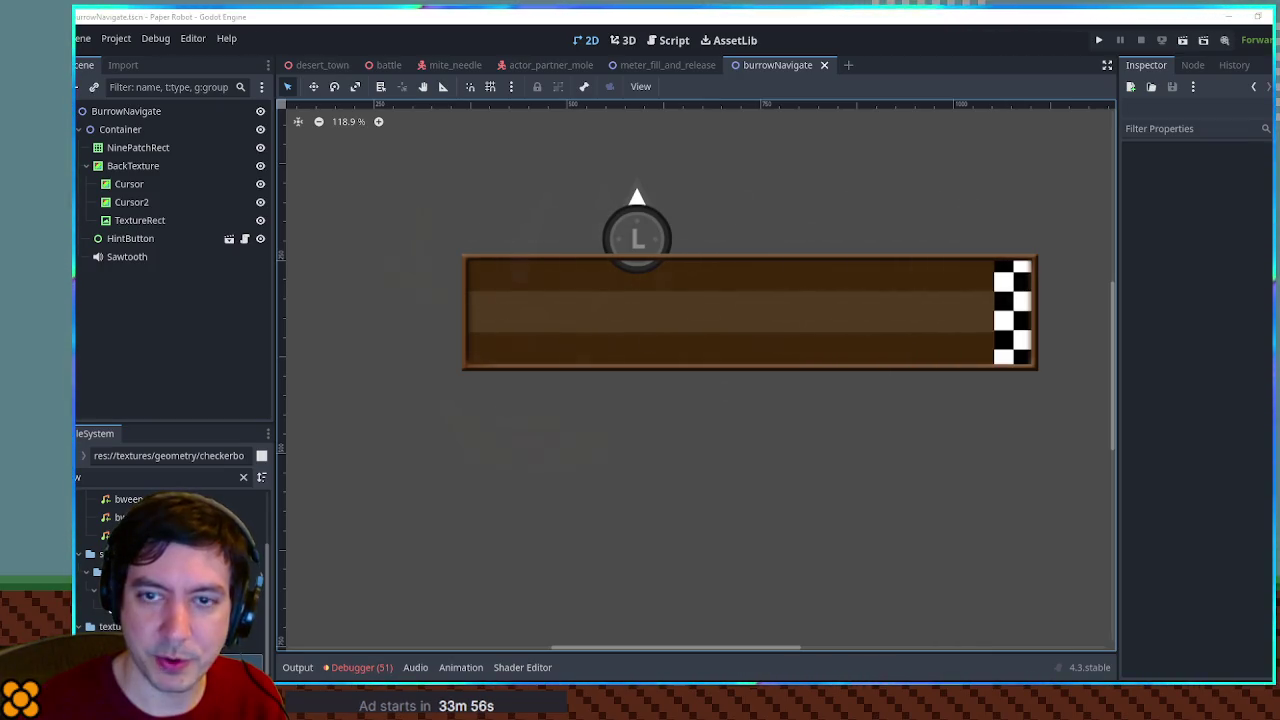
key(alt+Tab)
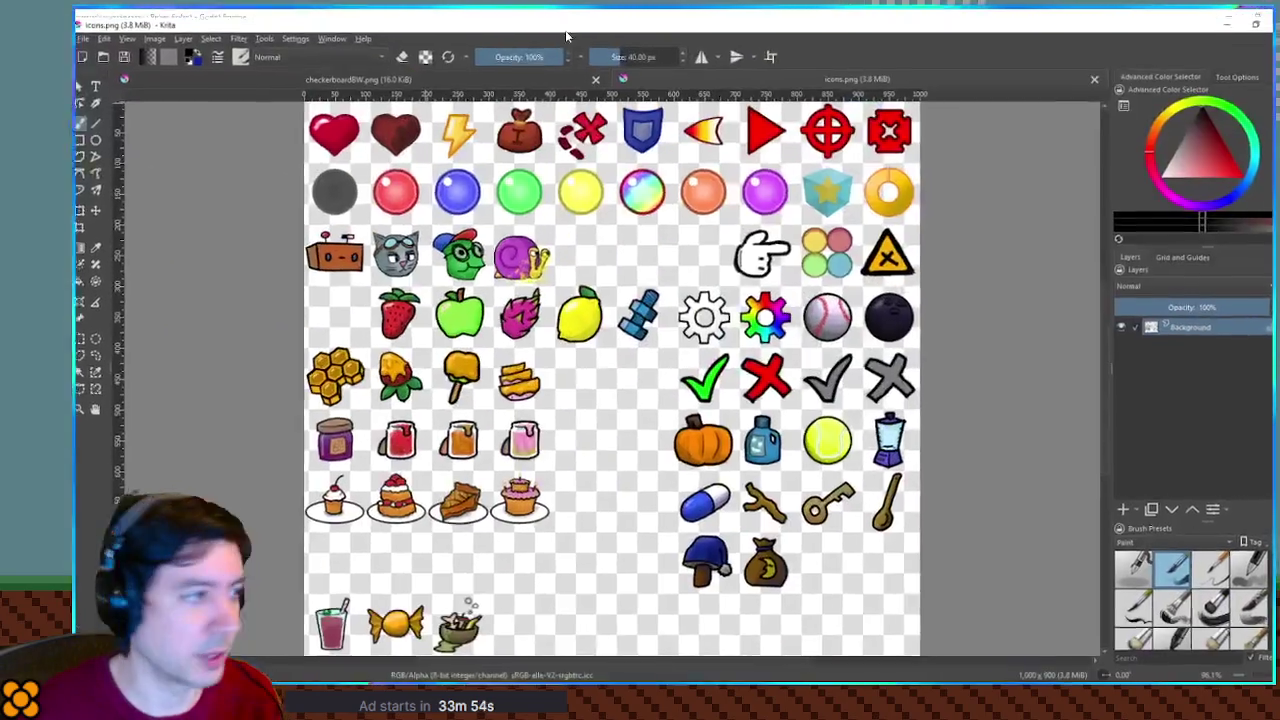
Show a 100 px grid over the icon sheet in Krita
click(1202, 252)
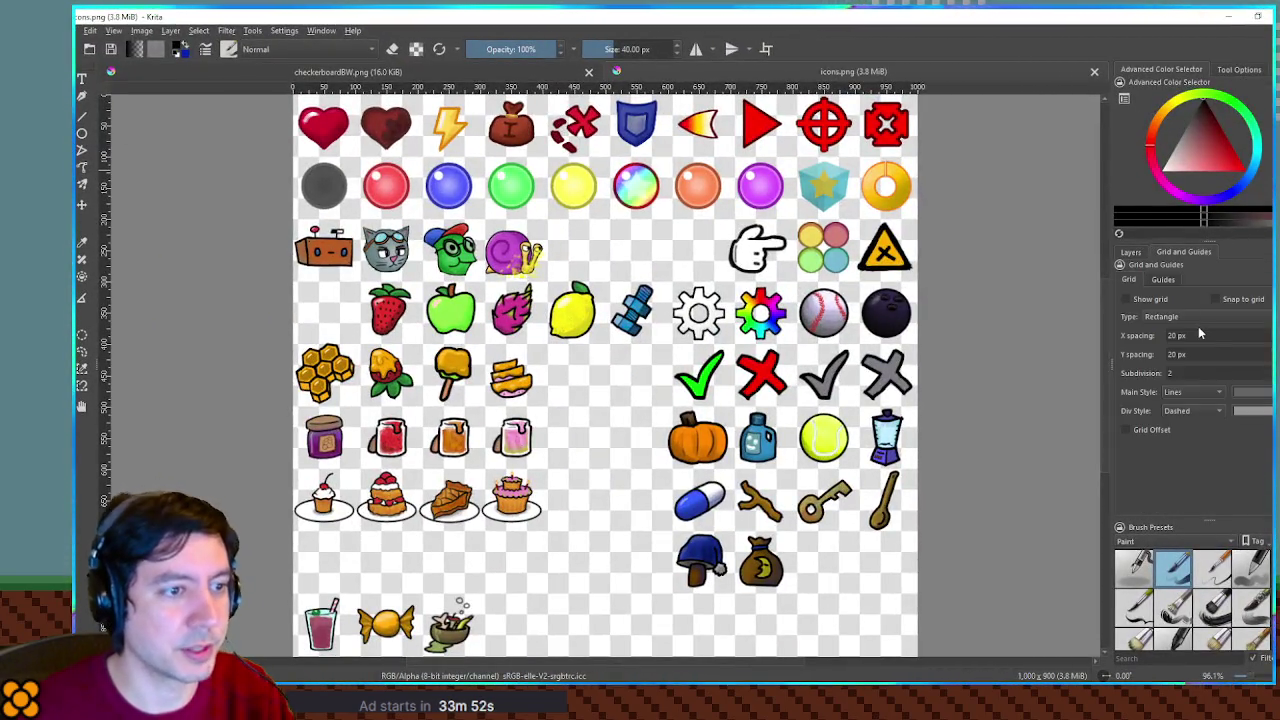
text(100)
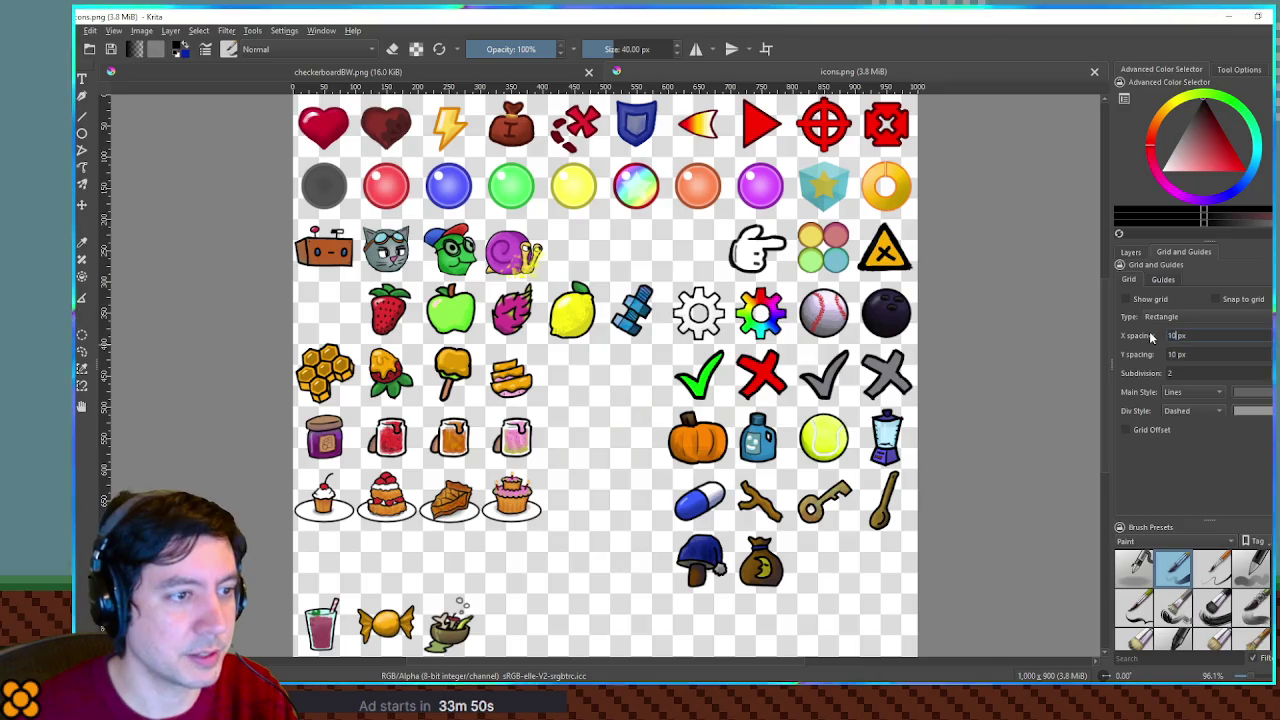
click(1140, 300)
scroll(428, 283, up, 5)
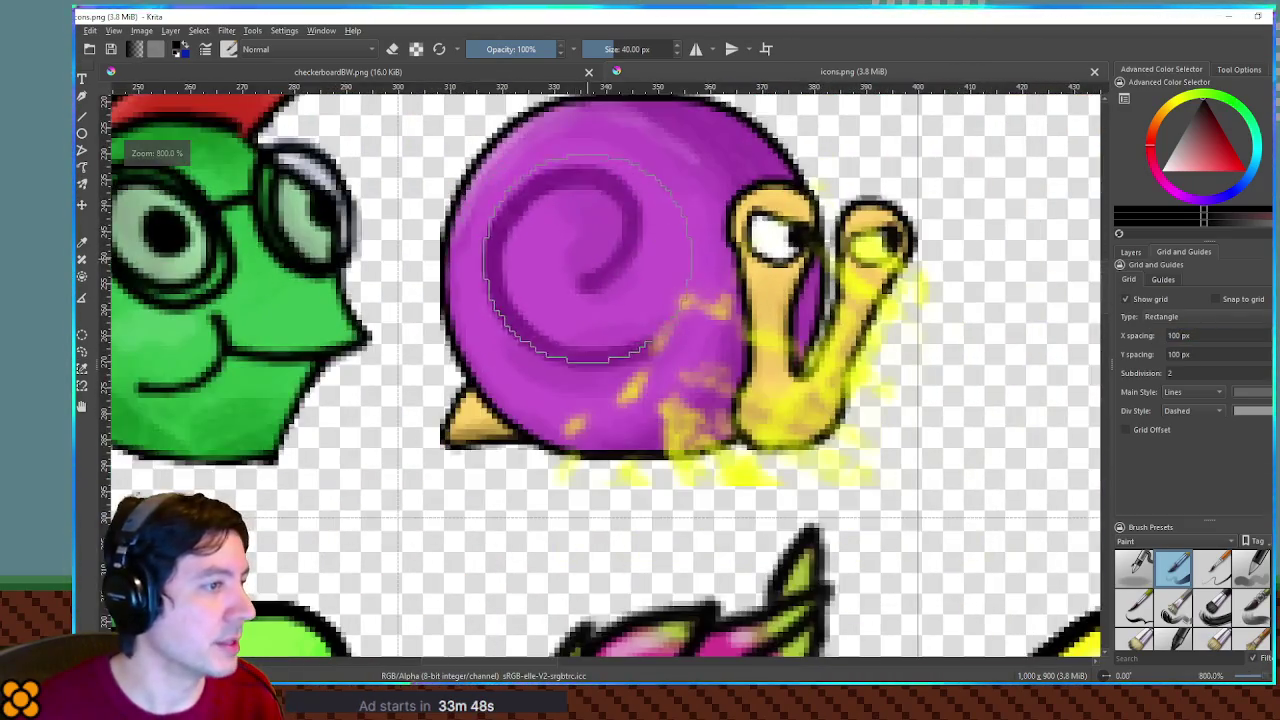
scroll(598, 300, up, 1)
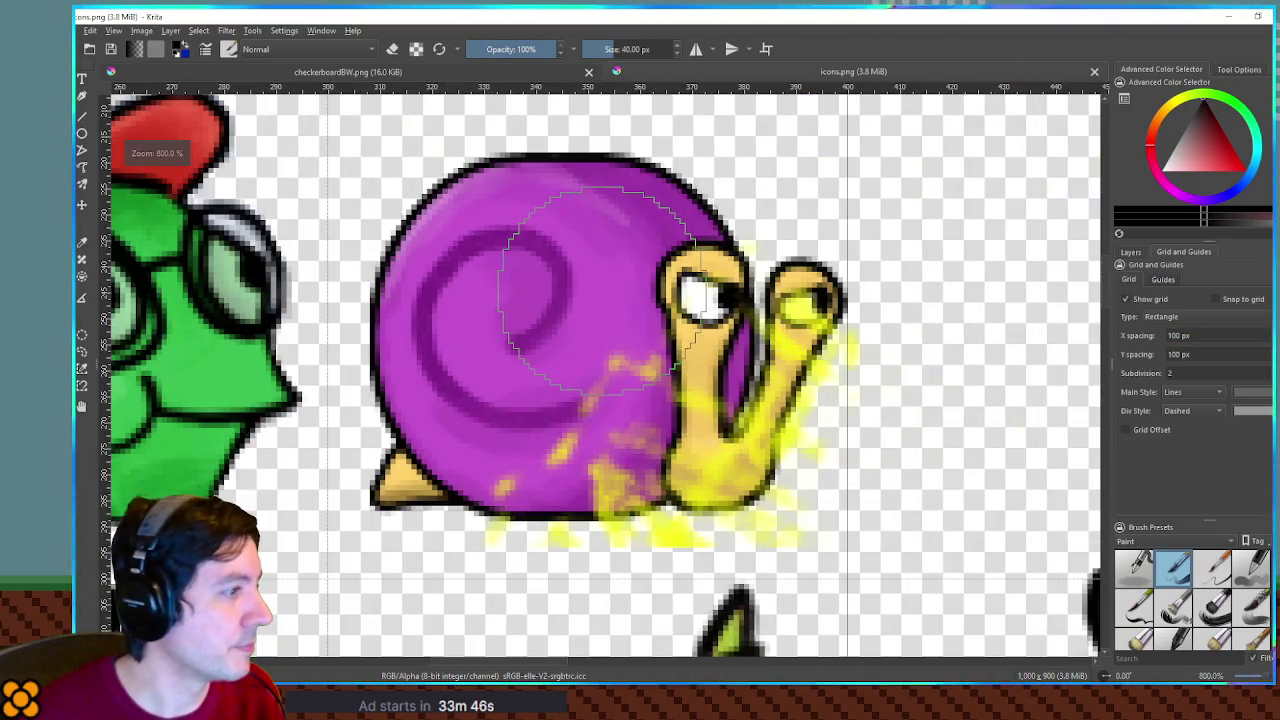
scroll(615, 295, down, 1)
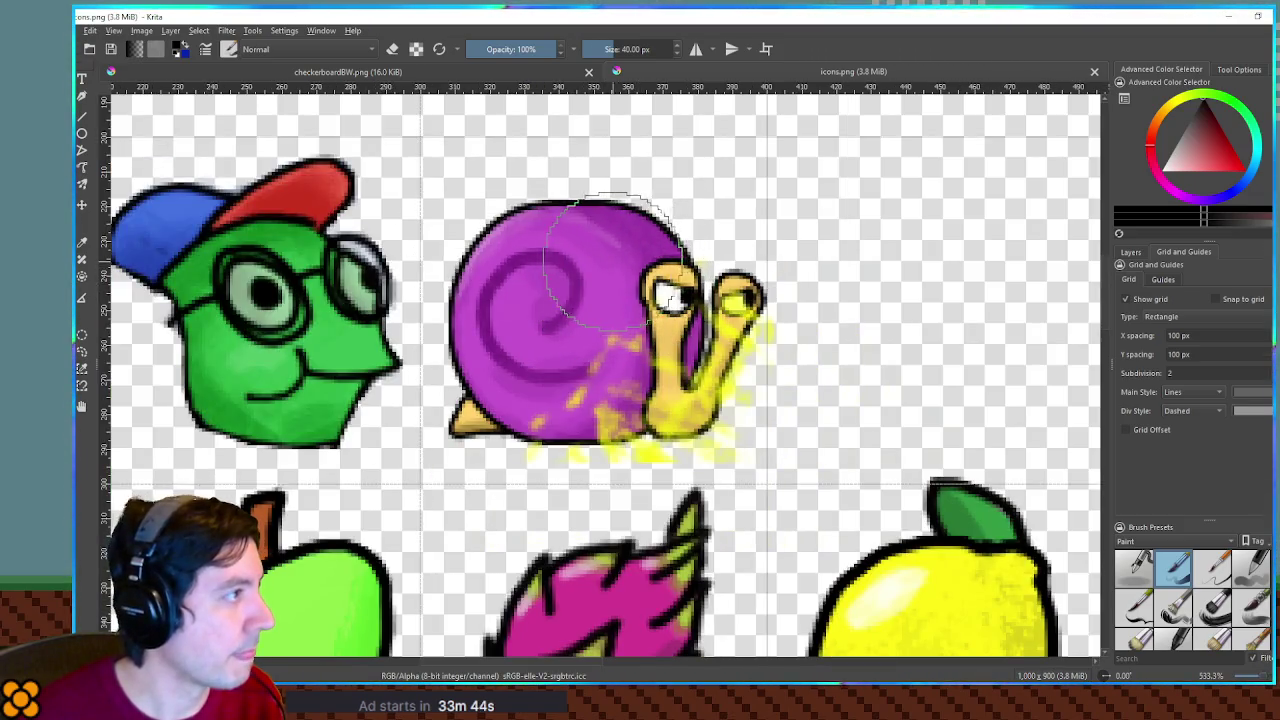
Erase the snail icon from the sheet and return to Godot
key(e)
mouse_move(600, 205)
mouse_down()
mouse_move(648, 240)
mouse_move(694, 229)
mouse_move(749, 263)
mouse_move(771, 343)
mouse_move(742, 402)
mouse_move(600, 396)
mouse_move(489, 412)
mouse_move(486, 323)
mouse_move(686, 314)
mouse_up()
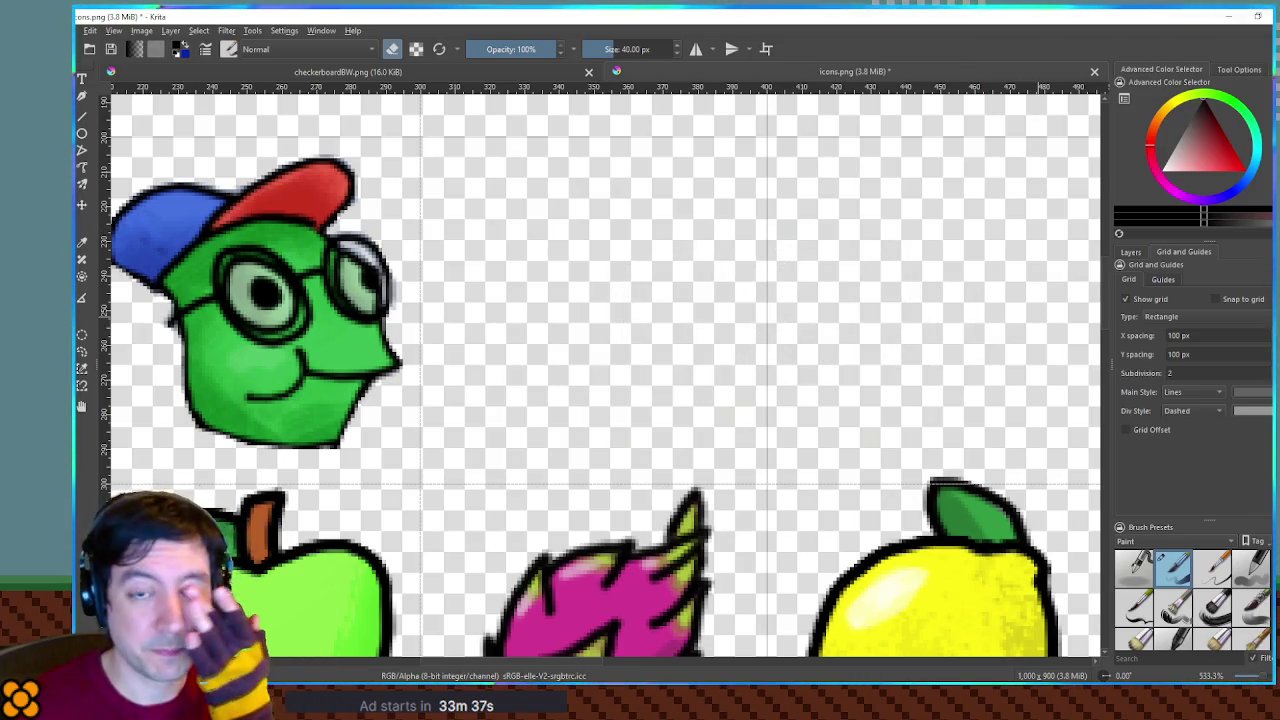
key(alt+Tab)
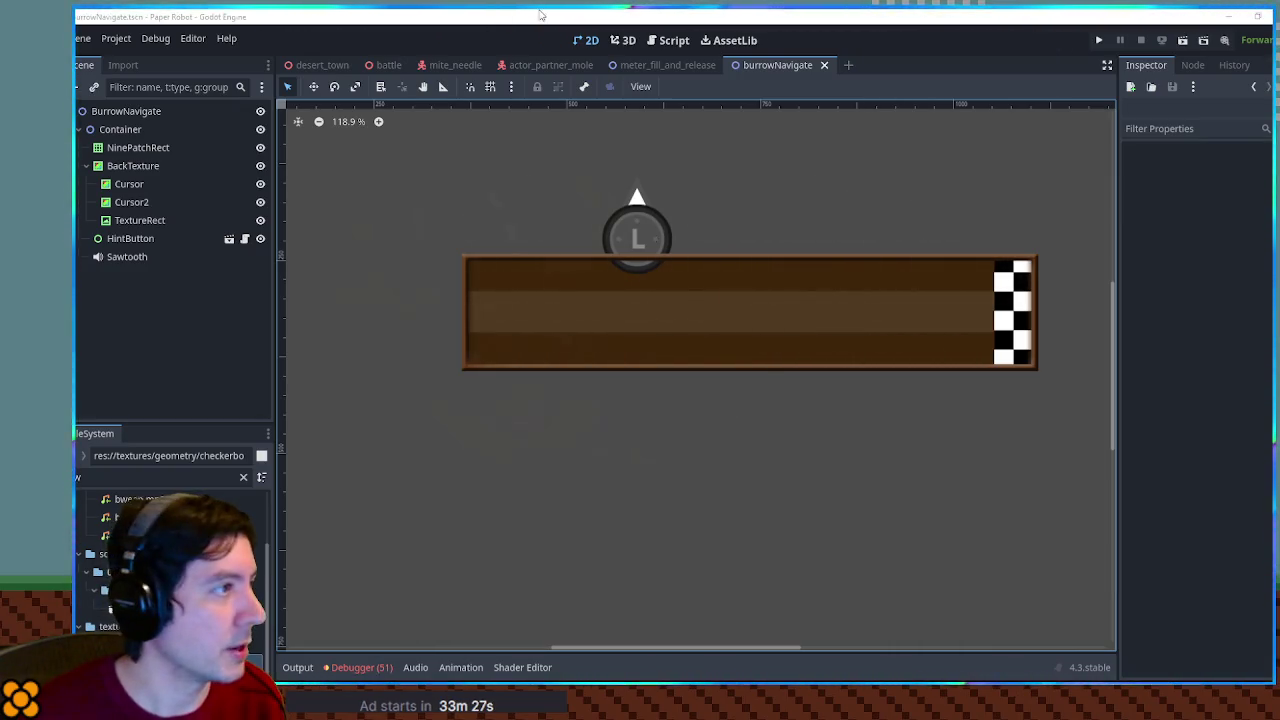
Open the actor_partner_mole scene in Godot
click(545, 64)
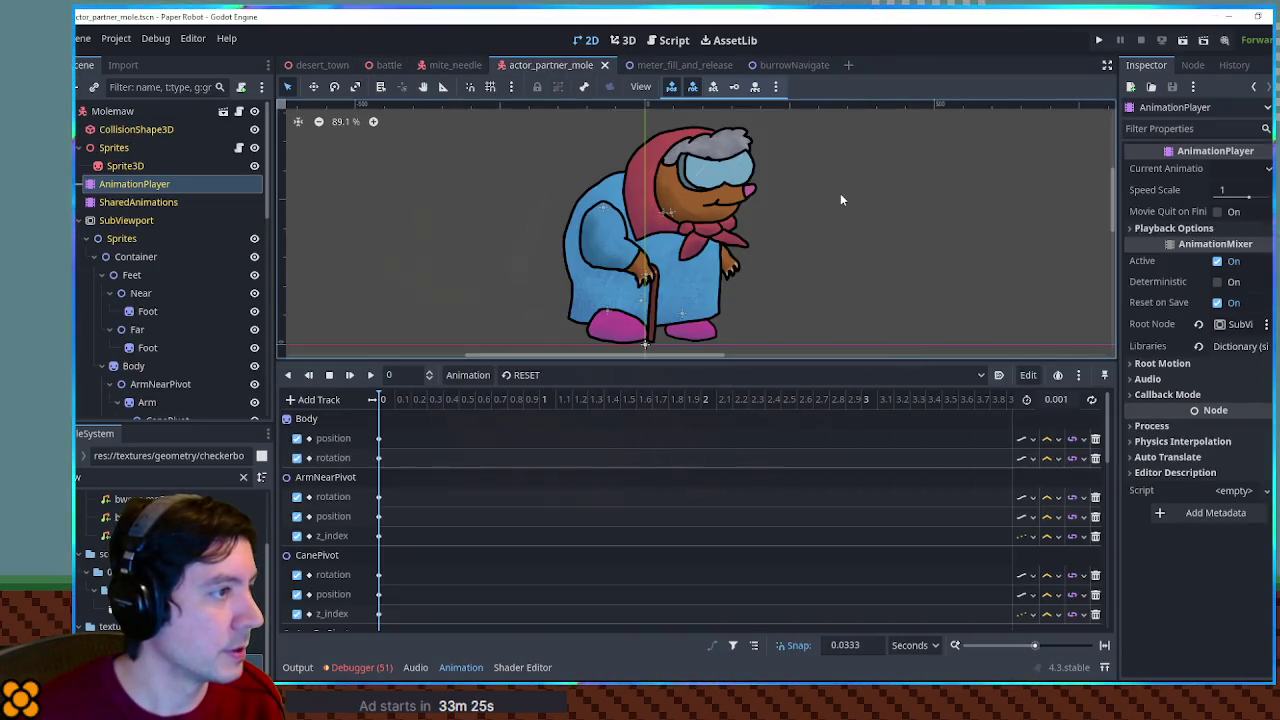
scroll(830, 240, up, 3)
scroll(850, 260, down, 2)
scroll(858, 230, up, 4)
scroll(843, 285, down, 3)
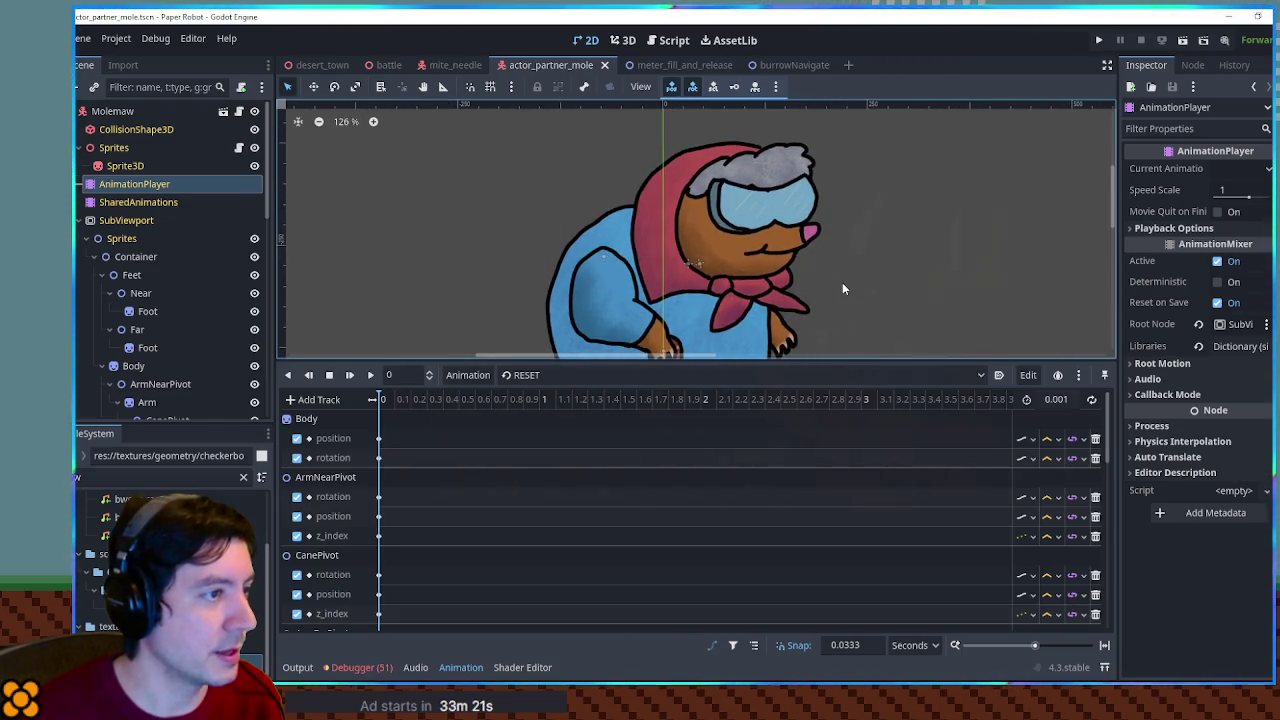
scroll(842, 282, down, 1)
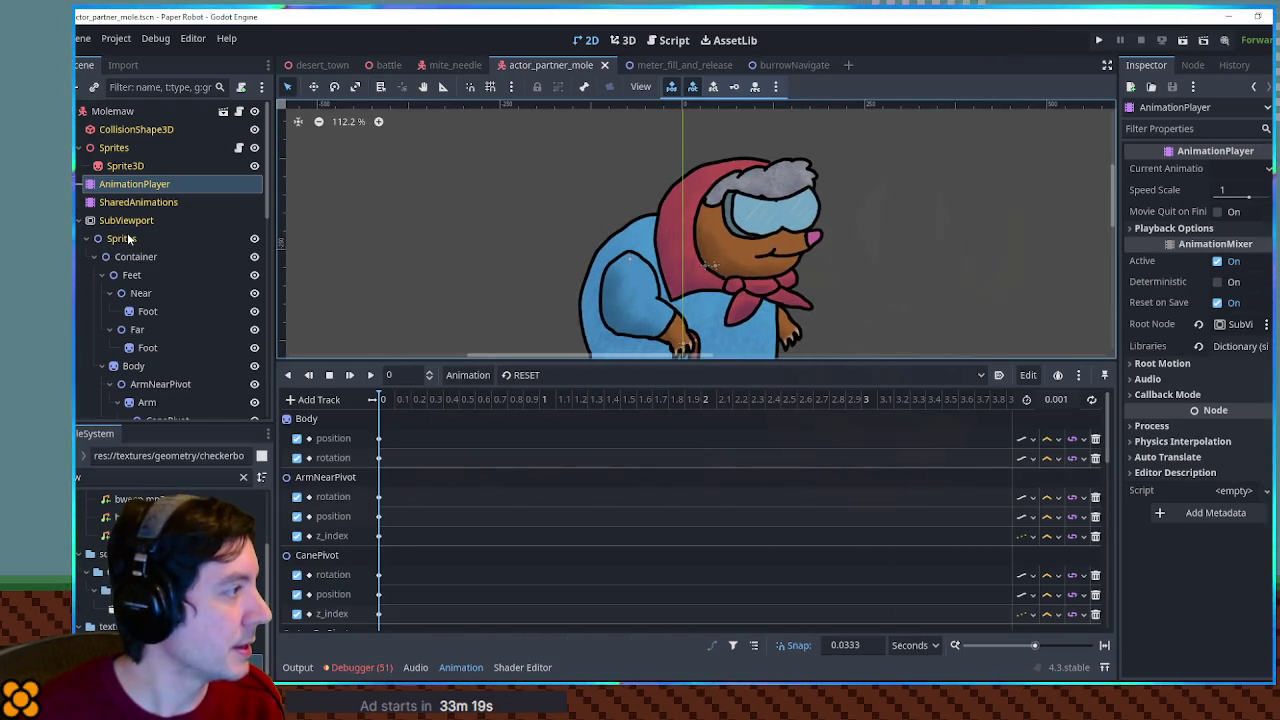
key(ctrl+z)
Shift the mole's Container node slightly right on the canvas, then clear the selection
click(212, 283)
key(w)
drag(830, 272, 907, 256)
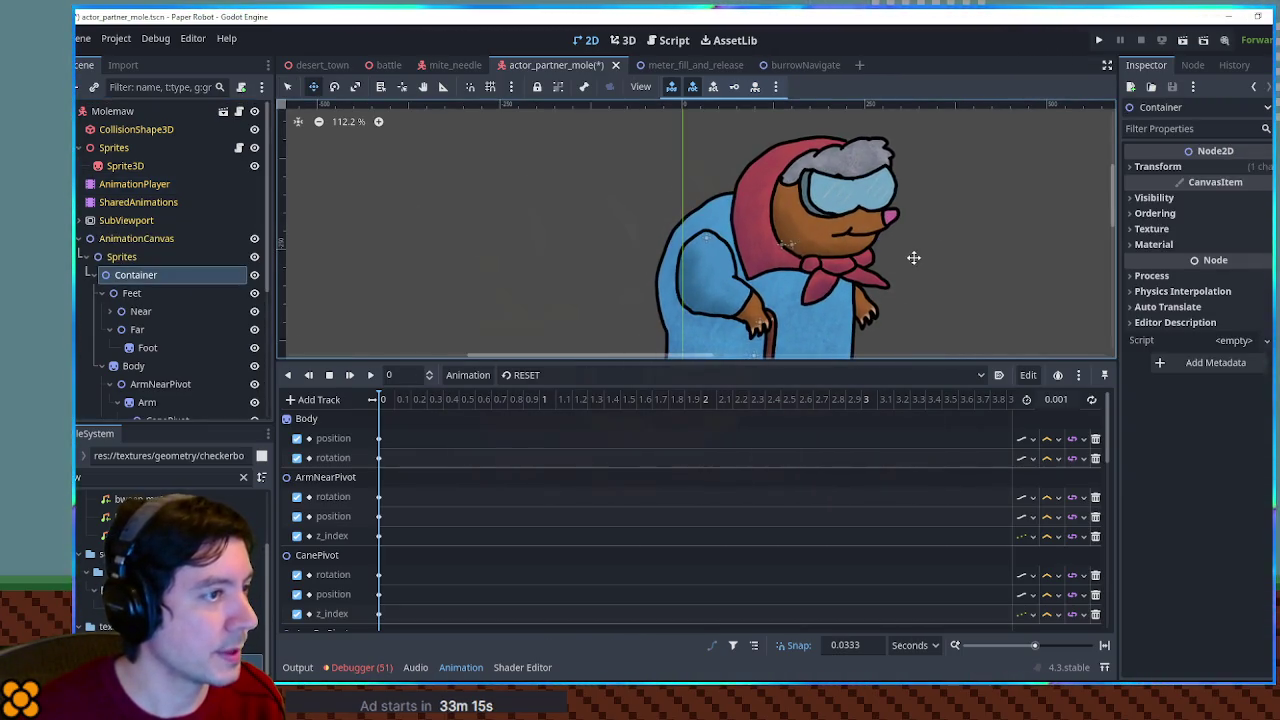
scroll(907, 256, up, 2)
key(q)
click(900, 258)
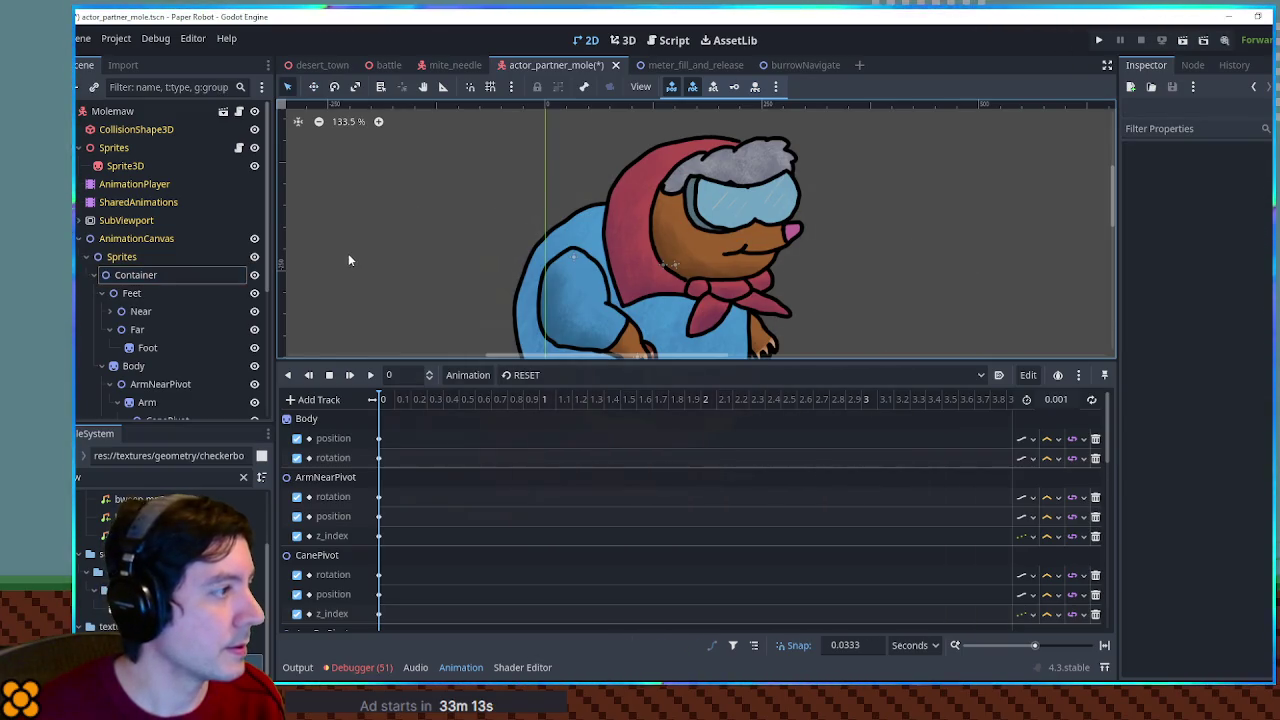
click(568, 302)
click(414, 280)
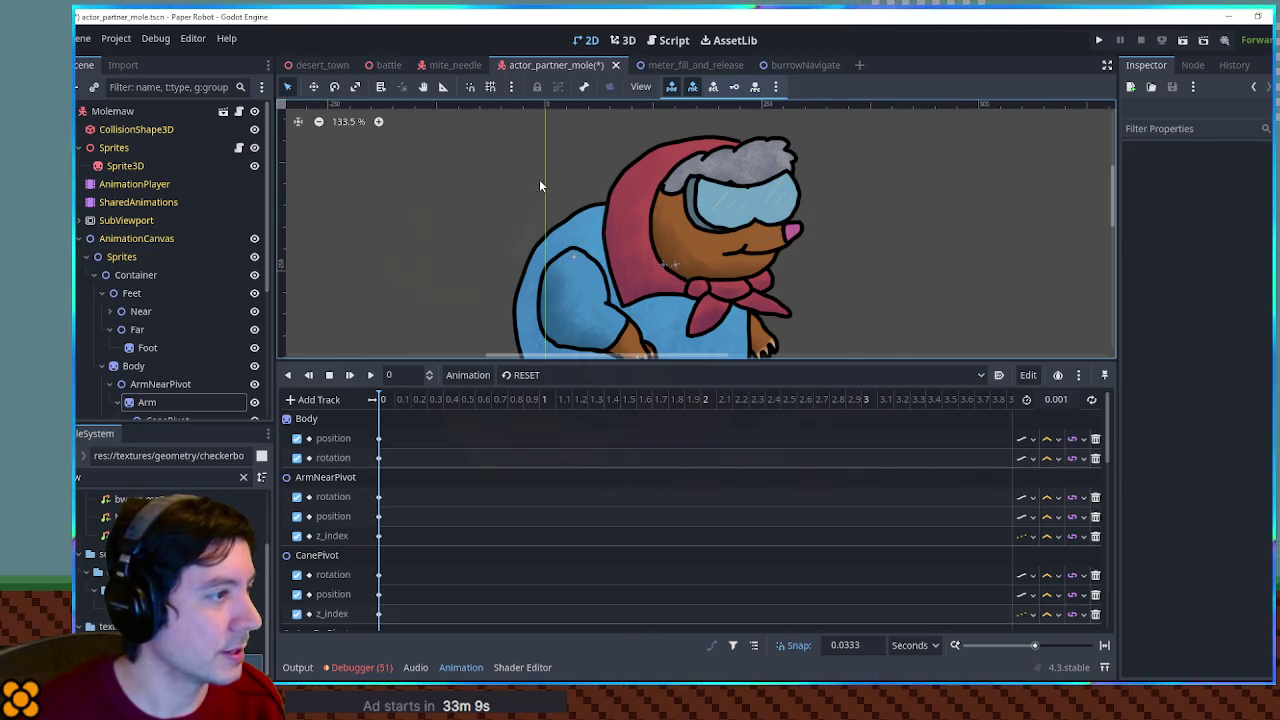
Snip a picture of the mole and paste it onto Krita's new canvas
key(super+shift+s)
mouse_move(583, 120)
mouse_down()
mouse_move(806, 280)
mouse_move(836, 336)
mouse_up()
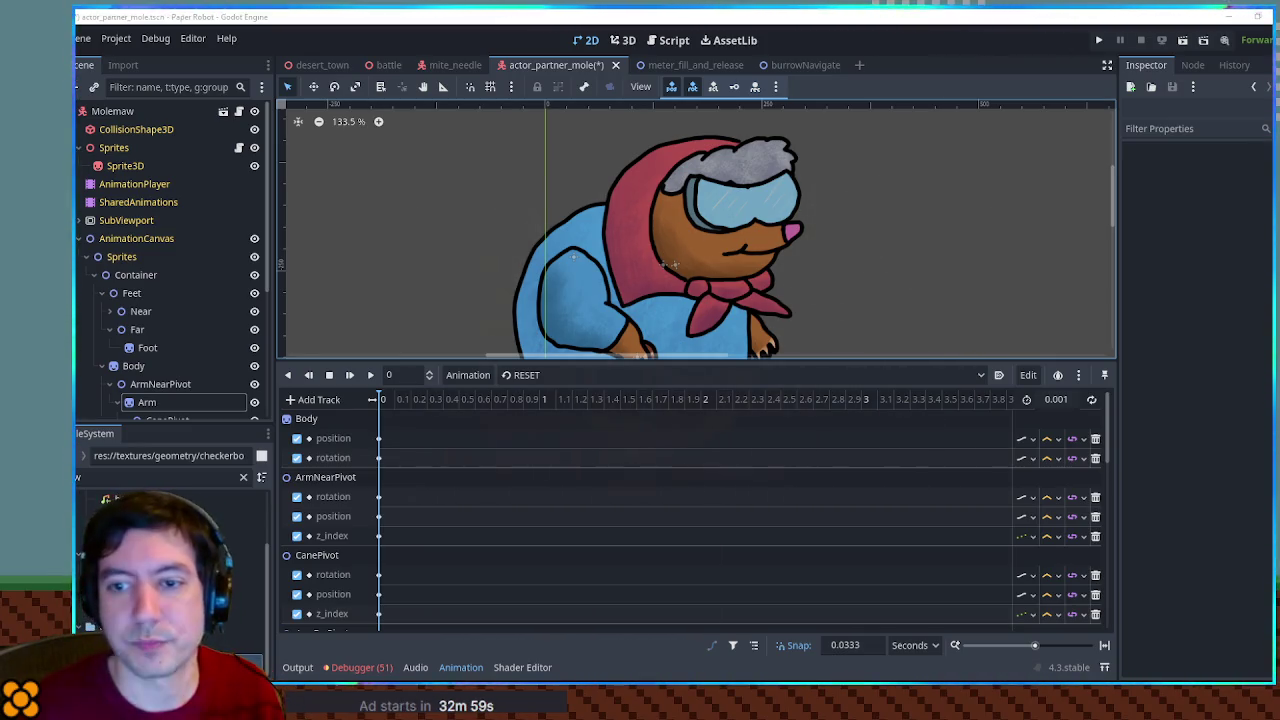
key(alt+Tab)
key(ctrl+Tab)
key(ctrl+v)
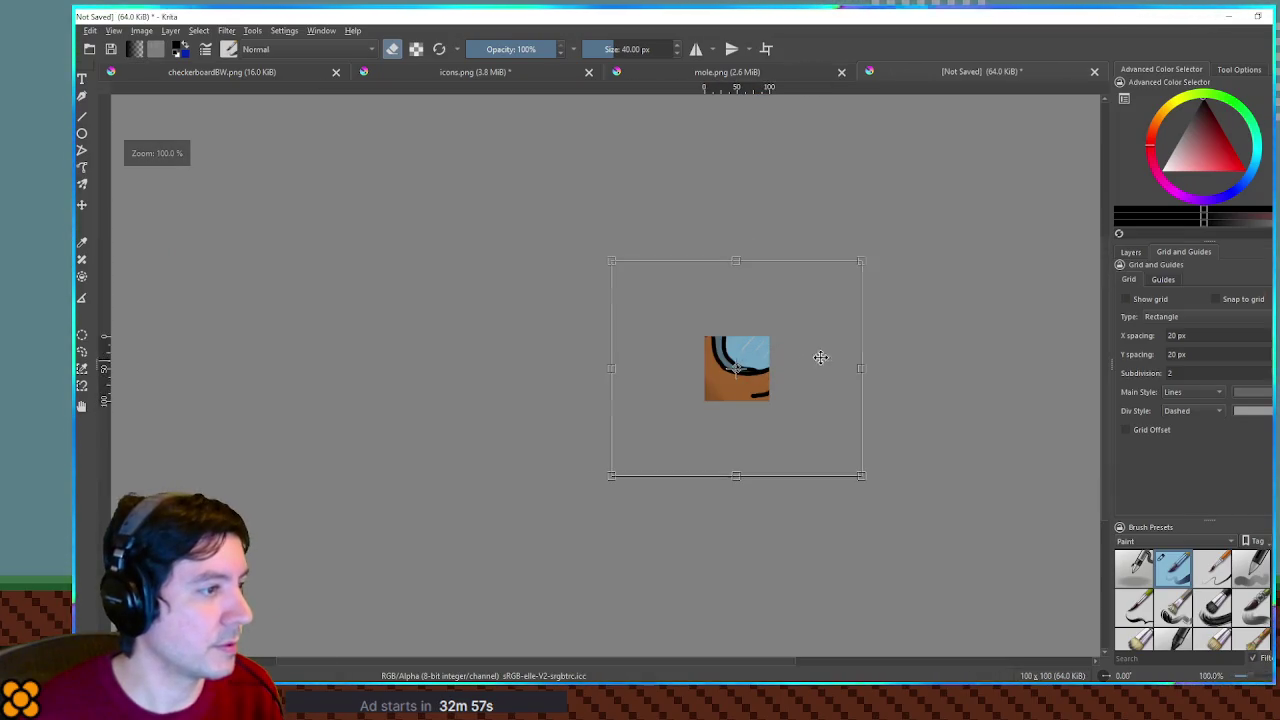
Scale the pasted mole down to fit the 100×100 canvas and zoom onto its face
drag(864, 262, 766, 331)
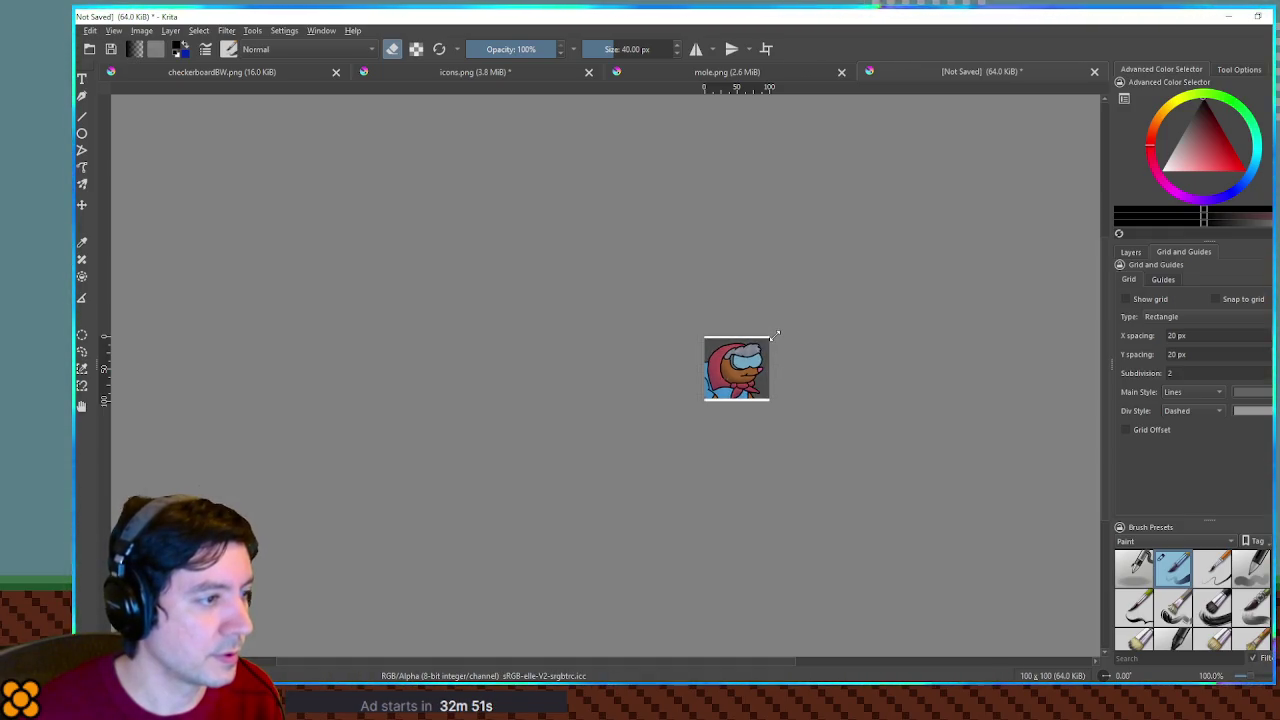
drag(771, 400, 779, 406)
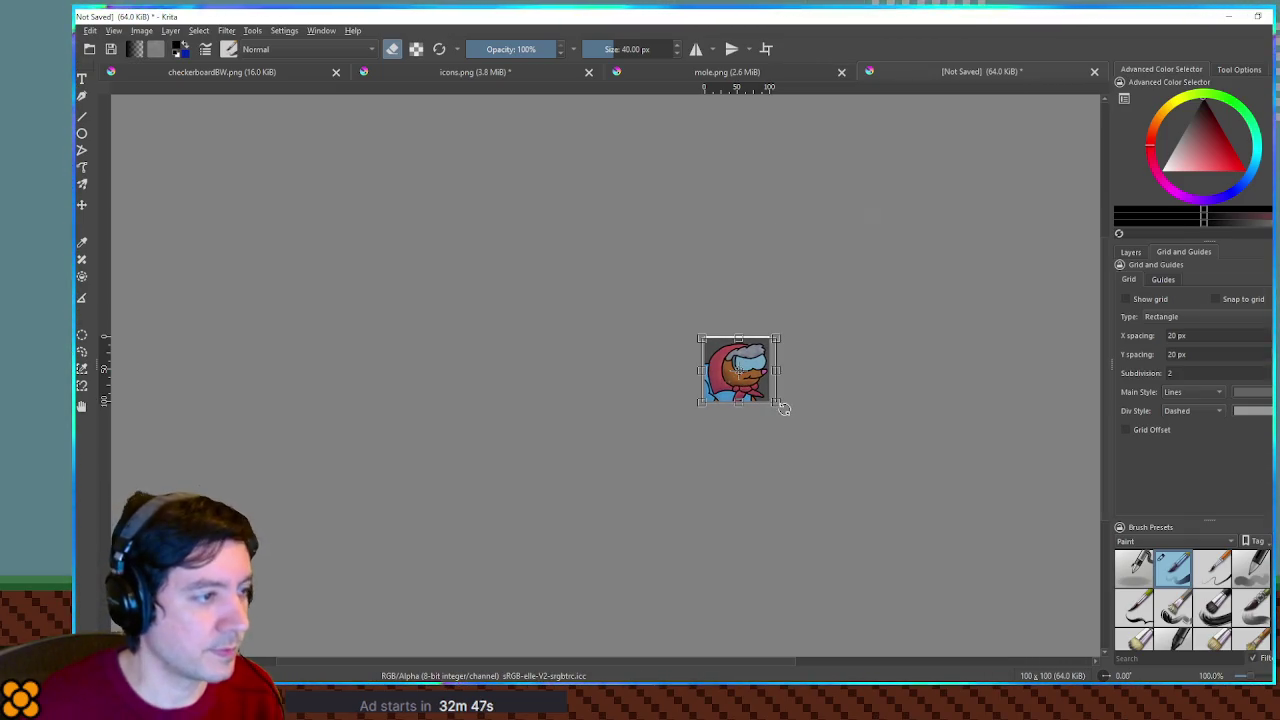
scroll(713, 402, up, 10)
drag(1000, 323, 657, 337)
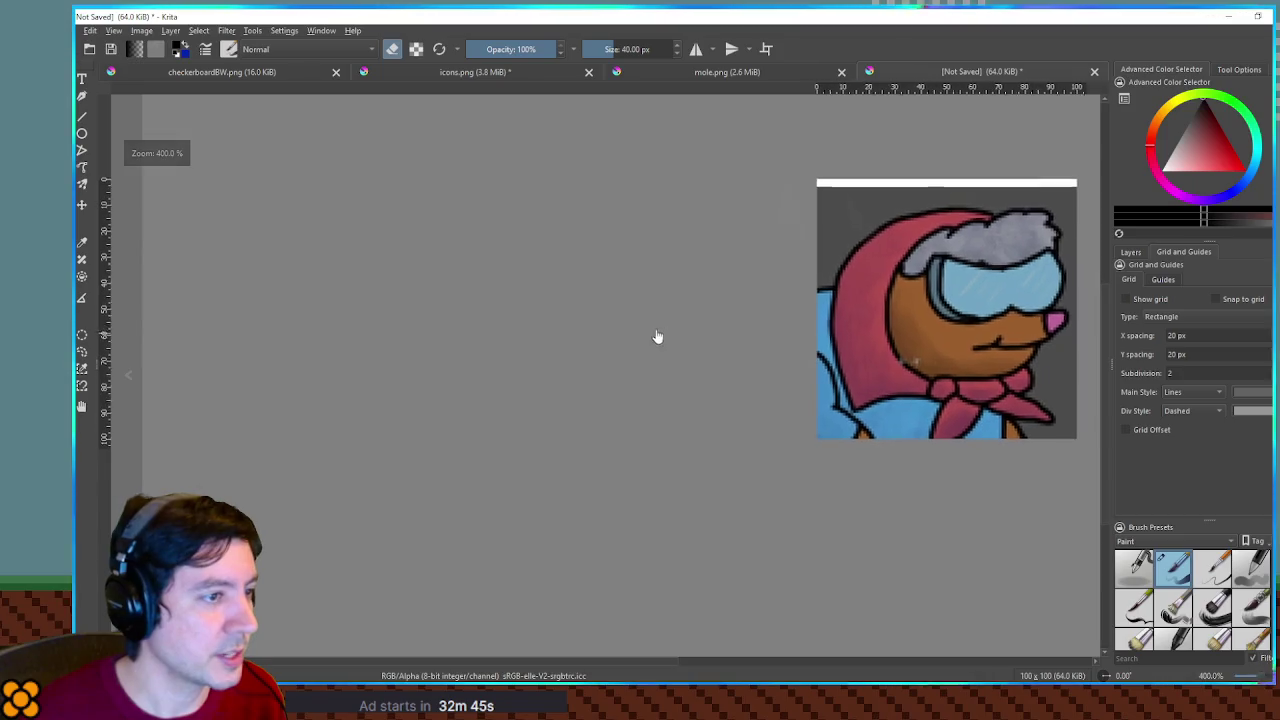
scroll(731, 334, up, 3)
drag(747, 335, 689, 349)
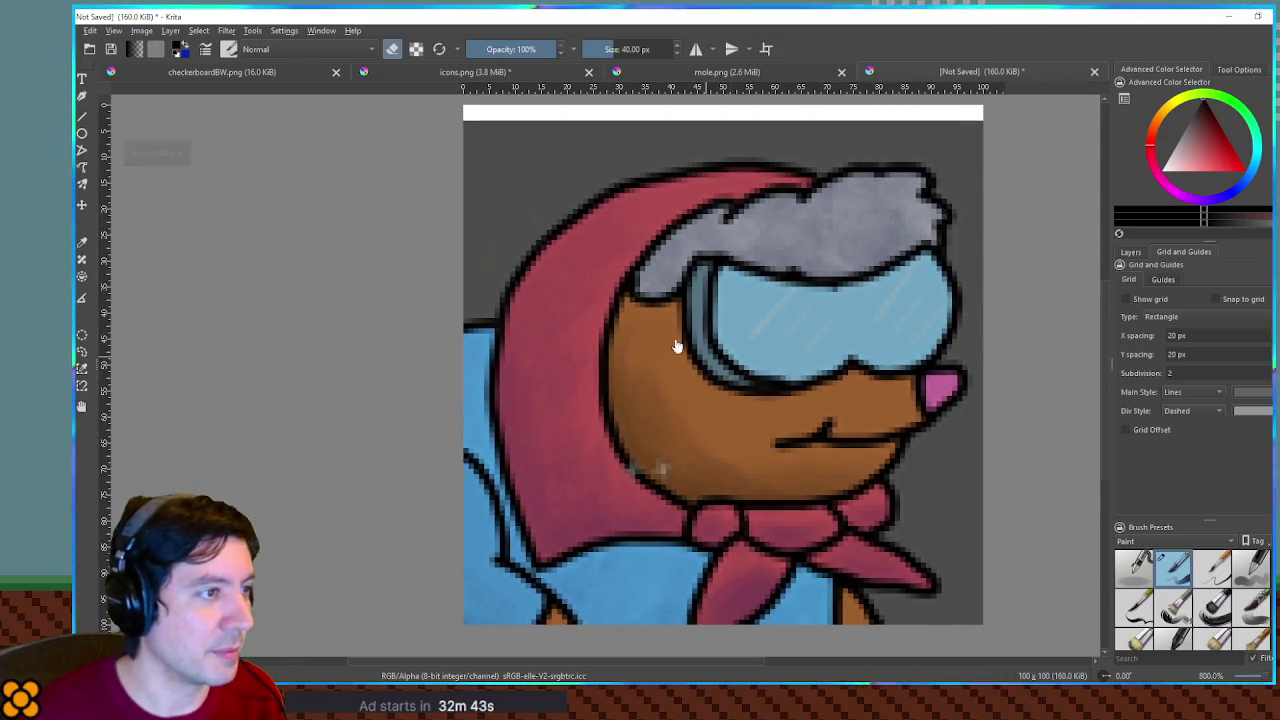
Magic-wand select the grey background, deselect it, and return to Godot
click(541, 197)
key(ctrl+shift+a)
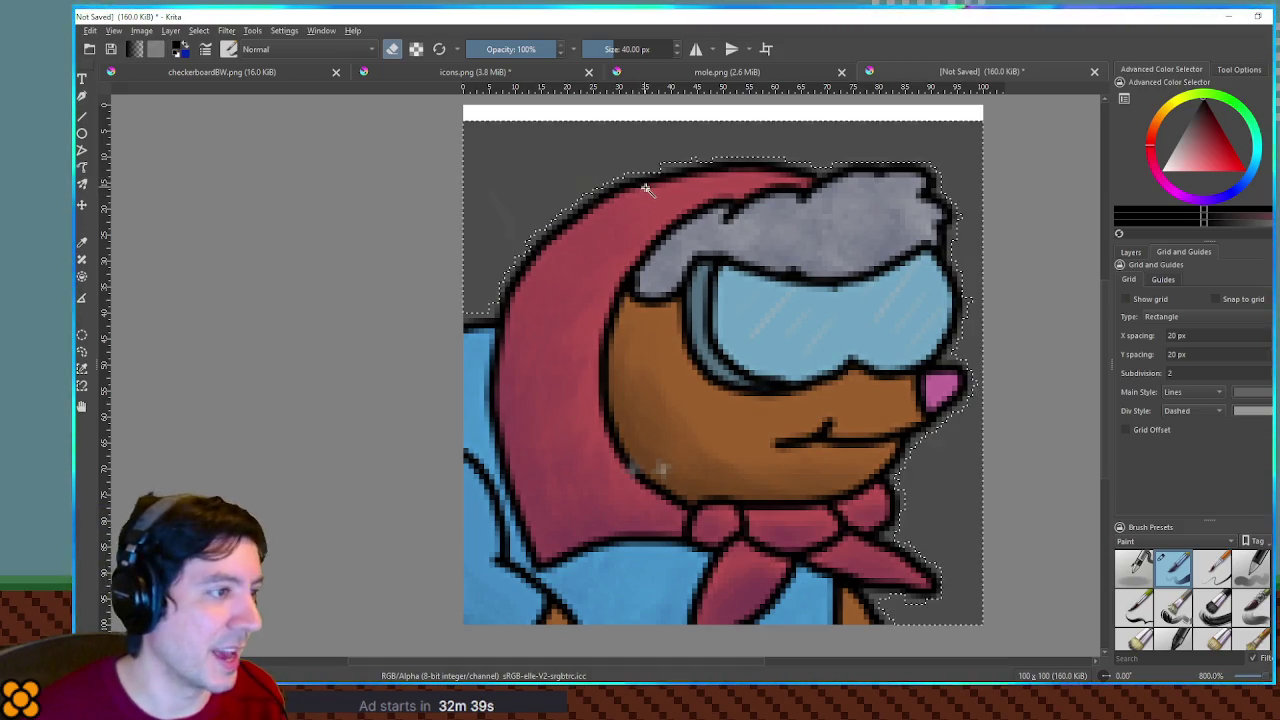
key(alt+Tab)
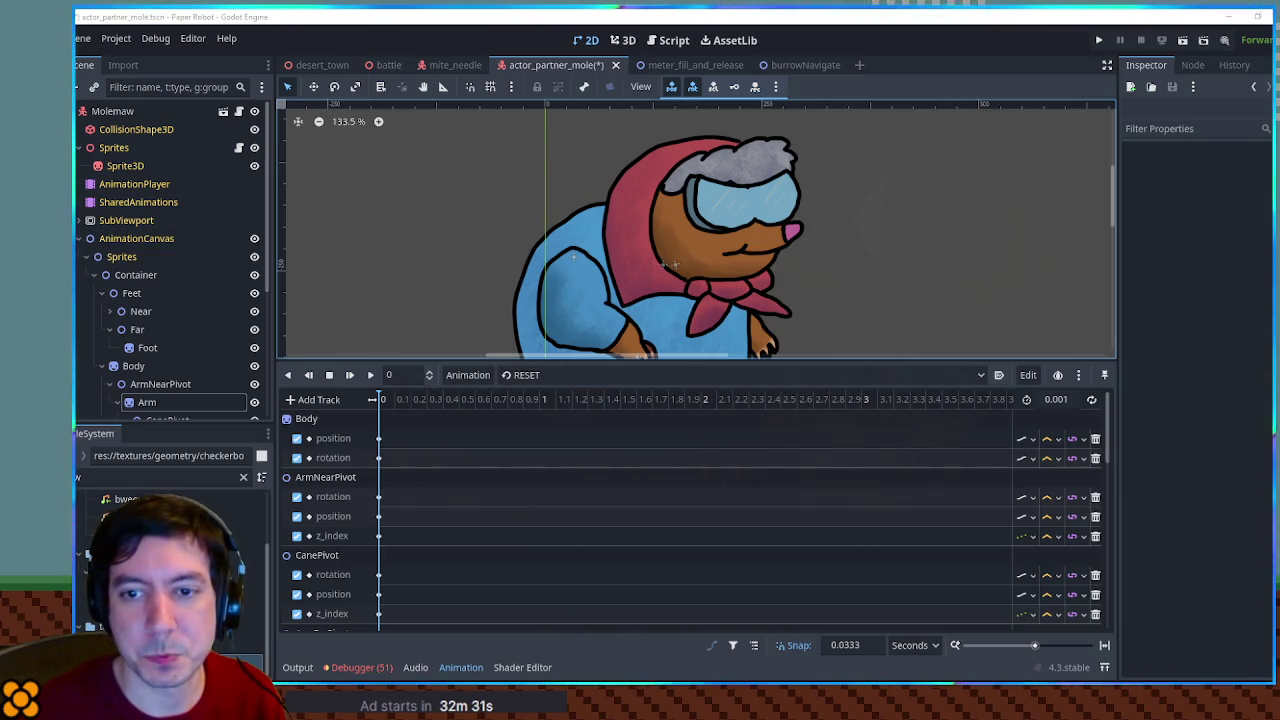
In mole.png, toggle the pasted reference layer's visibility and switch to the Background layer
key(alt+Tab)
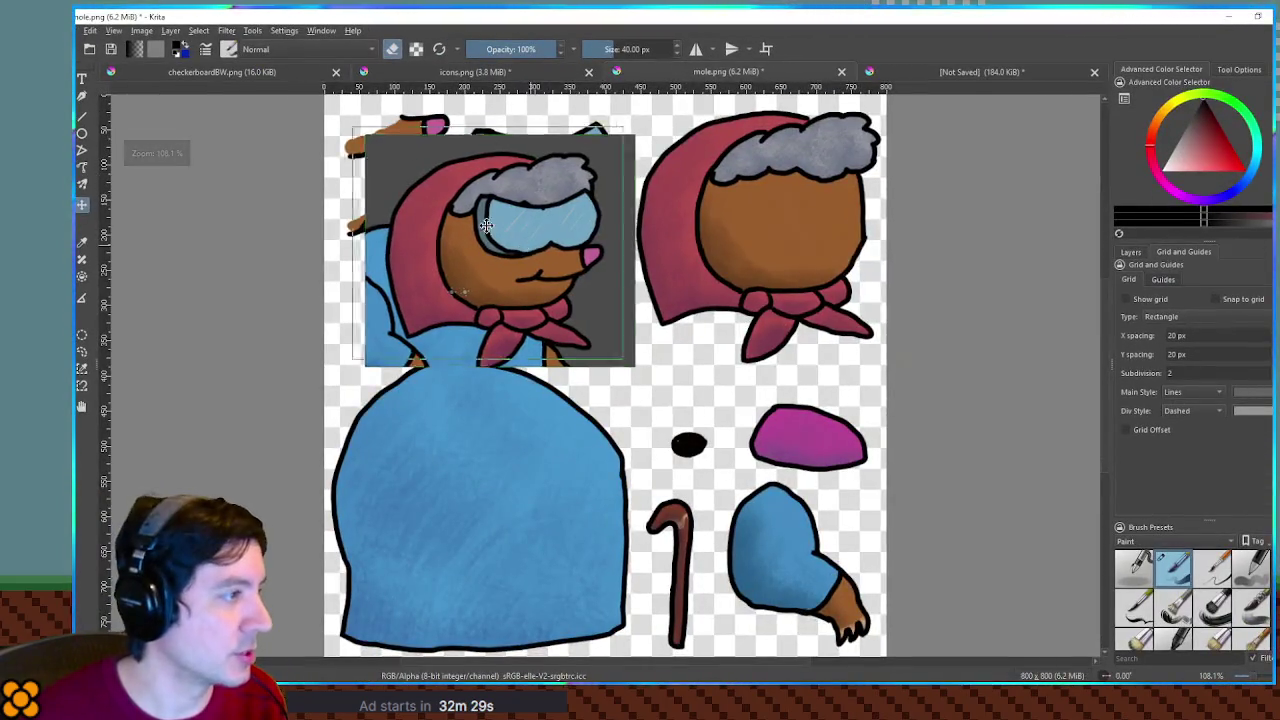
click(1130, 254)
click(1122, 326)
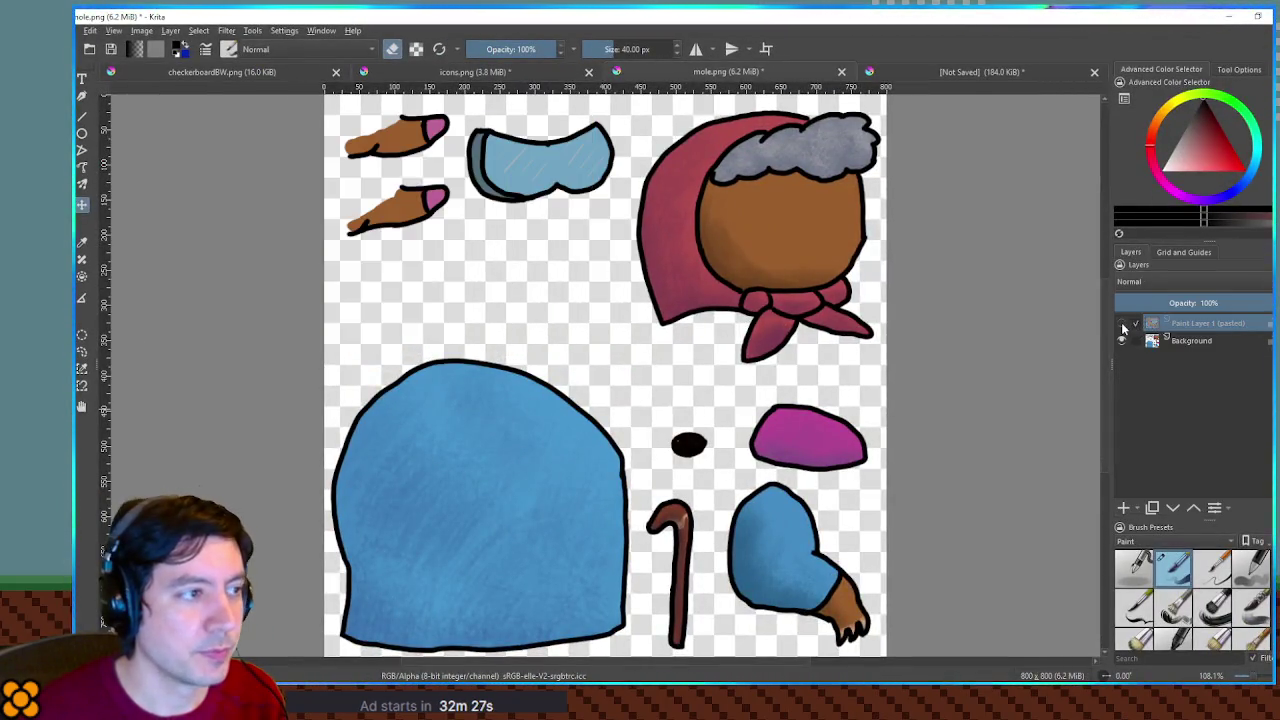
click(1122, 326)
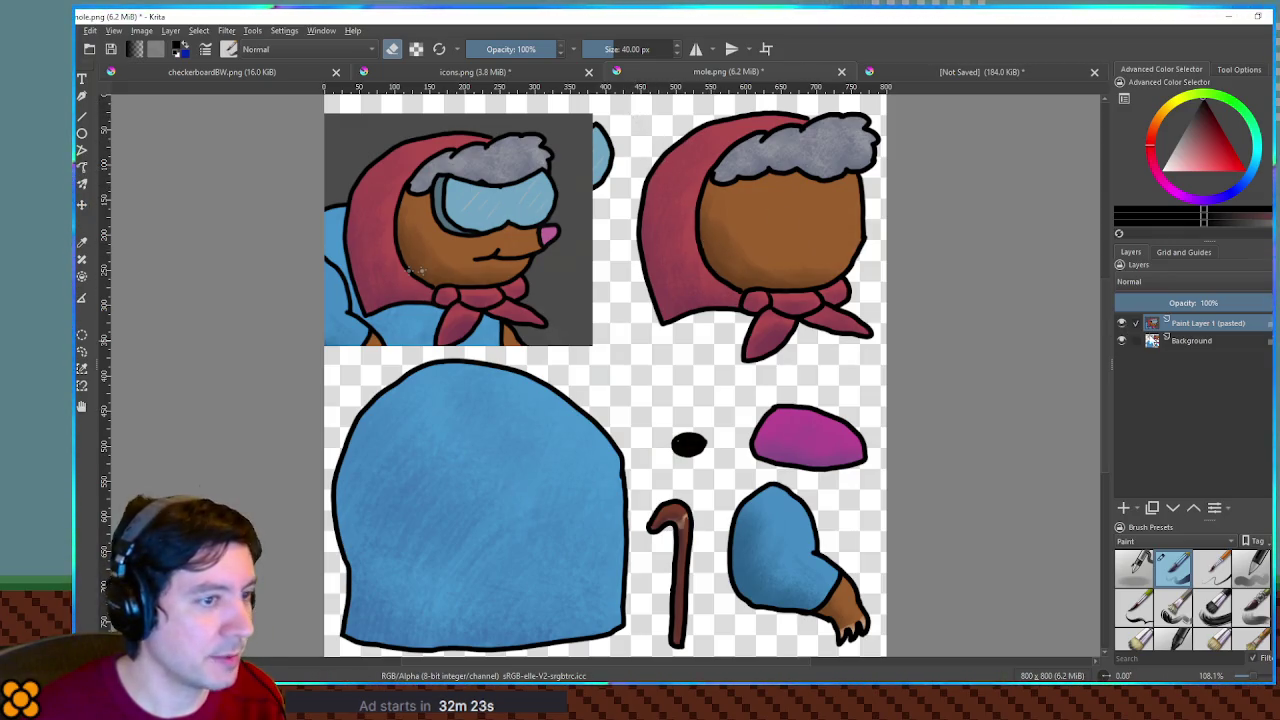
click(1212, 341)
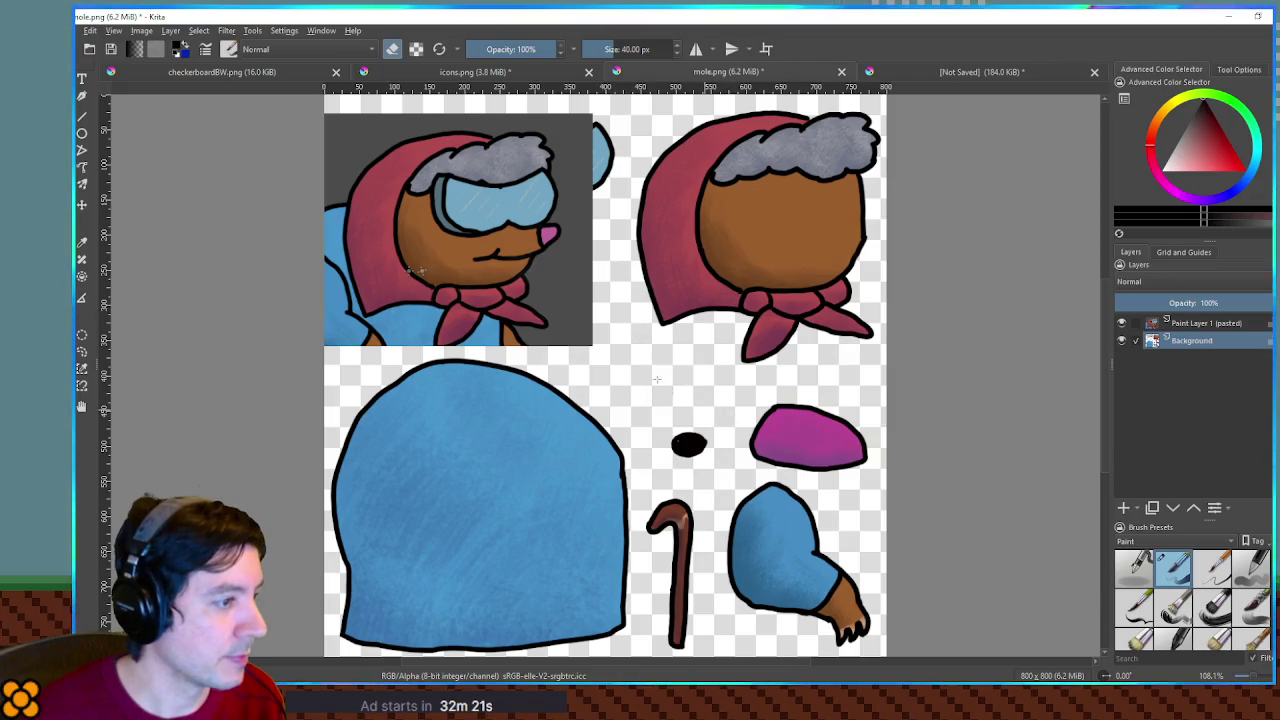
click(1120, 325)
click(1120, 325)
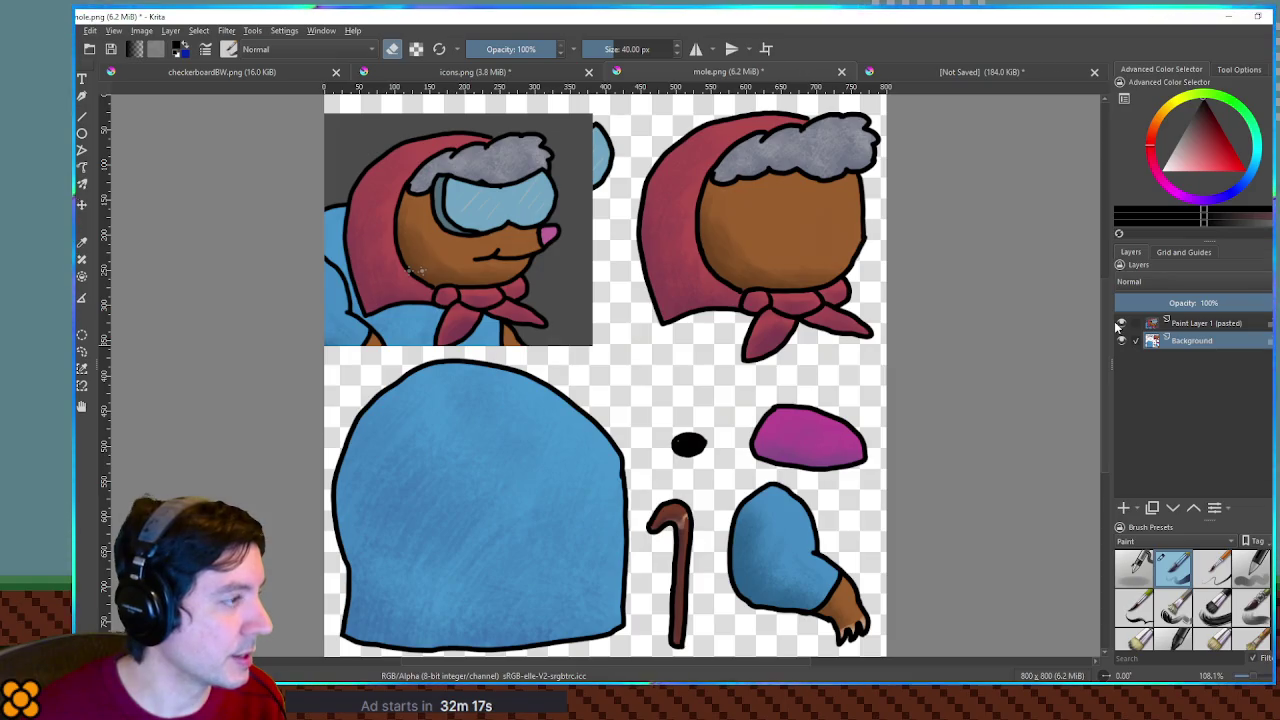
click(1120, 325)
Move the goggles piece onto the mole's head
mouse_move(457, 117)
mouse_down()
mouse_move(583, 211)
mouse_move(878, 222)
mouse_move(822, 213)
mouse_up()
key(t)
click(1121, 340)
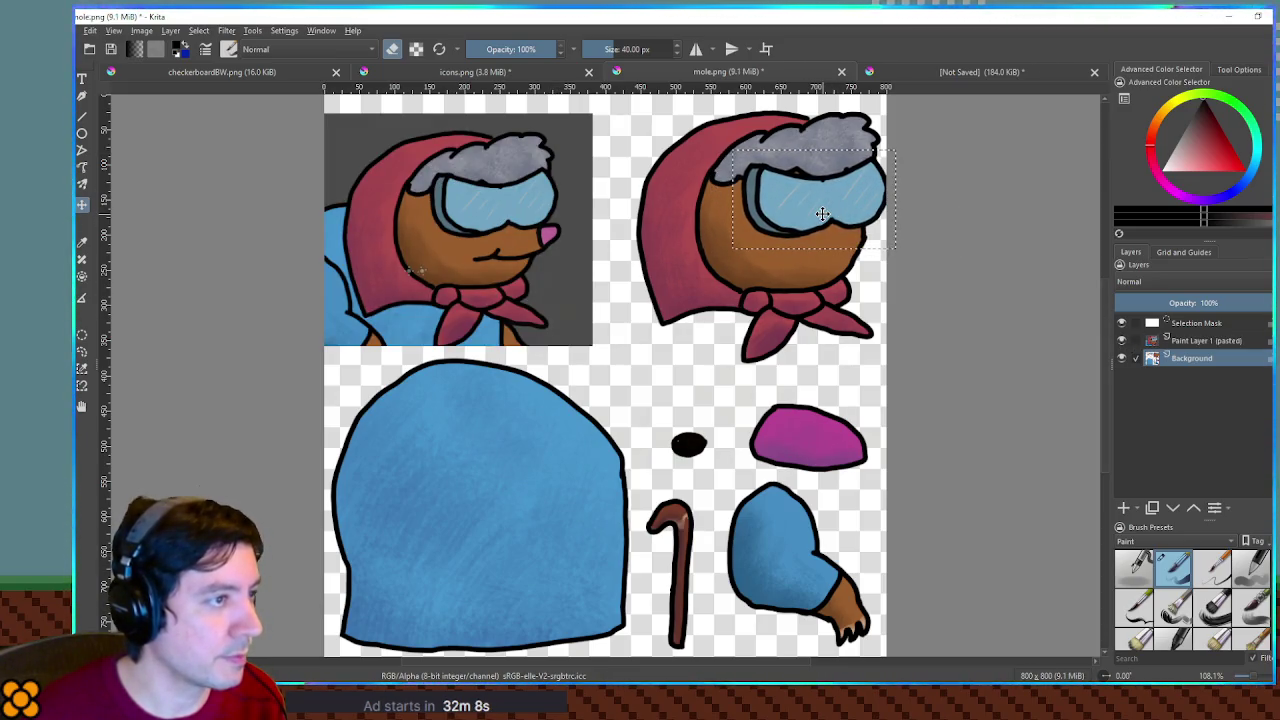
key(ctrl+z)
key(ctrl+z)
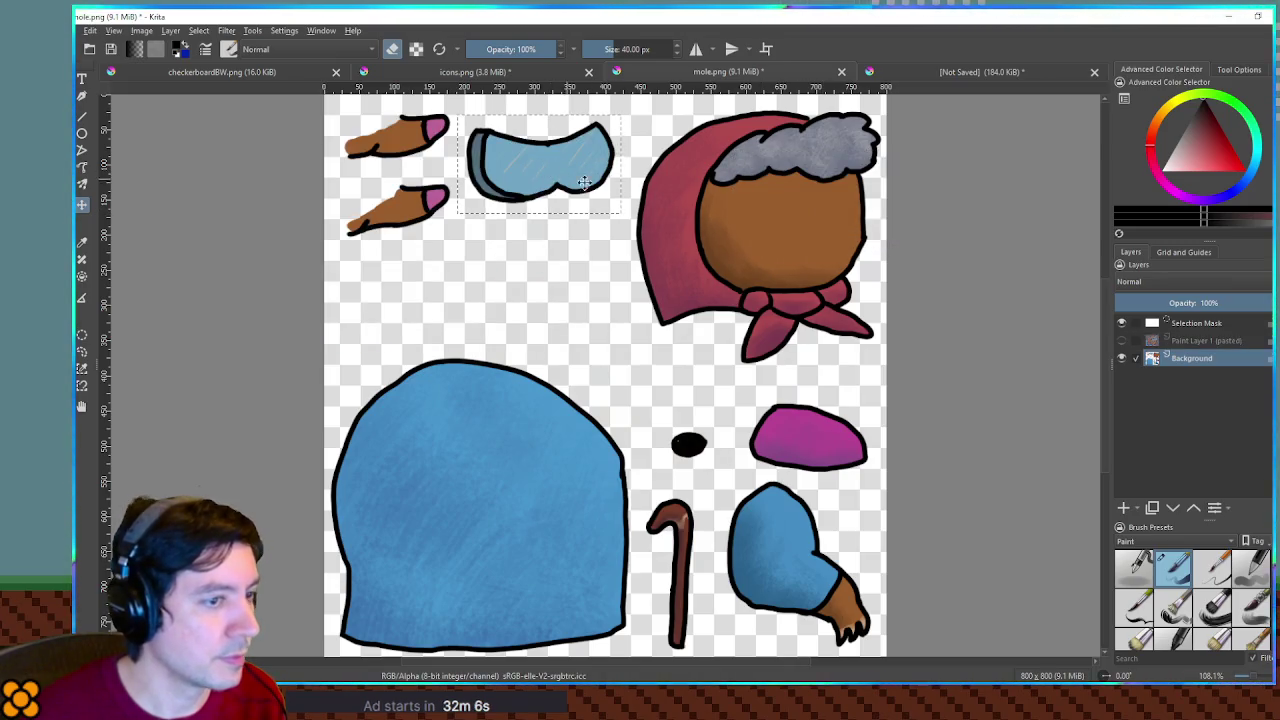
click(1121, 340)
mouse_move(535, 167)
mouse_down()
mouse_move(784, 214)
mouse_move(803, 197)
mouse_up()
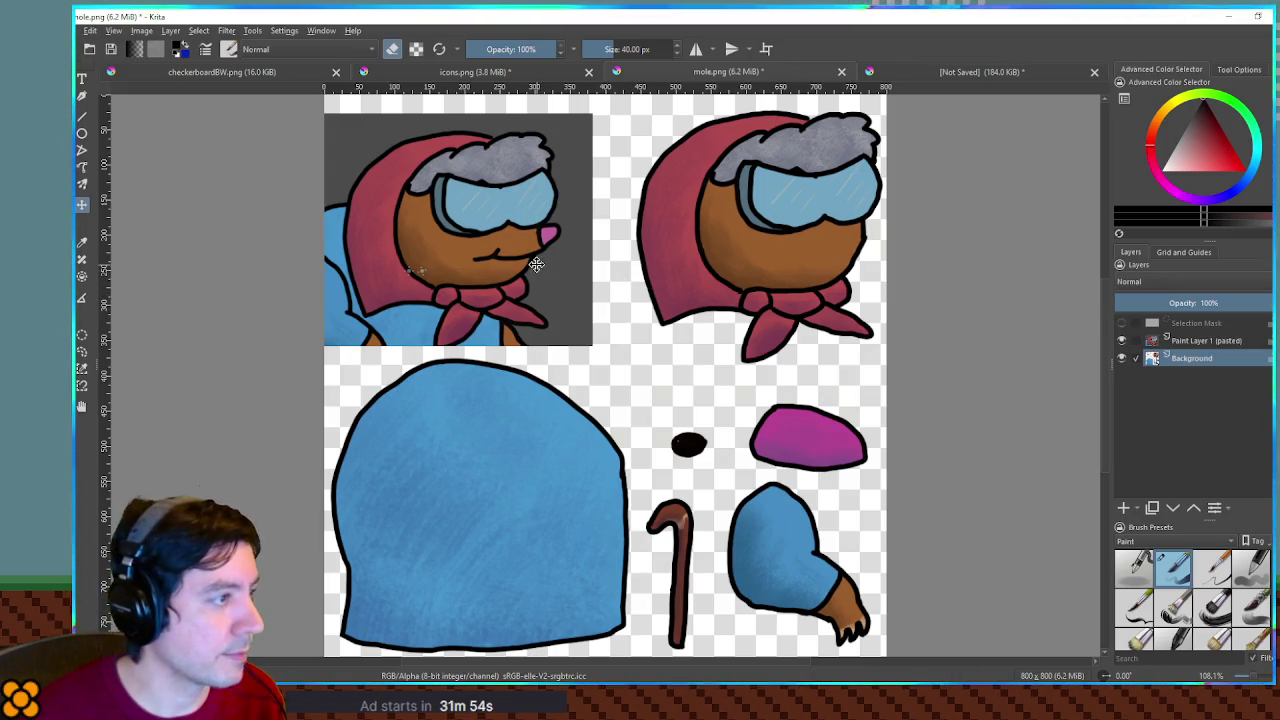
Move the grey reference screenshot lower and place the pink snout onto the mole's face
click(1200, 341)
mouse_move(942, 141)
mouse_down()
mouse_move(1104, 343)
mouse_move(1050, 397)
mouse_up()
click(1212, 360)
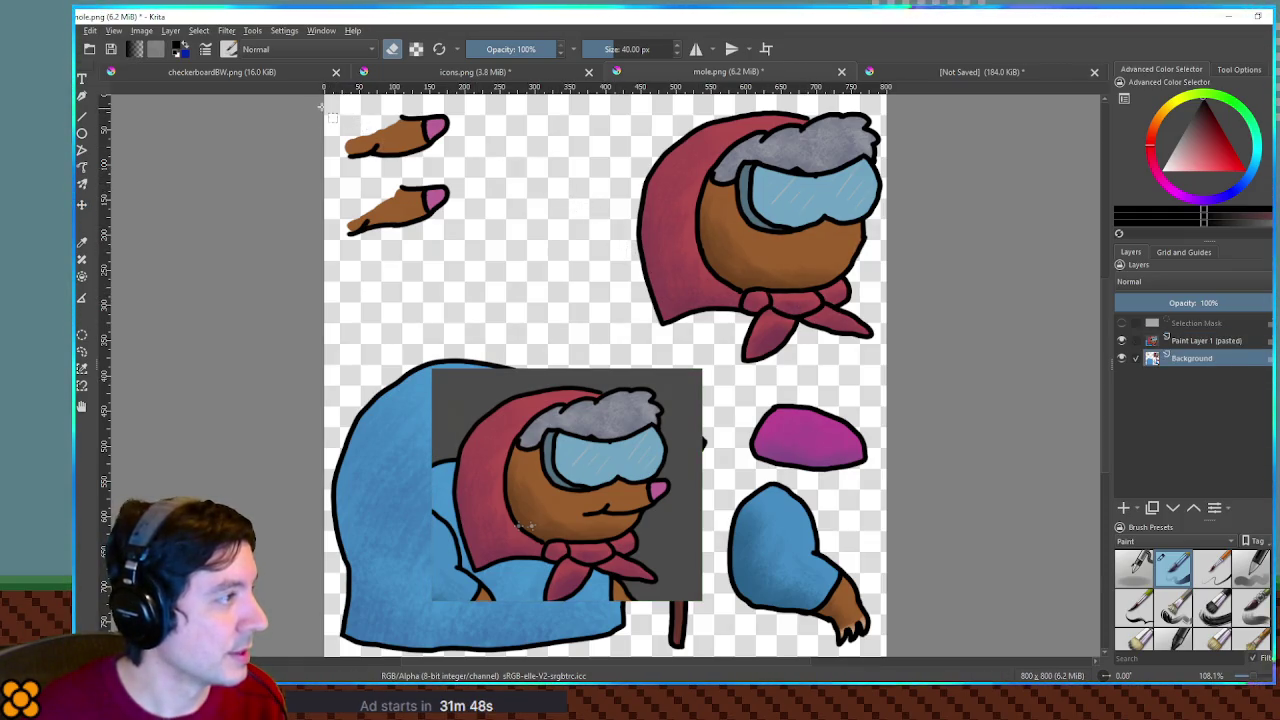
drag(341, 109, 350, 114)
drag(480, 178, 476, 171)
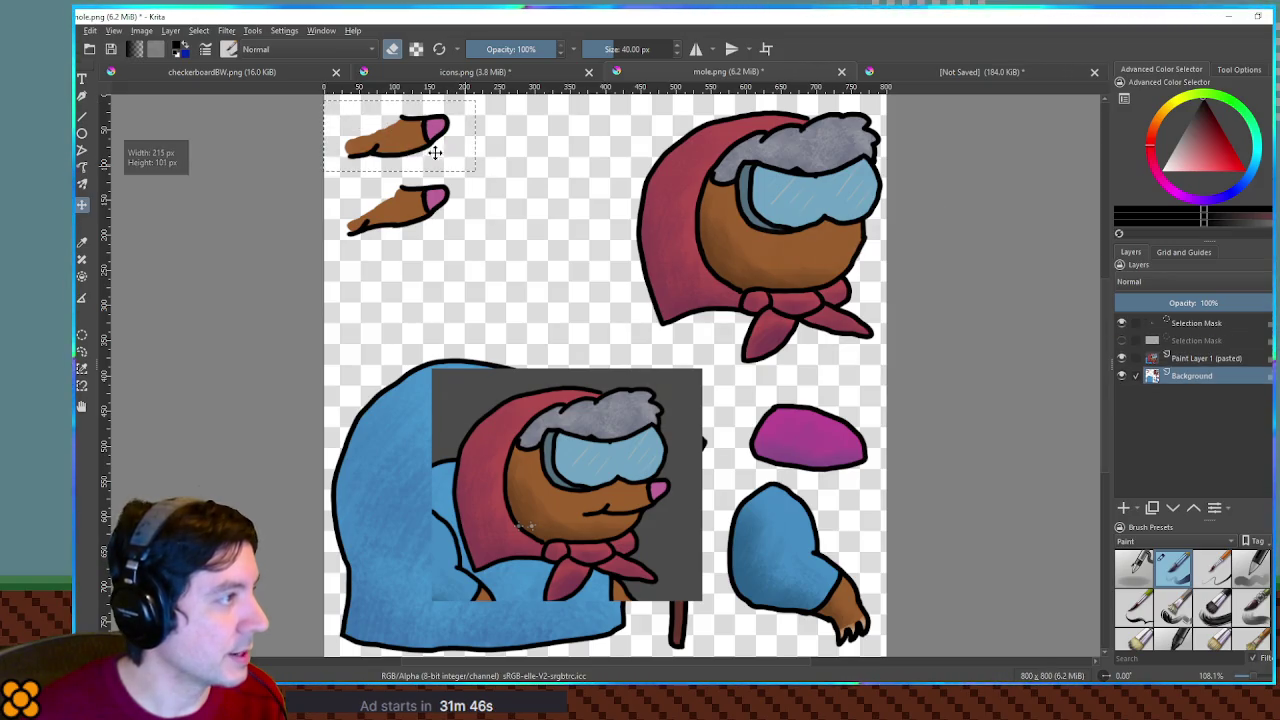
mouse_move(400, 133)
mouse_down()
mouse_move(744, 229)
mouse_move(846, 238)
mouse_move(831, 236)
mouse_up()
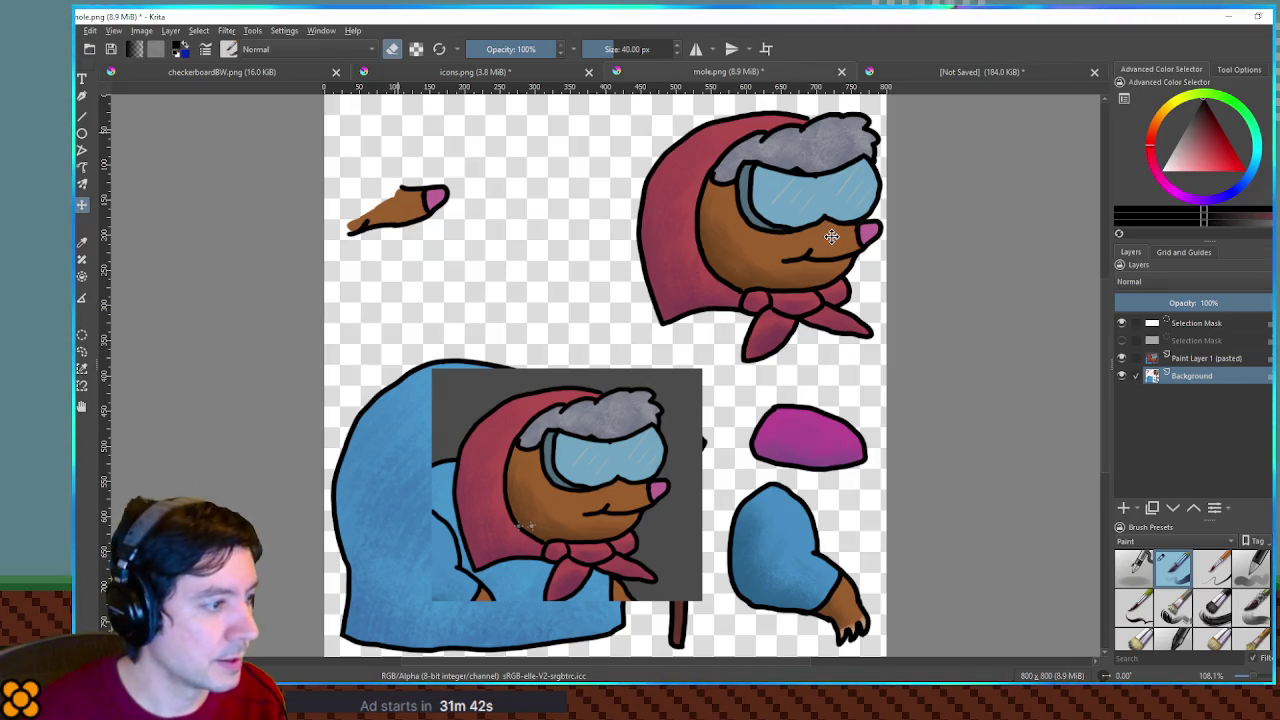
key(ctrl+shift+a)
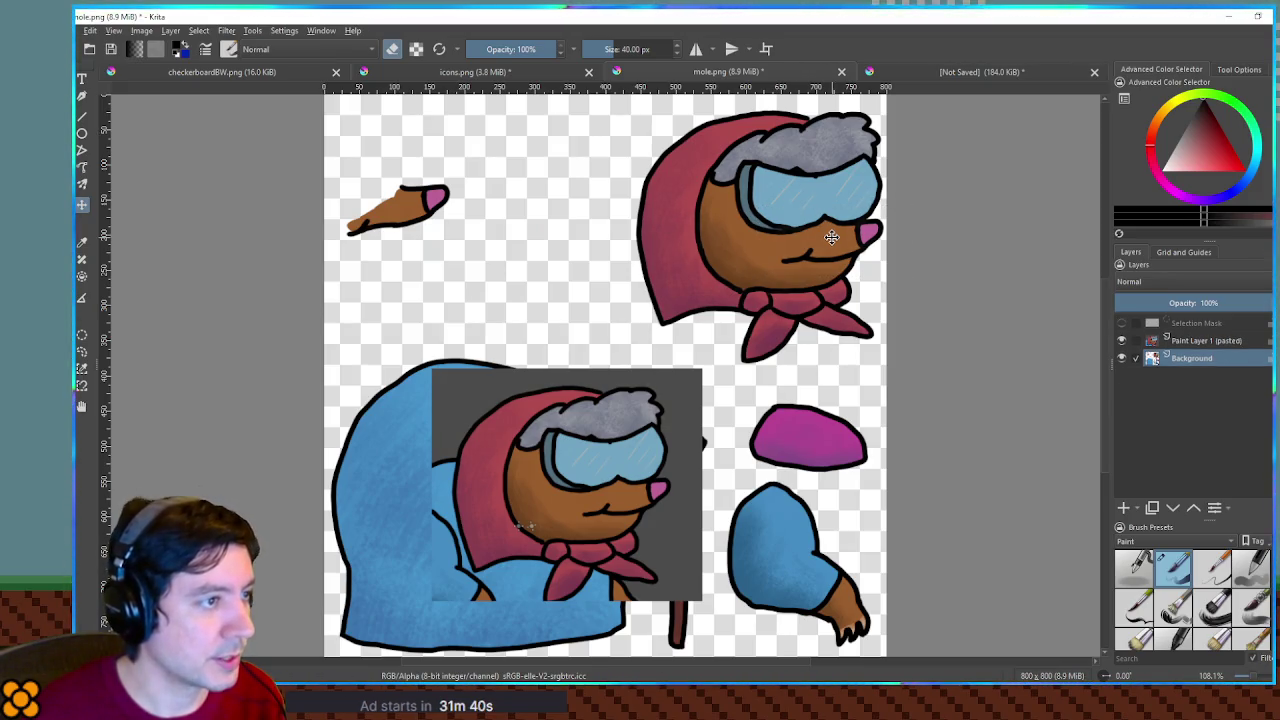
Rectangle-select the finished mole head and bring the icons sheet back
drag(774, 216, 728, 216)
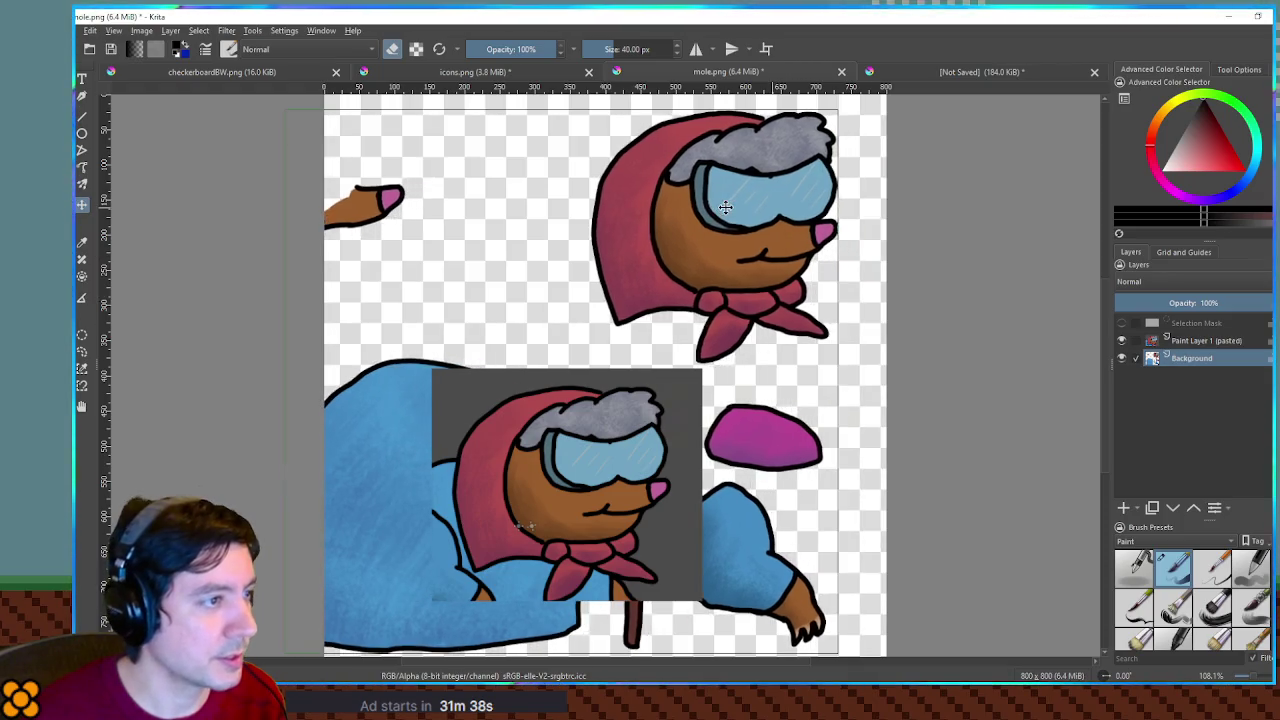
key(ctrl+r)
drag(552, 106, 870, 376)
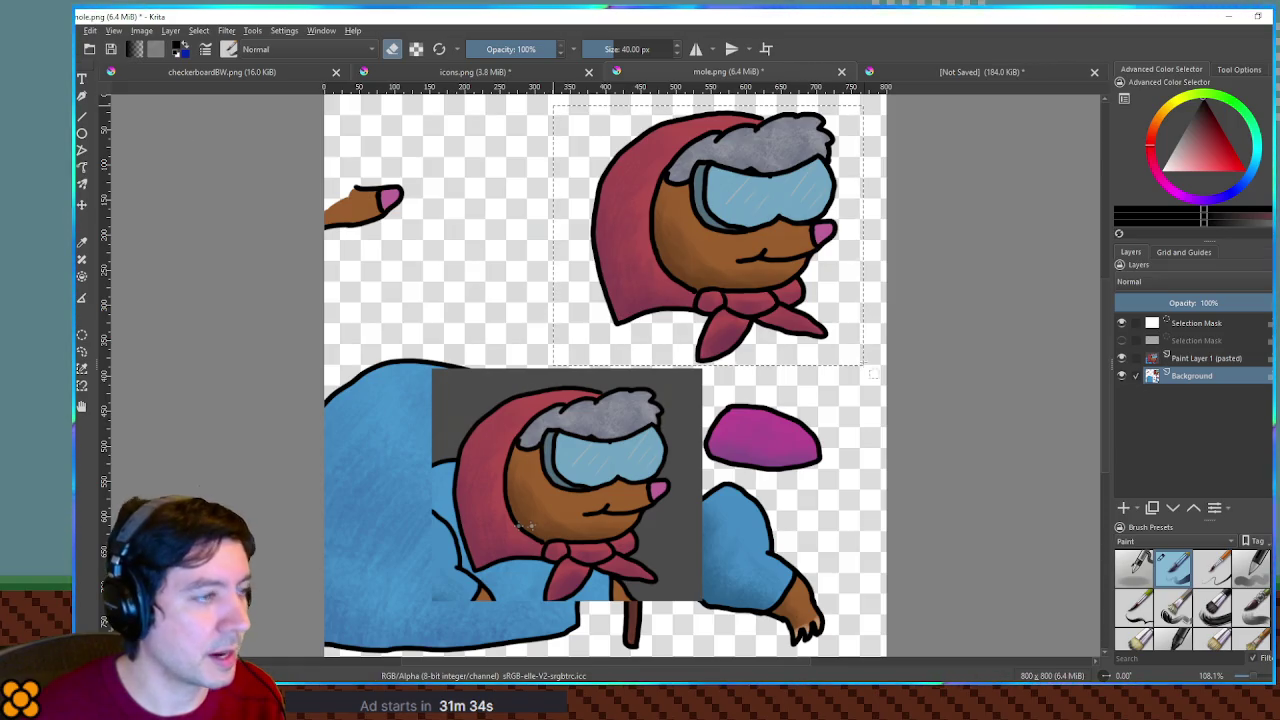
mouse_move(645, 14)
mouse_down()
mouse_move(1279, 141)
mouse_move(1279, 300)
mouse_up()
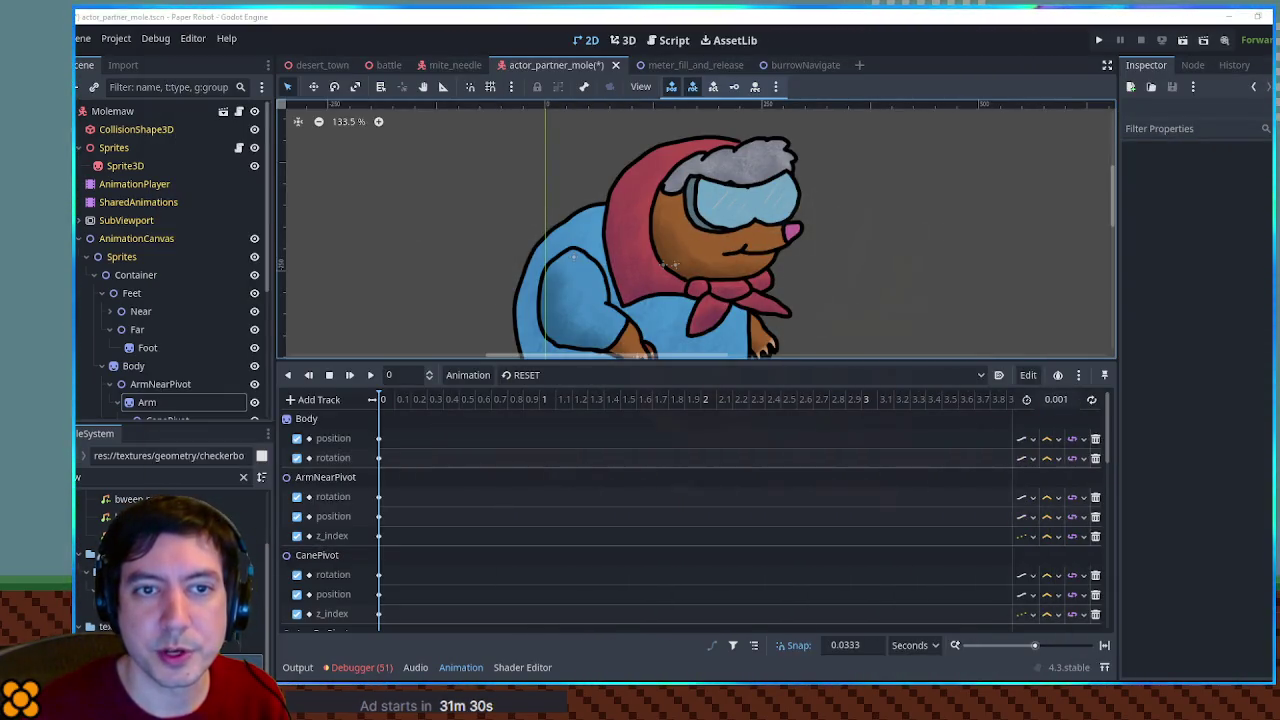
key(alt+Tab)
Paste the mole head into icons.png and shrink it into the cell beside the green caterpillar
key(ctrl+v)
scroll(828, 318, down, 3)
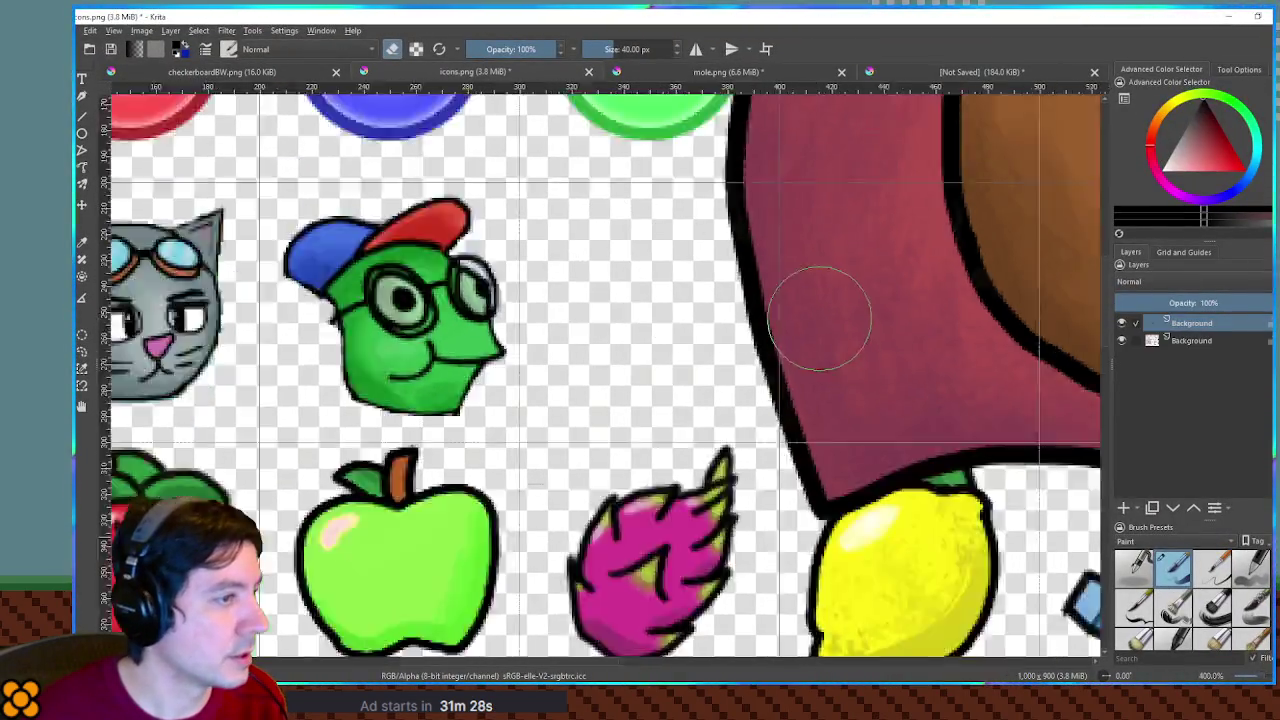
scroll(828, 318, up, 5)
mouse_move(1035, 194)
mouse_down()
mouse_move(995, 265)
mouse_move(1000, 365)
mouse_move(980, 372)
mouse_move(968, 353)
mouse_up()
mouse_move(1010, 588)
mouse_down()
mouse_move(943, 557)
mouse_move(814, 429)
mouse_move(795, 375)
mouse_move(768, 364)
mouse_up()
drag(752, 312, 750, 315)
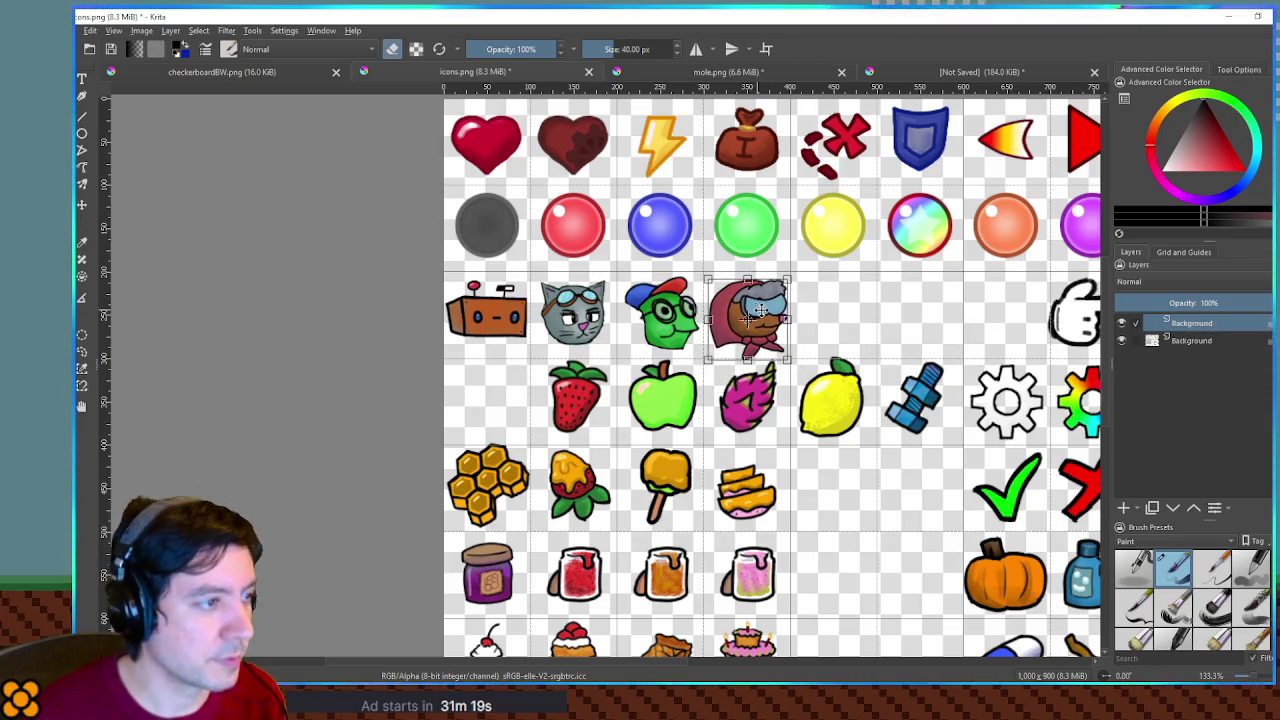
scroll(750, 315, up, 2)
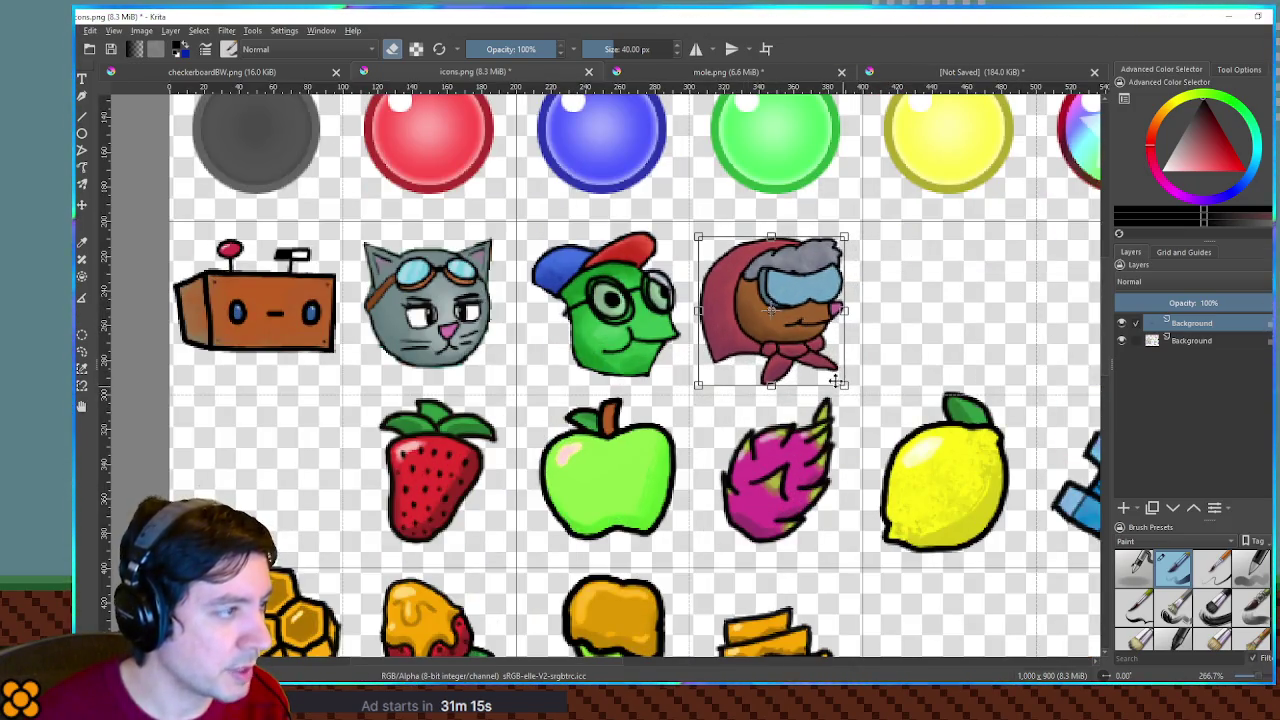
mouse_move(795, 325)
mouse_down()
mouse_move(420, 315)
mouse_move(783, 313)
mouse_up()
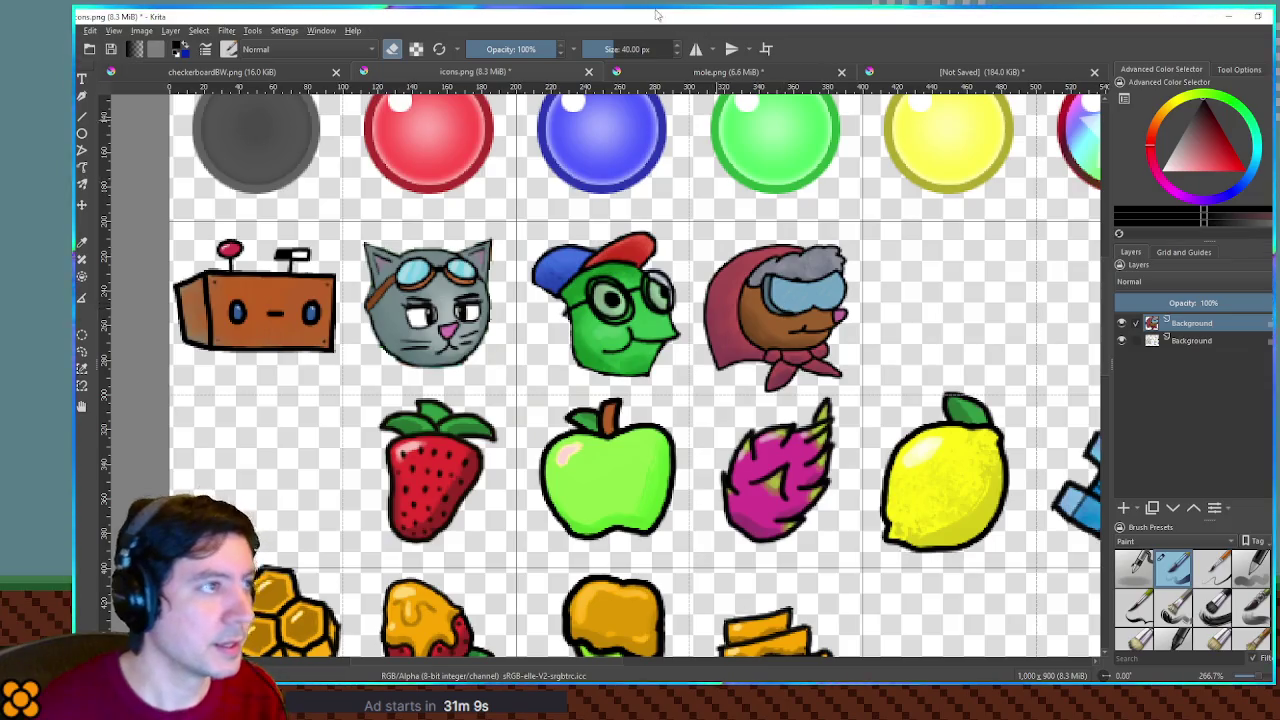
key(alt+Tab)
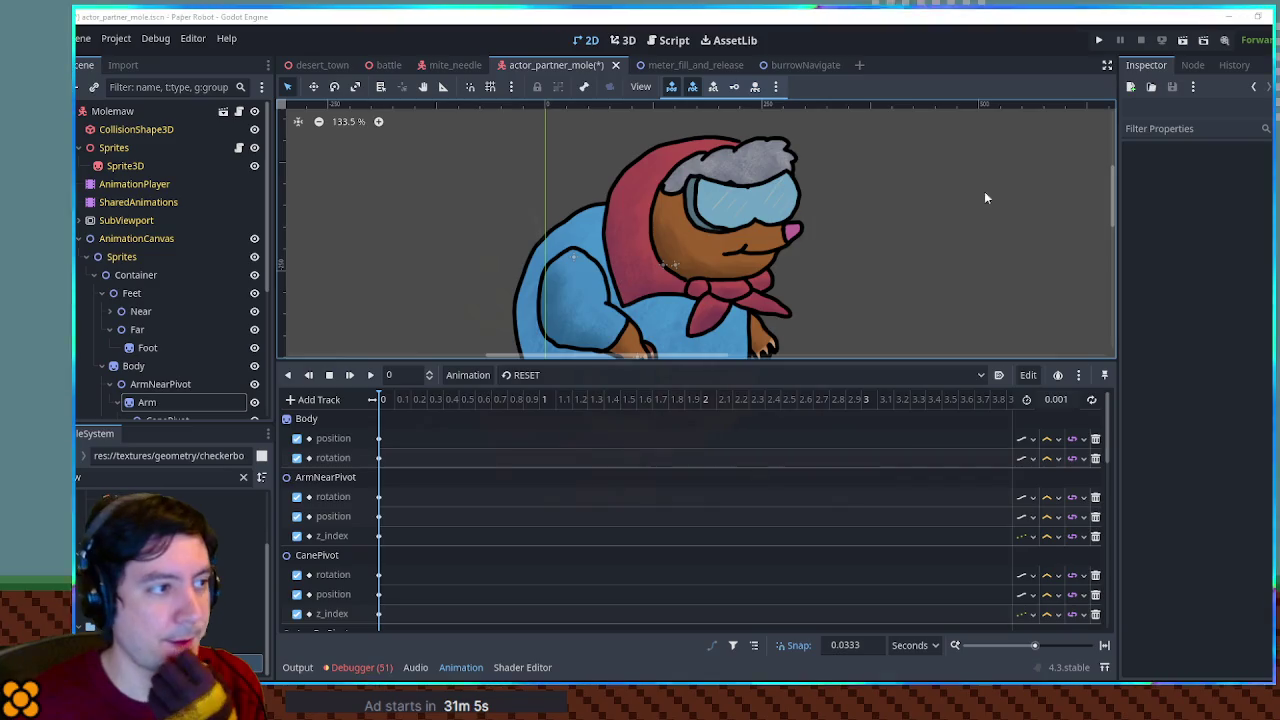
Save the actor_partner_mole scene, then add a Sprite2D under Container in burrowNavigate
key(ctrl+s)
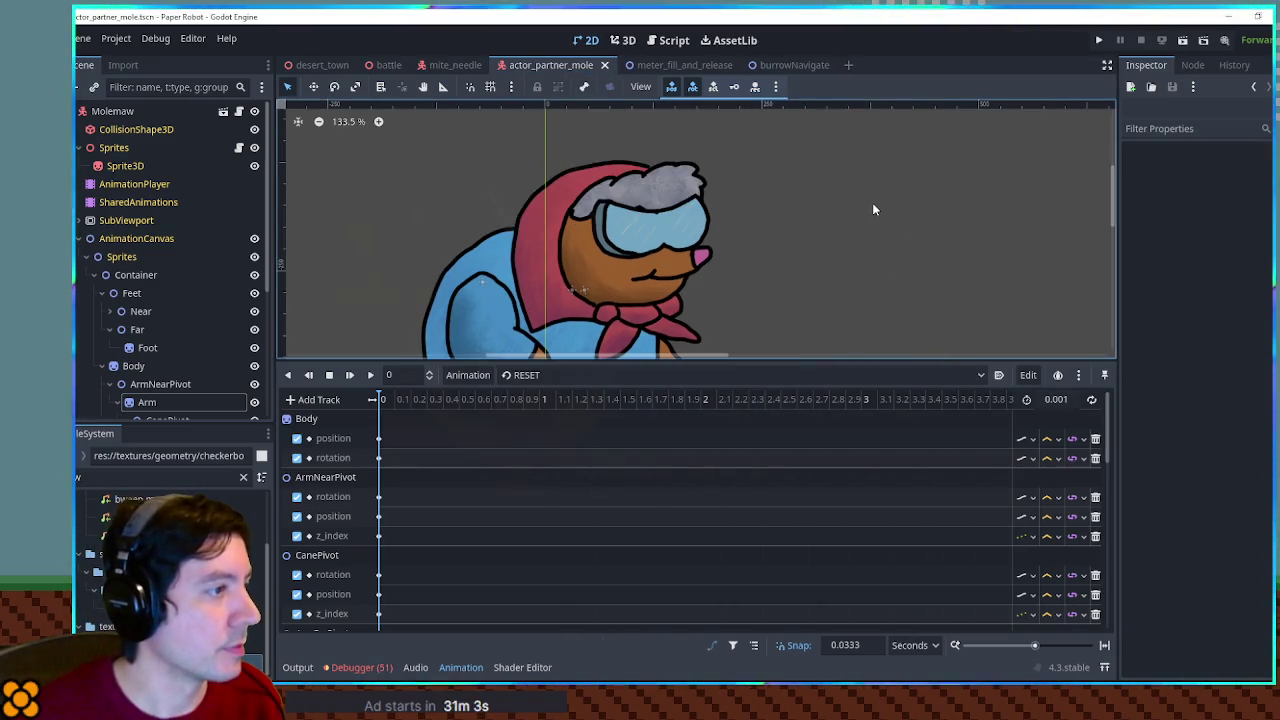
click(790, 64)
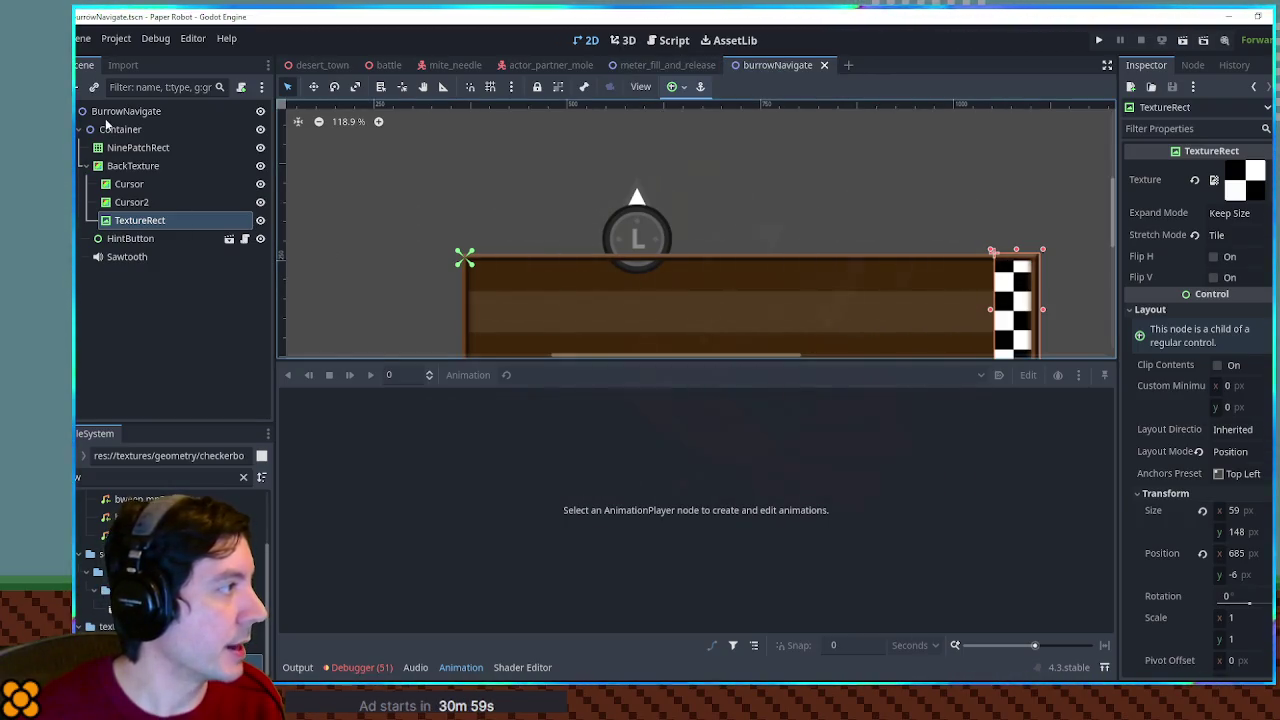
click(110, 130)
key(ctrl+a)
text(sprite)
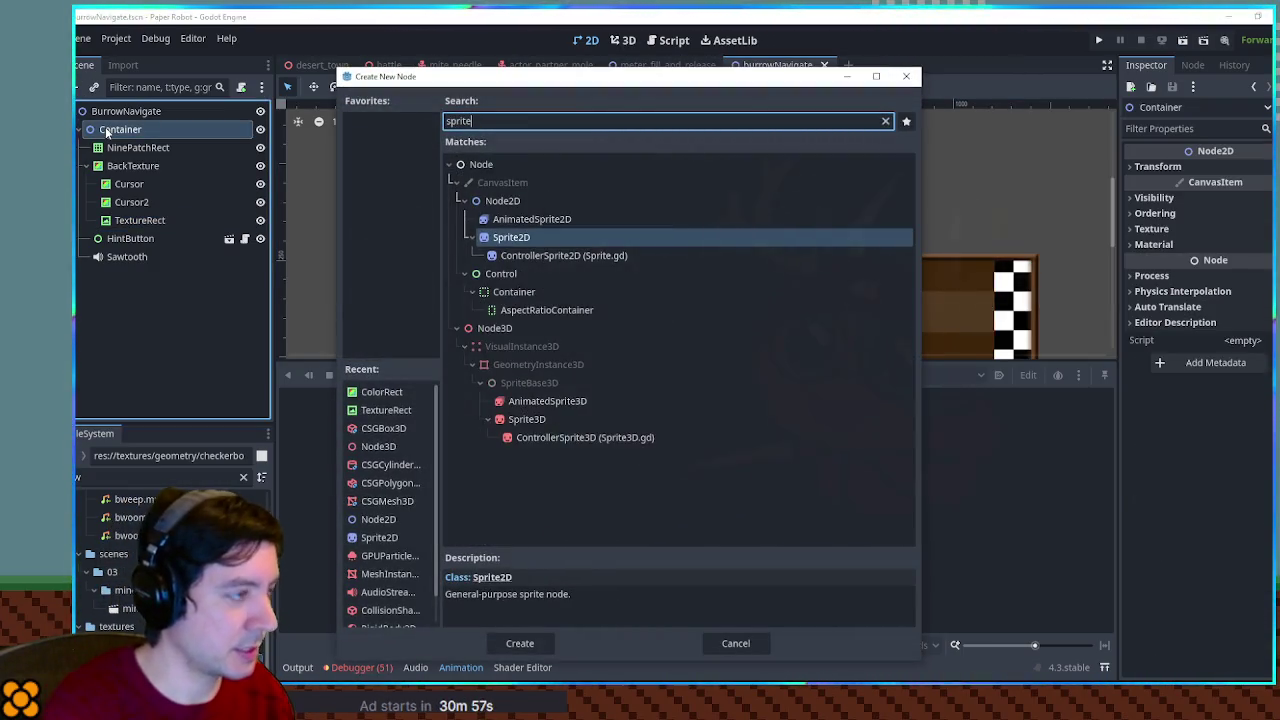
key(Return)
Assign icons.png as the new Sprite2D's texture
click(160, 477)
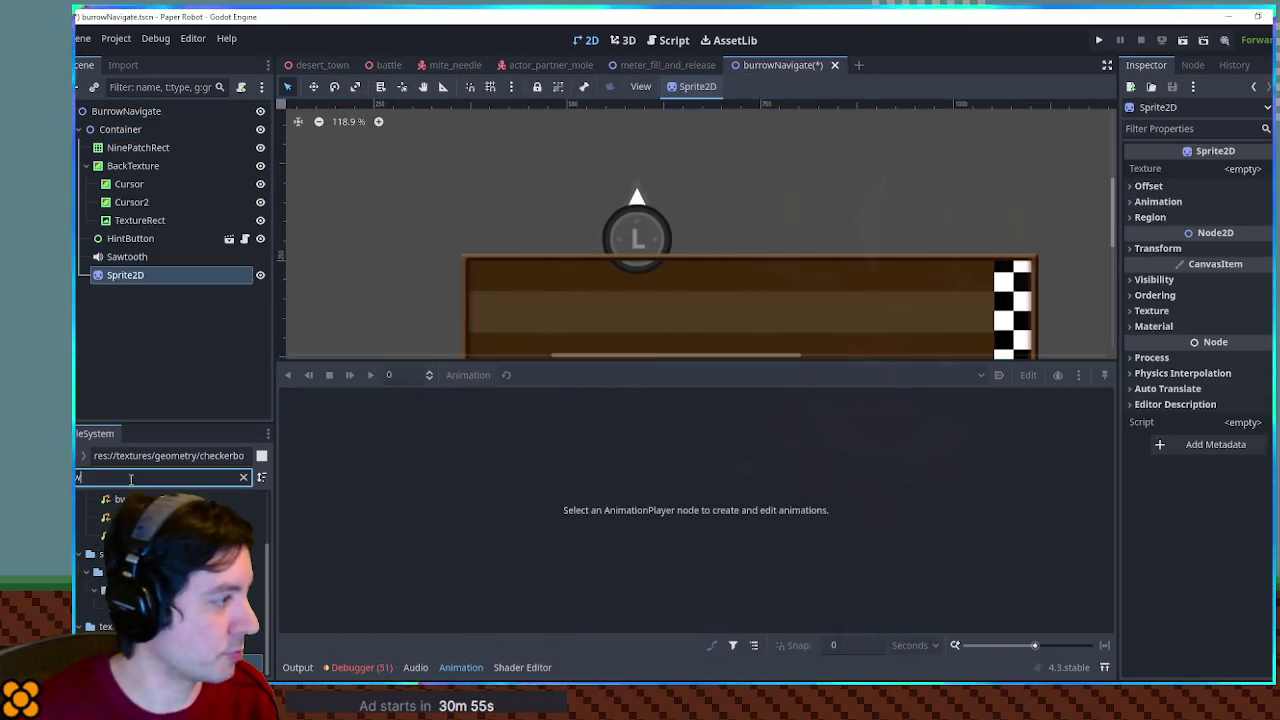
key(ctrl+a)
text(icons.p)
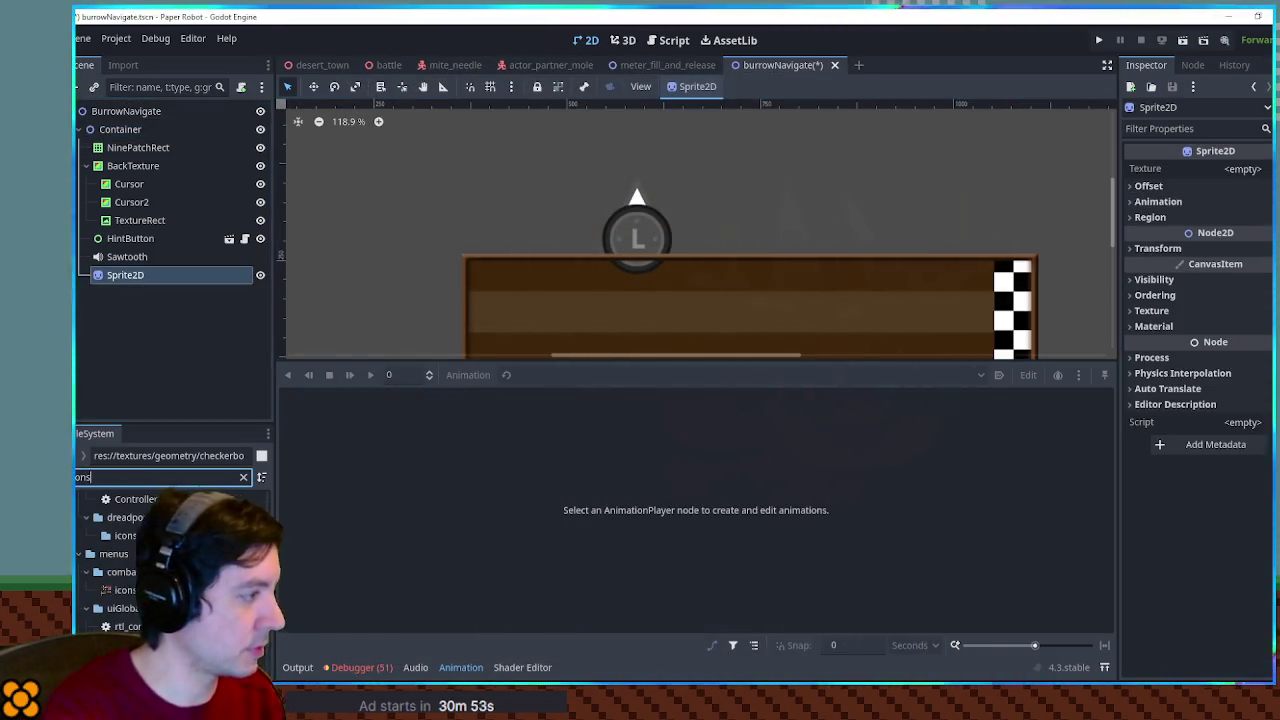
text(n)
mouse_move(125, 571)
mouse_down()
mouse_move(1114, 157)
mouse_move(1262, 175)
mouse_up()
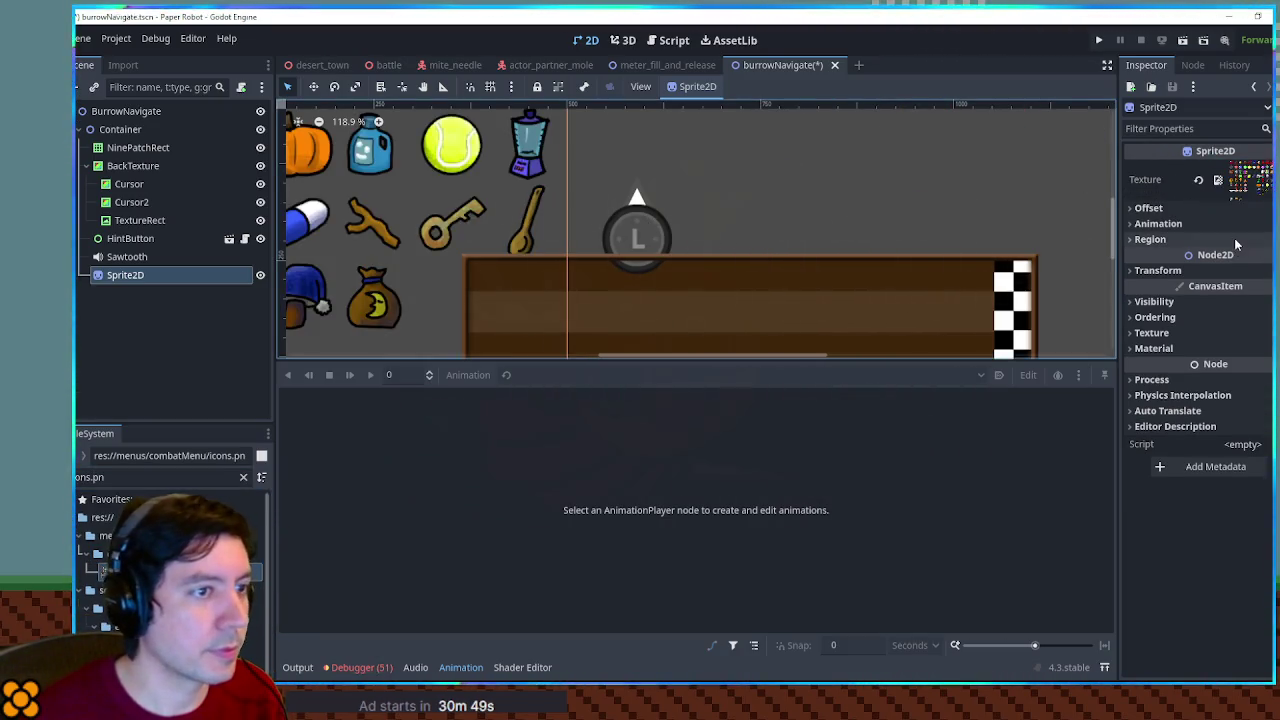
Enable Region and box the orange mole icon in the region editor
click(1150, 239)
click(1221, 257)
click(1210, 339)
scroll(592, 307, up, 3)
drag(582, 262, 686, 368)
click(679, 518)
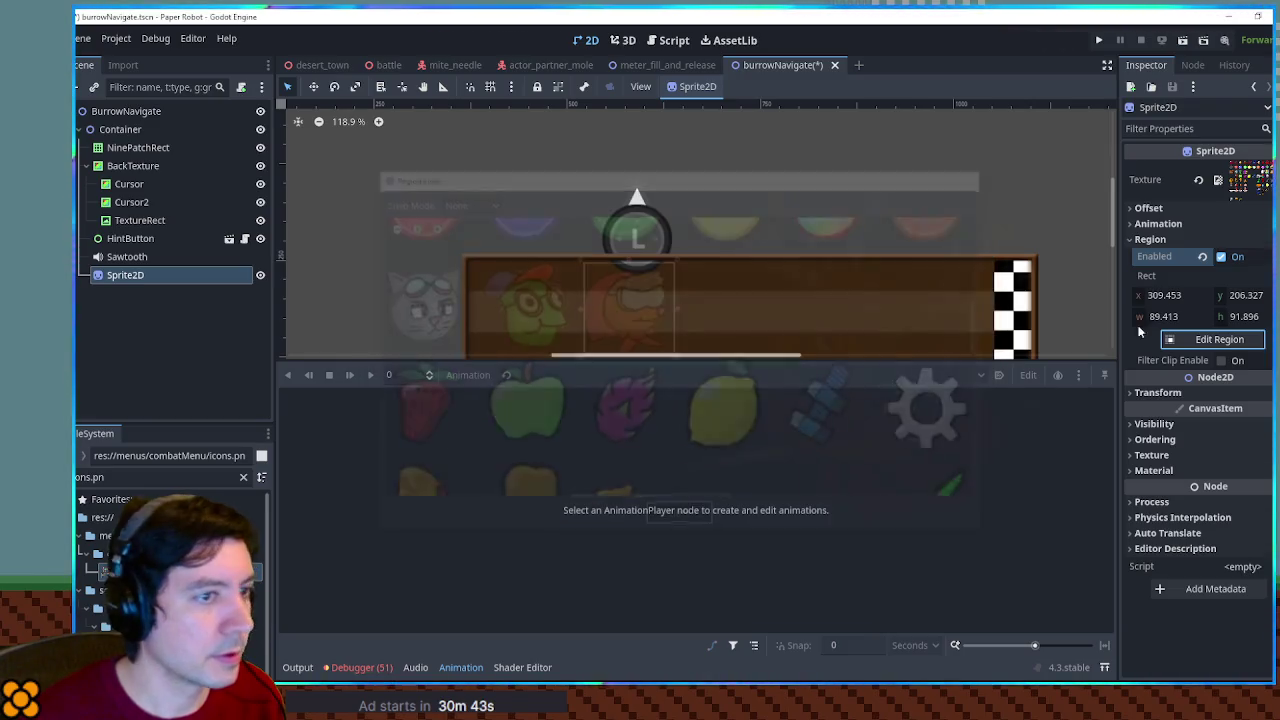
Set the region rect exactly to x 300, y 200, width 100, height 100
click(1188, 296)
key(Tab)
text(200)
key(Tab)
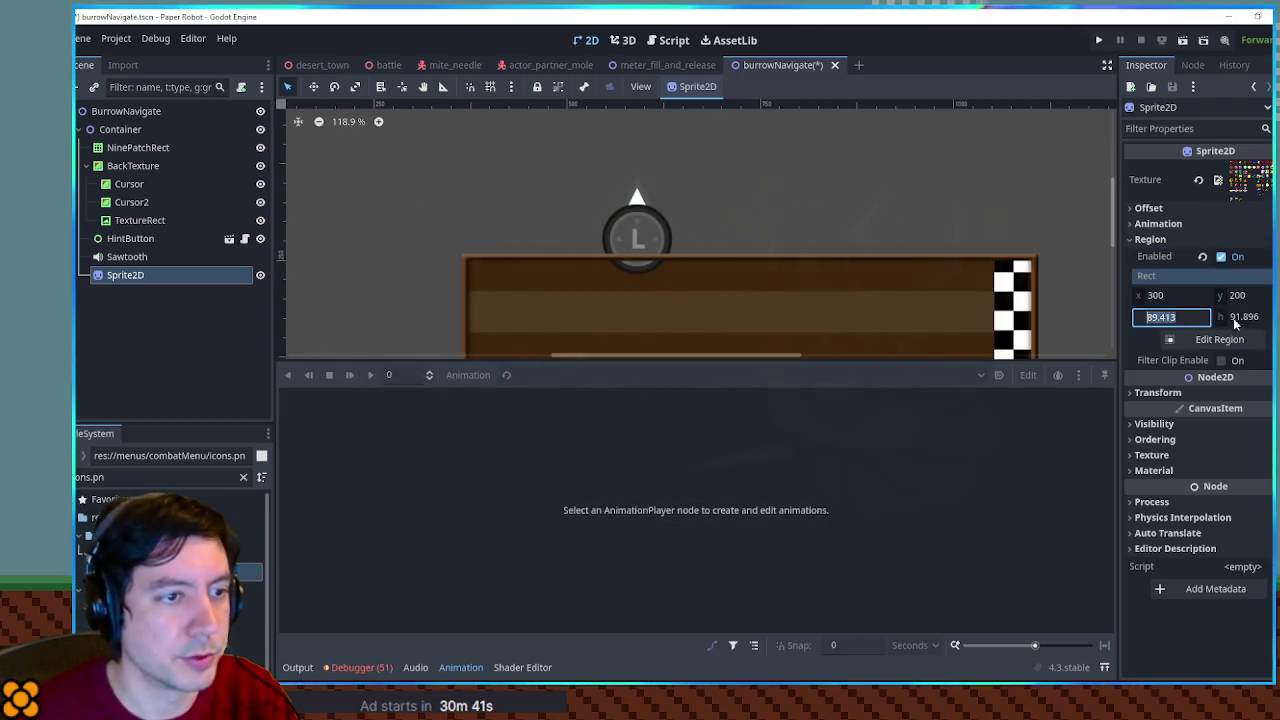
key(Tab)
text(100)
scroll(749, 251, down, 2)
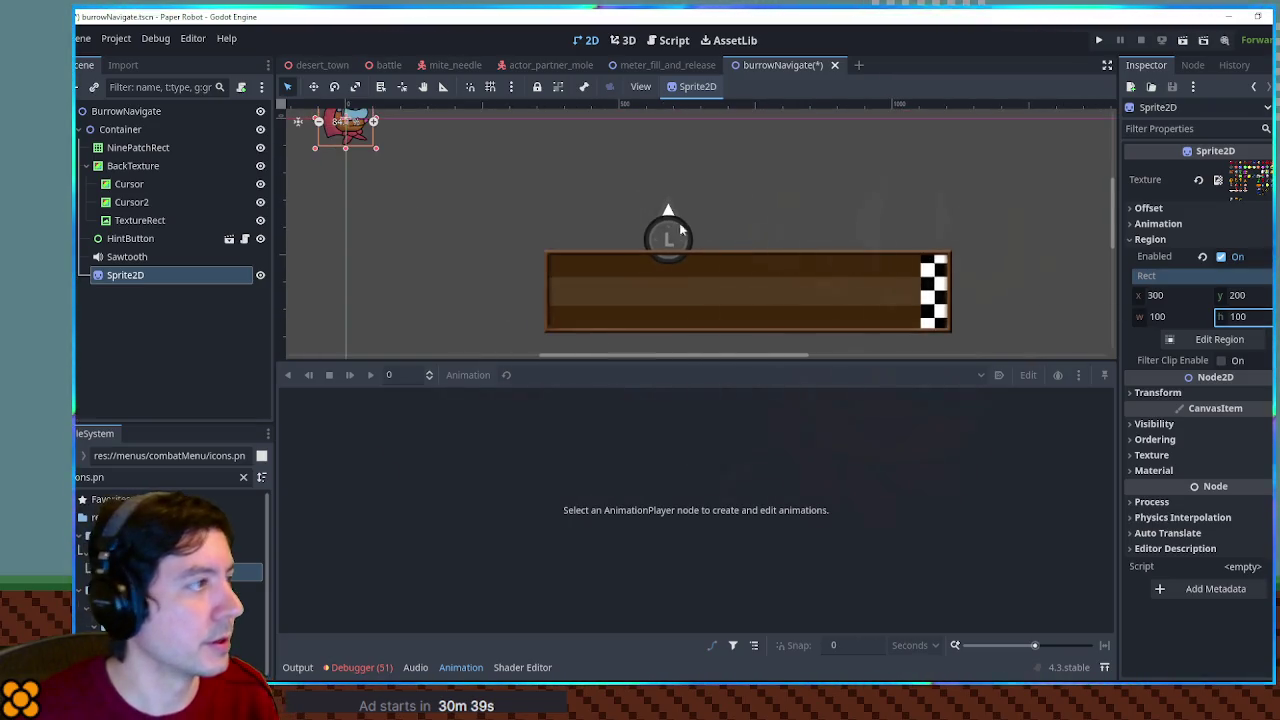
click(358, 132)
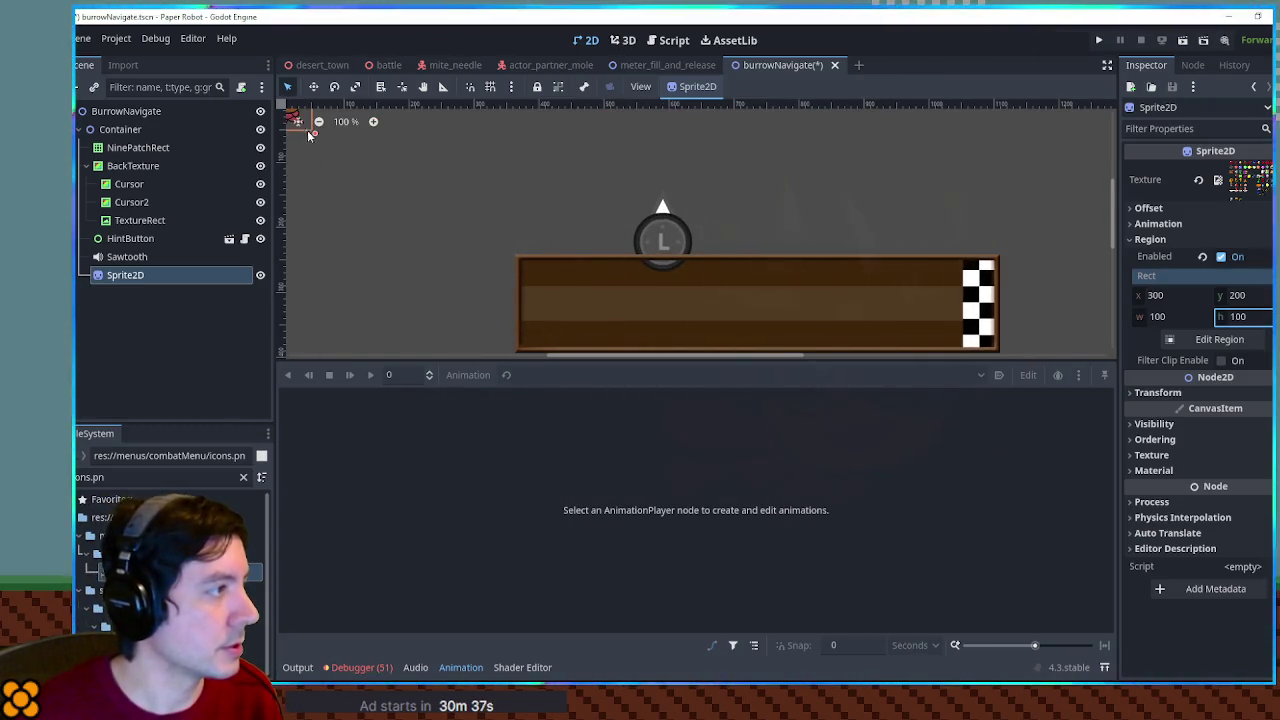
Move the mole sprite to the bar's left end and make it a child of BackTexture
key(f)
key(w)
mouse_move(720, 235)
mouse_down()
mouse_move(986, 234)
mouse_move(1051, 250)
mouse_up()
scroll(707, 348, down, 1)
drag(707, 348, 743, 448)
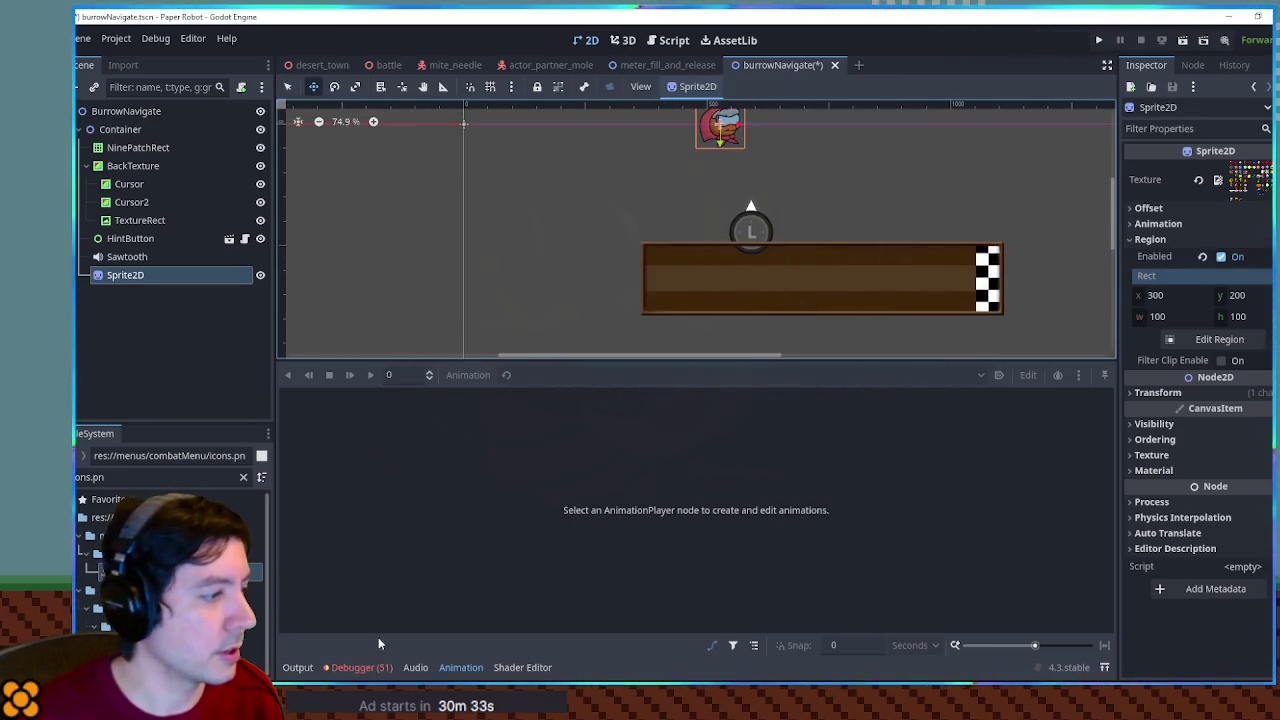
click(474, 672)
mouse_move(724, 130)
mouse_down()
mouse_move(664, 281)
mouse_move(640, 307)
mouse_up()
scroll(664, 281, up, 5)
drag(125, 276, 143, 166)
mouse_move(642, 303)
mouse_down()
mouse_move(593, 403)
mouse_move(659, 303)
mouse_up()
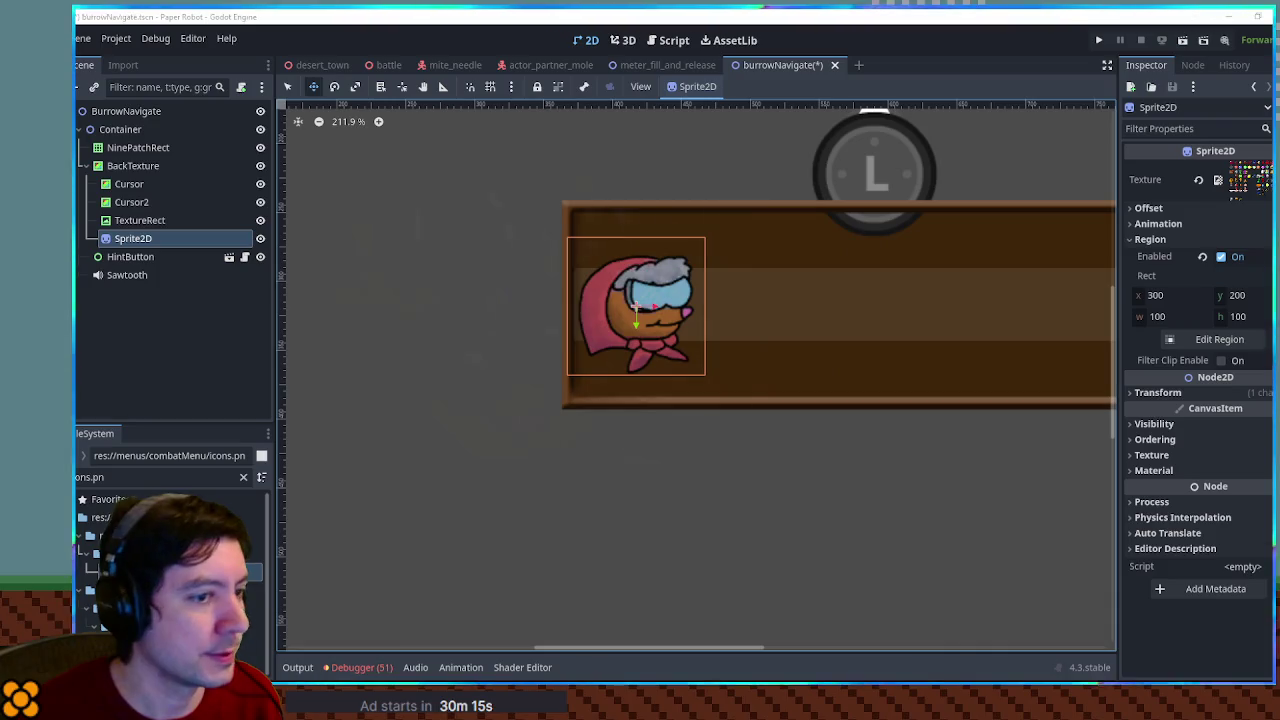
Scale the mole sprite to 0.66 and move it to the bar's upper left
click(1185, 390)
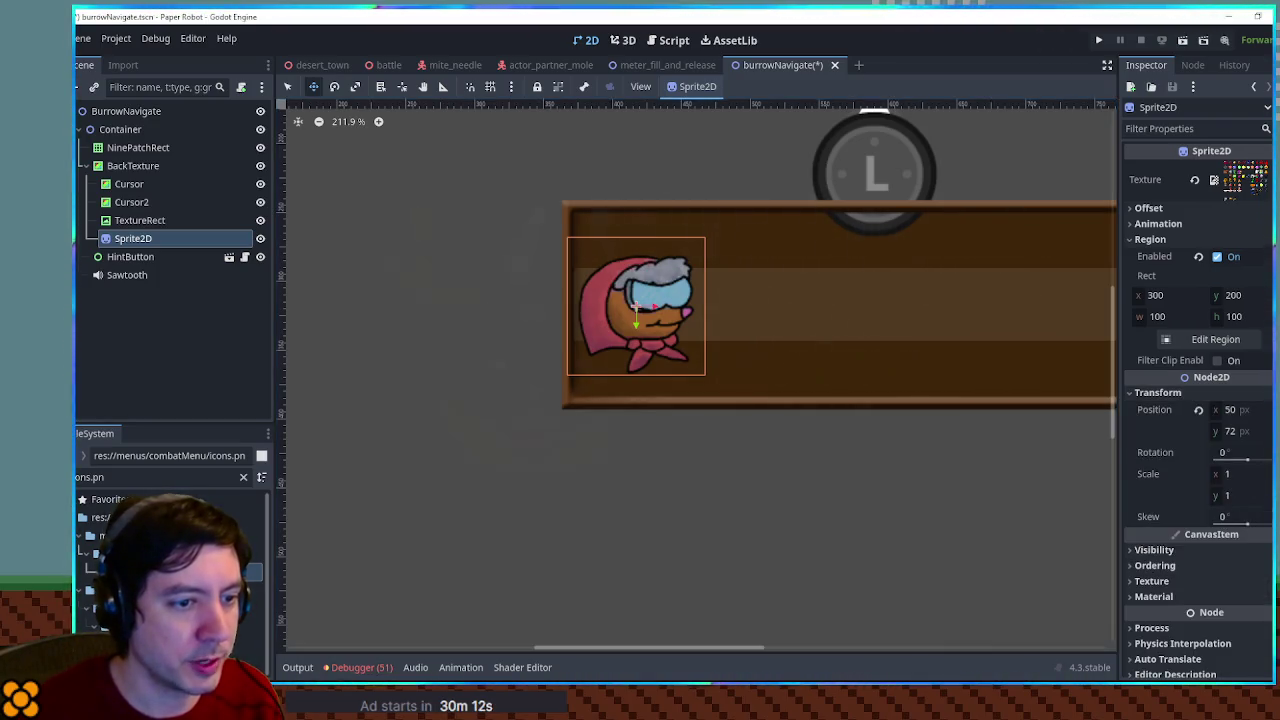
drag(1215, 479, 1174, 479)
click(1247, 474)
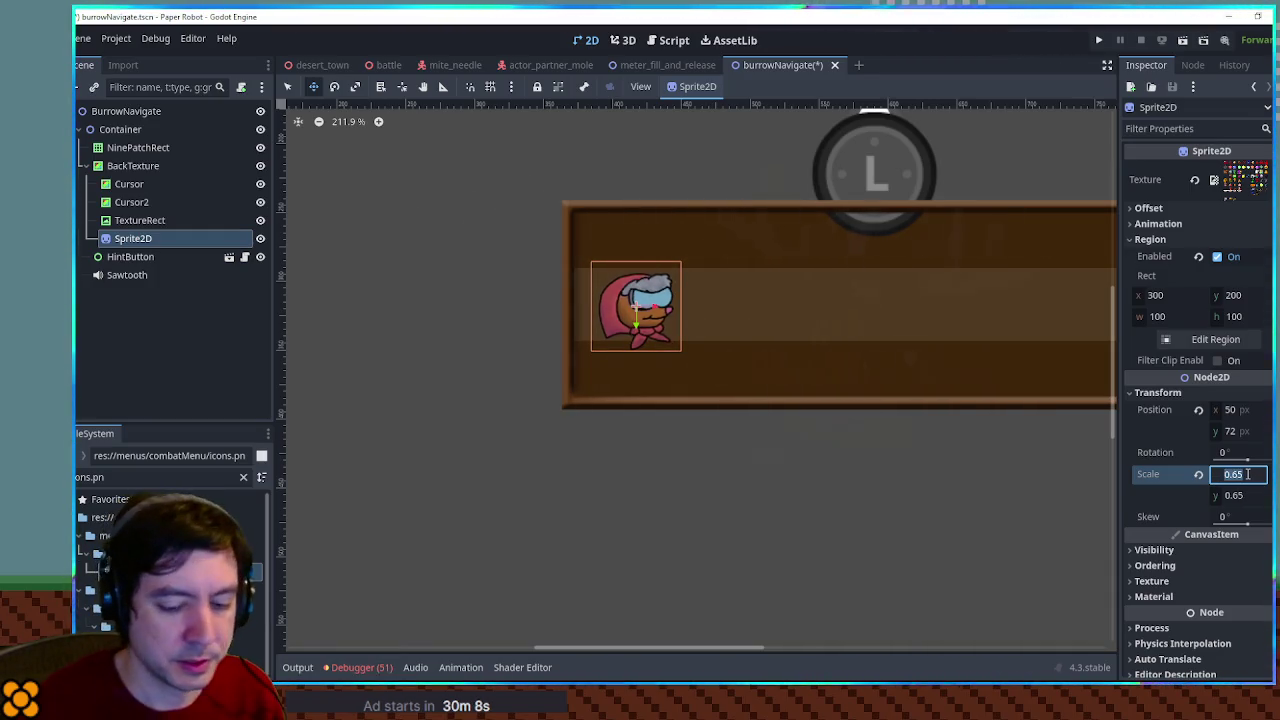
key(Return)
mouse_move(651, 313)
mouse_down()
mouse_move(634, 310)
mouse_move(632, 241)
mouse_move(634, 326)
mouse_move(635, 252)
mouse_up()
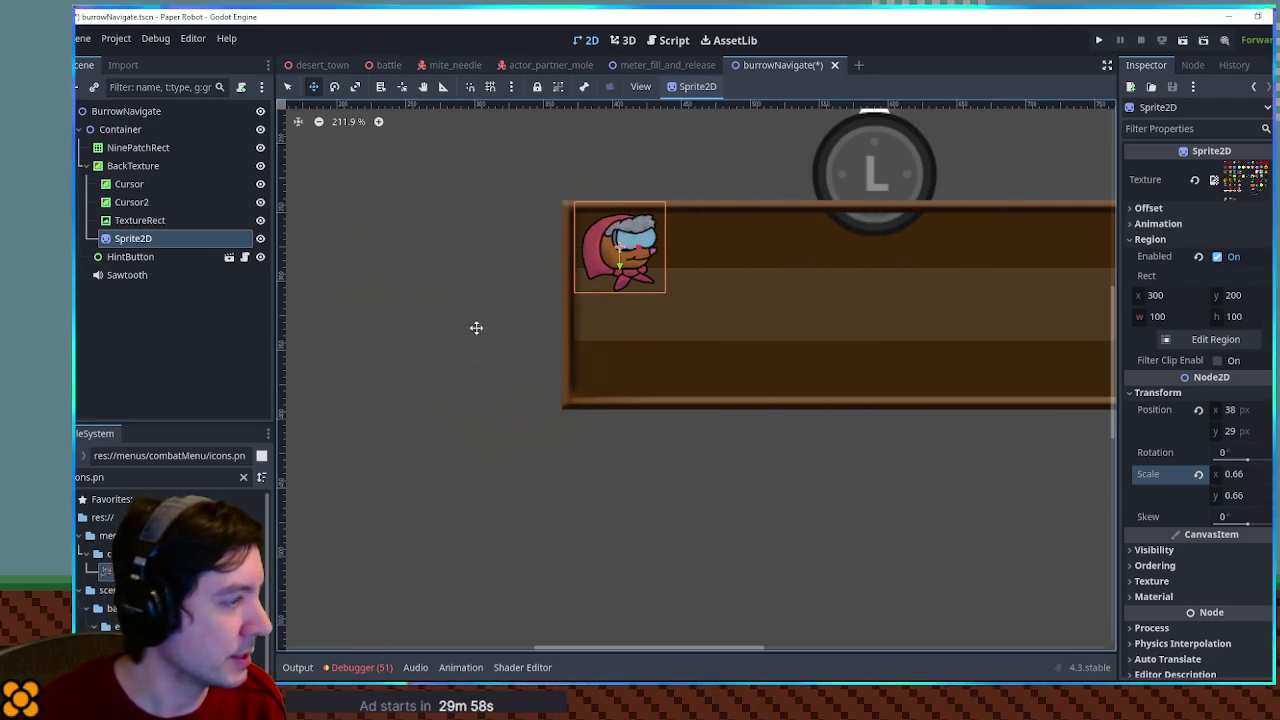
Make the Cursor2 strip thinner by resizing its rect
scroll(440, 330, right, 3)
click(628, 333)
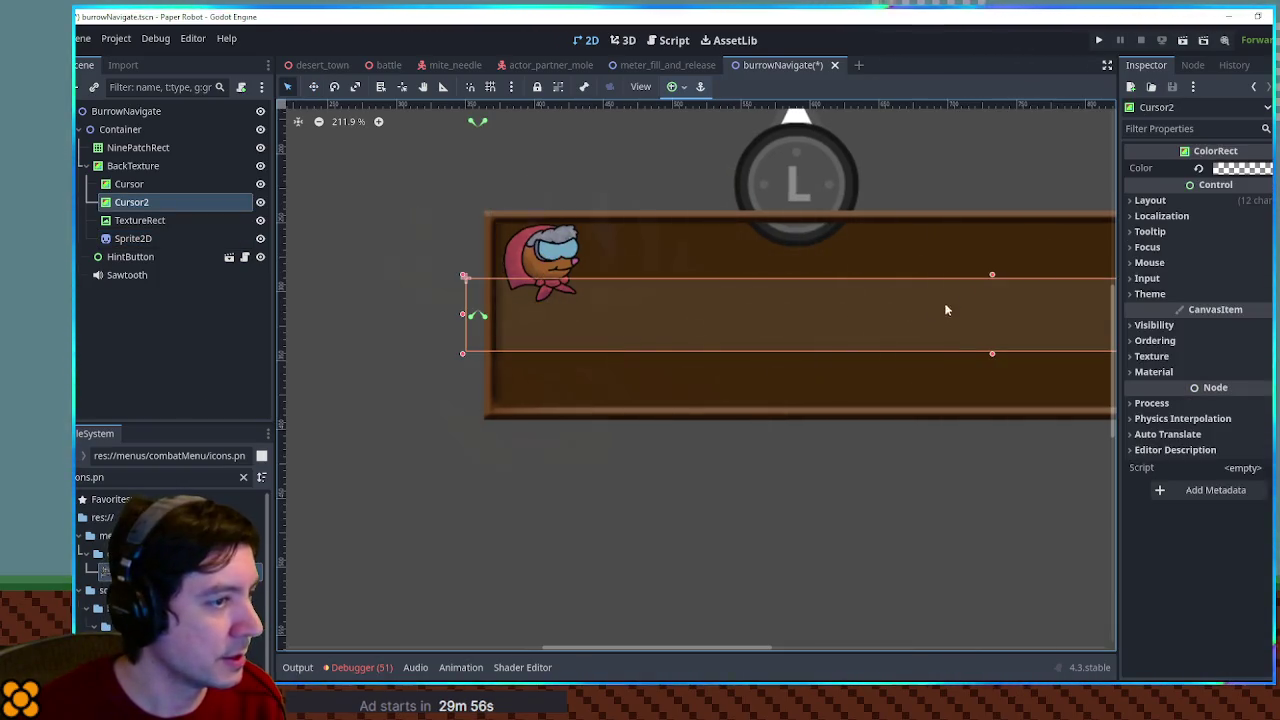
drag(992, 276, 994, 283)
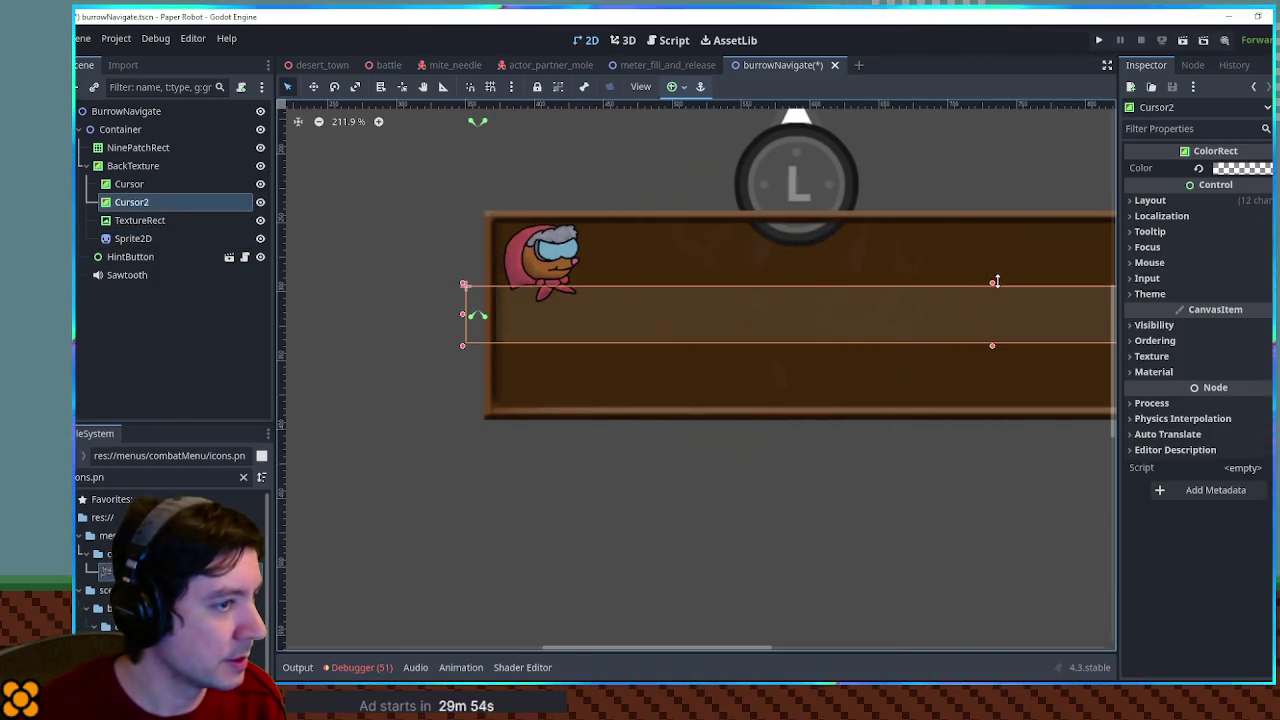
Set the mole sprite's scale to 0.5 and lower it into the bar's middle lane
click(138, 240)
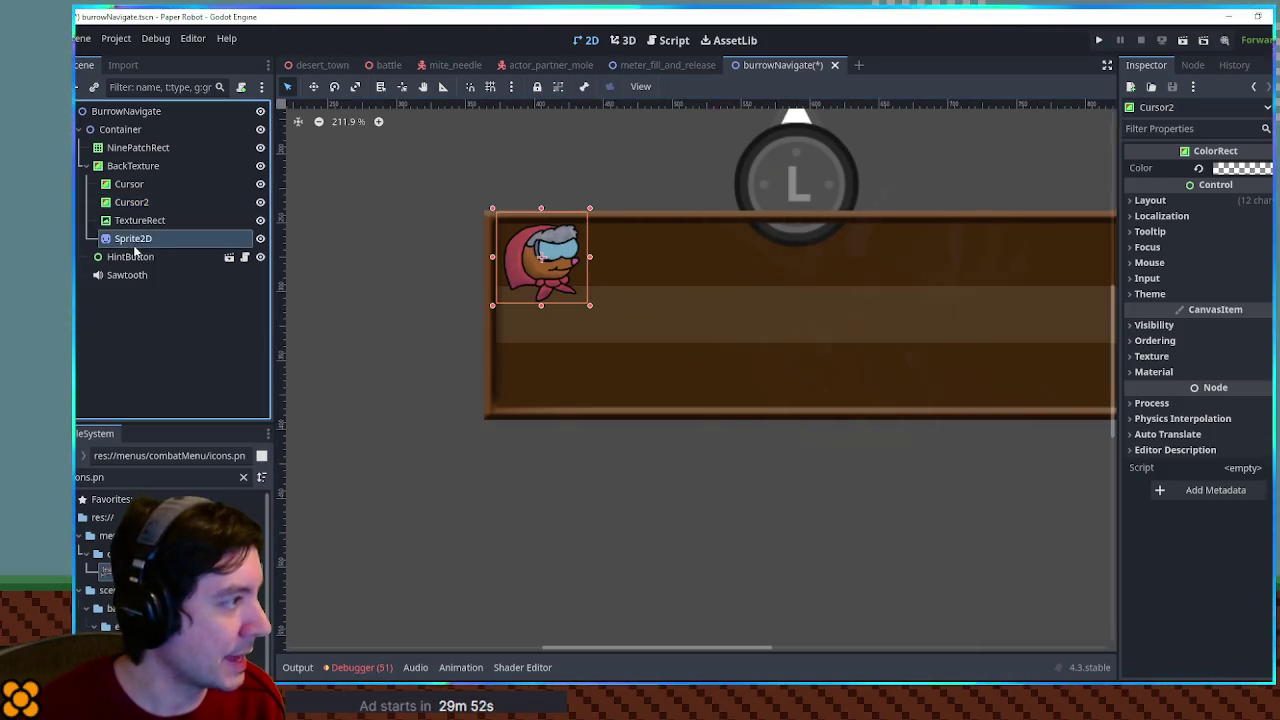
click(1257, 473)
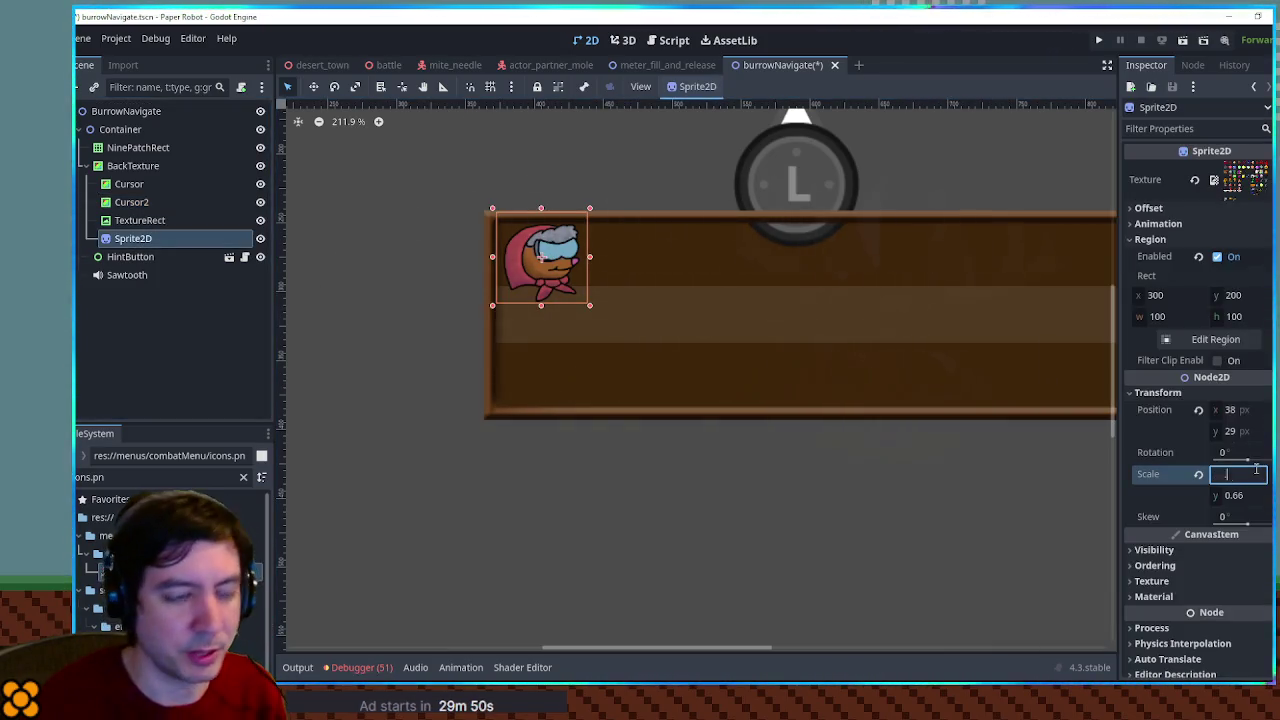
text(0.5)
key(Return)
key(w)
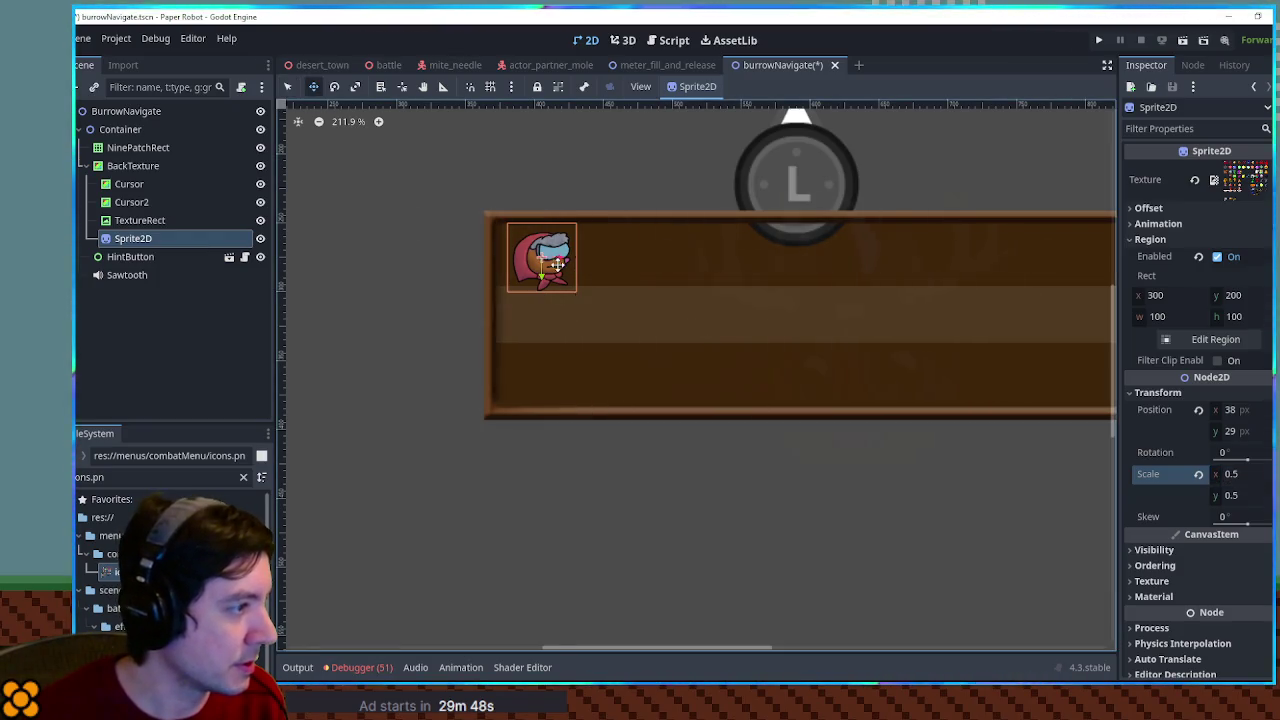
mouse_move(549, 258)
mouse_down()
mouse_move(547, 380)
mouse_move(548, 270)
mouse_move(552, 314)
mouse_up()
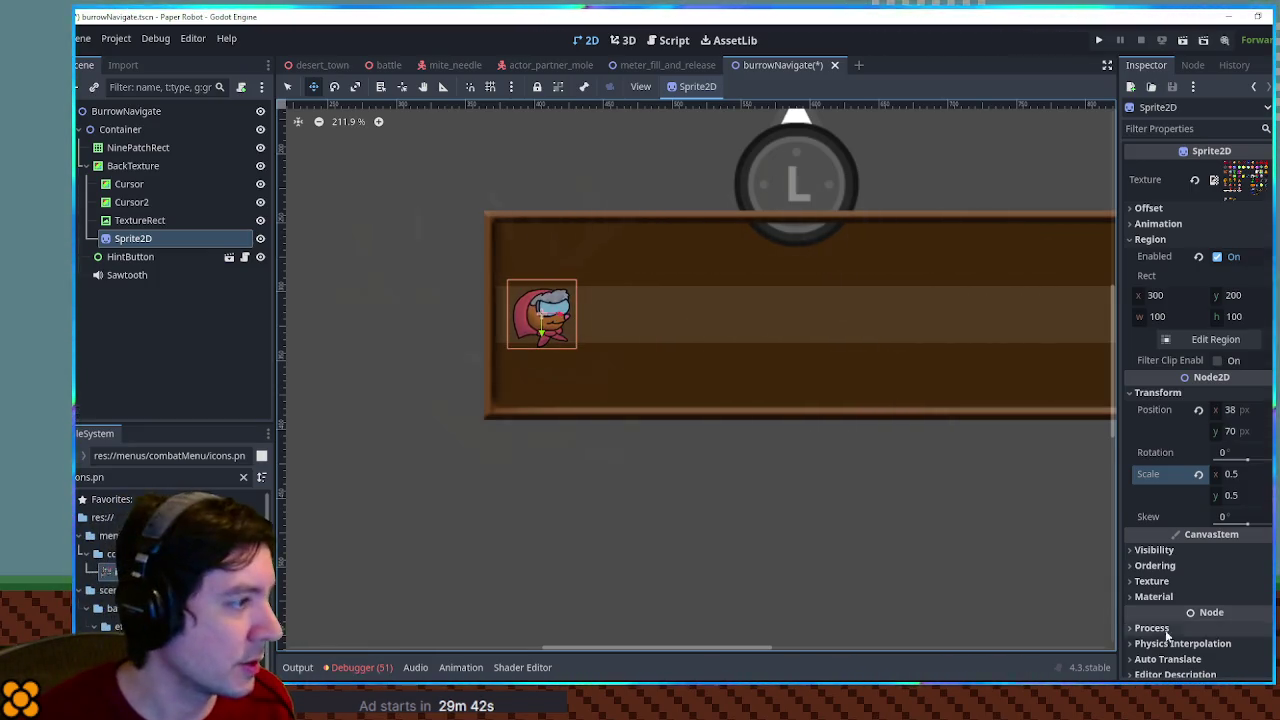
click(793, 543)
drag(963, 520, 603, 520)
scroll(603, 520, down, 2)
mouse_move(711, 514)
mouse_down()
mouse_move(841, 511)
mouse_move(692, 511)
mouse_up()
scroll(692, 514, down, 1)
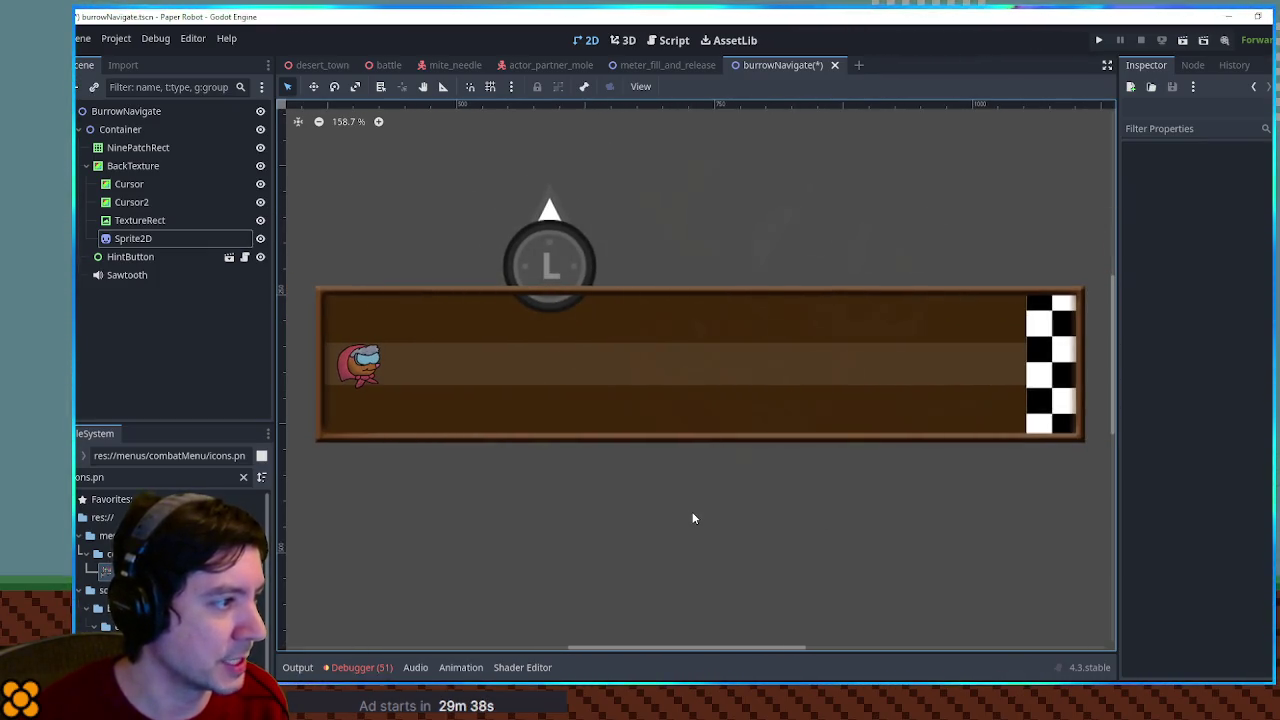
scroll(671, 488, down, 3)
scroll(670, 485, up, 1)
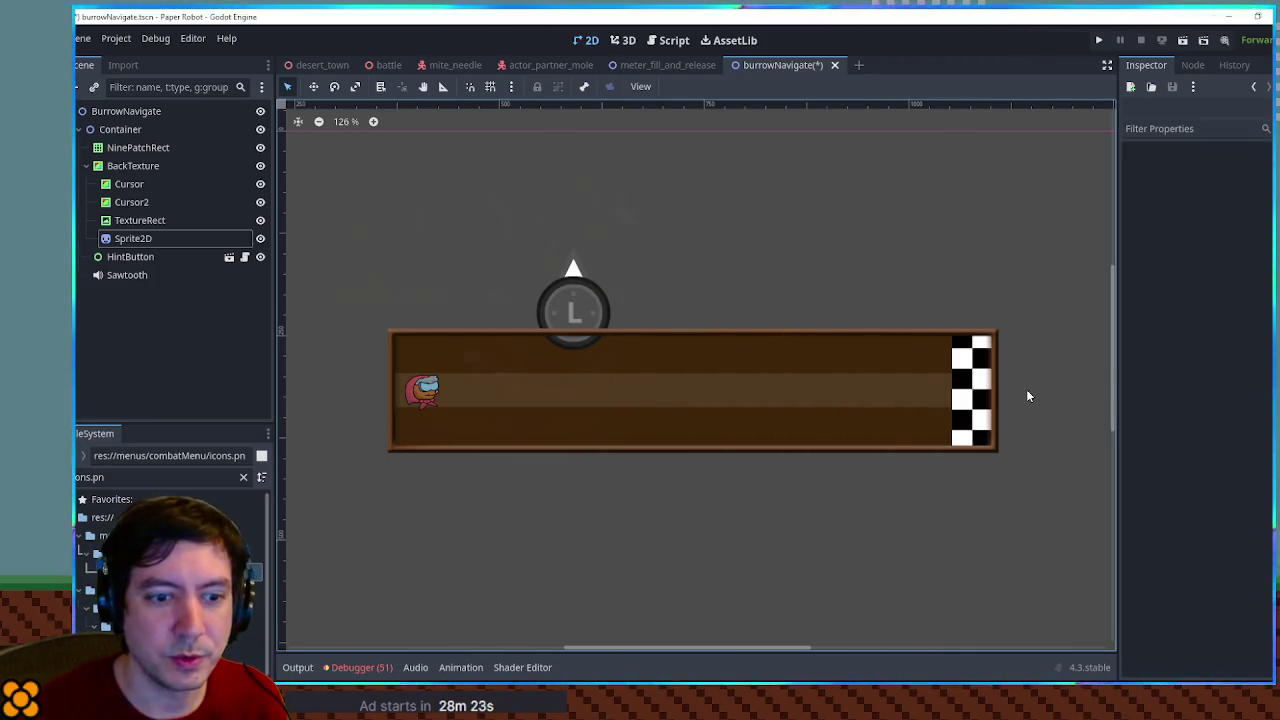
click(138, 168)
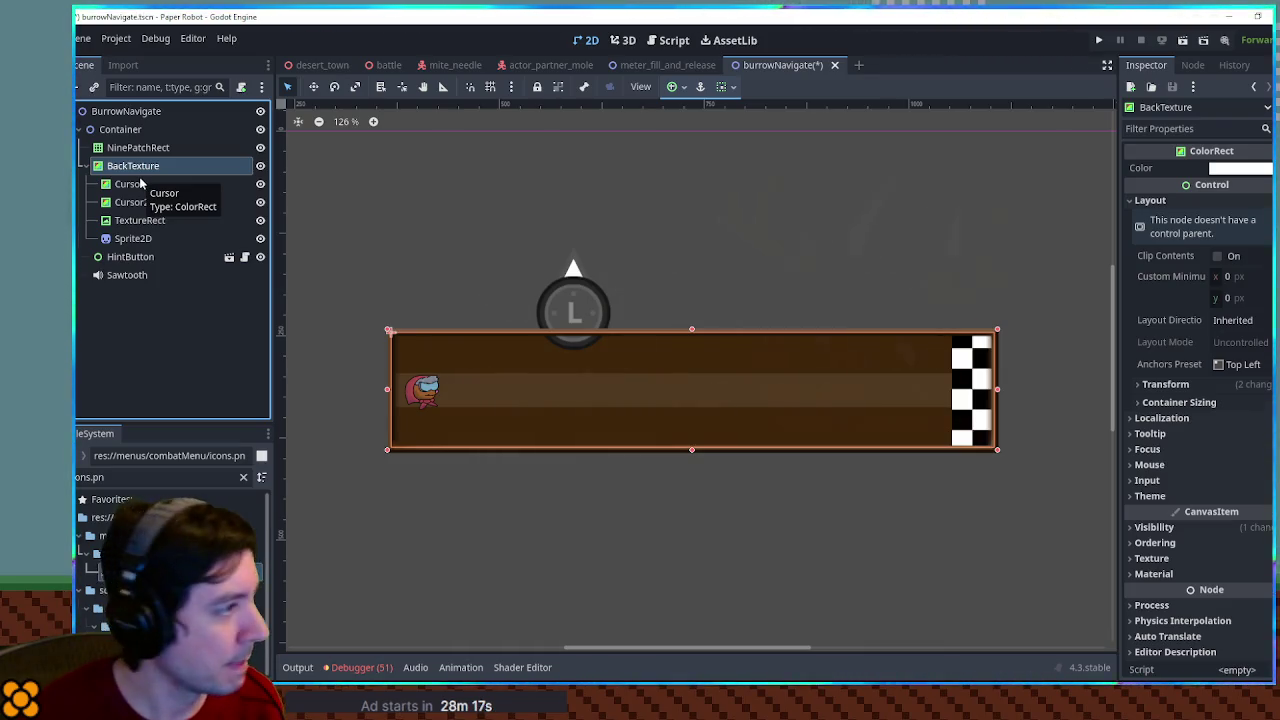
Add a Node2D named Rock under BackTexture
key(ctrl+a)
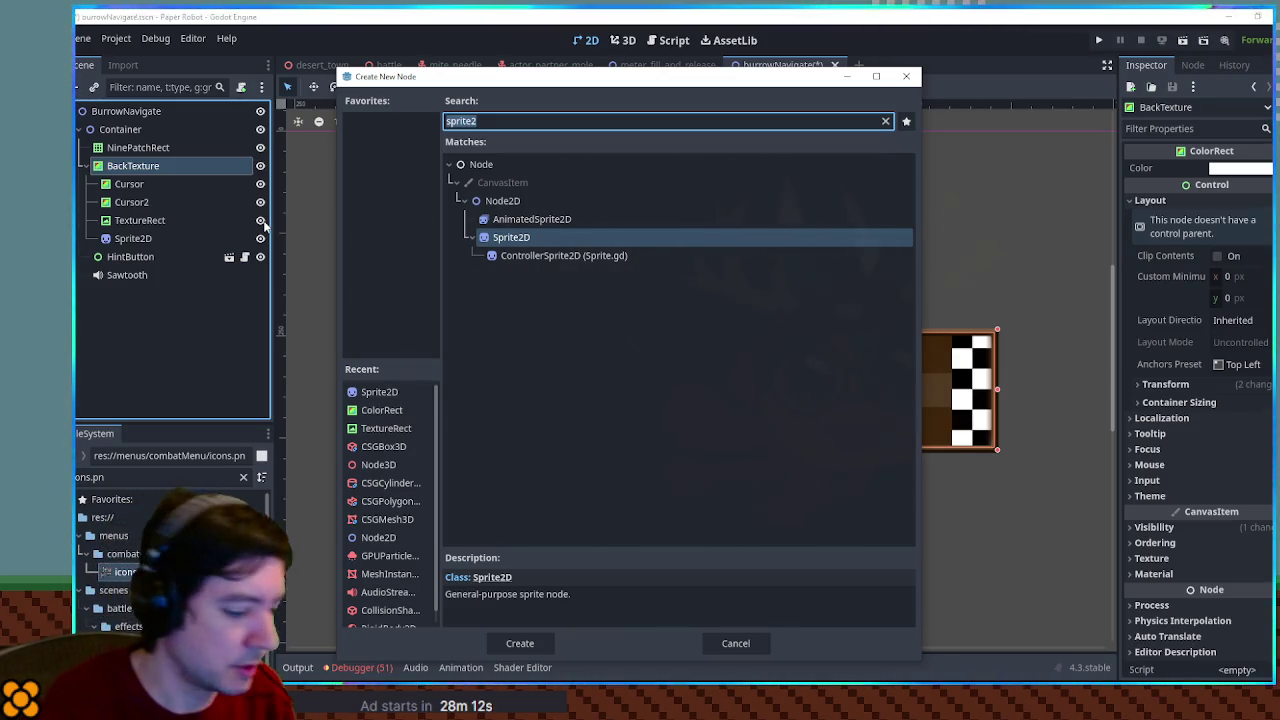
text(node2d)
key(Return)
key(F2)
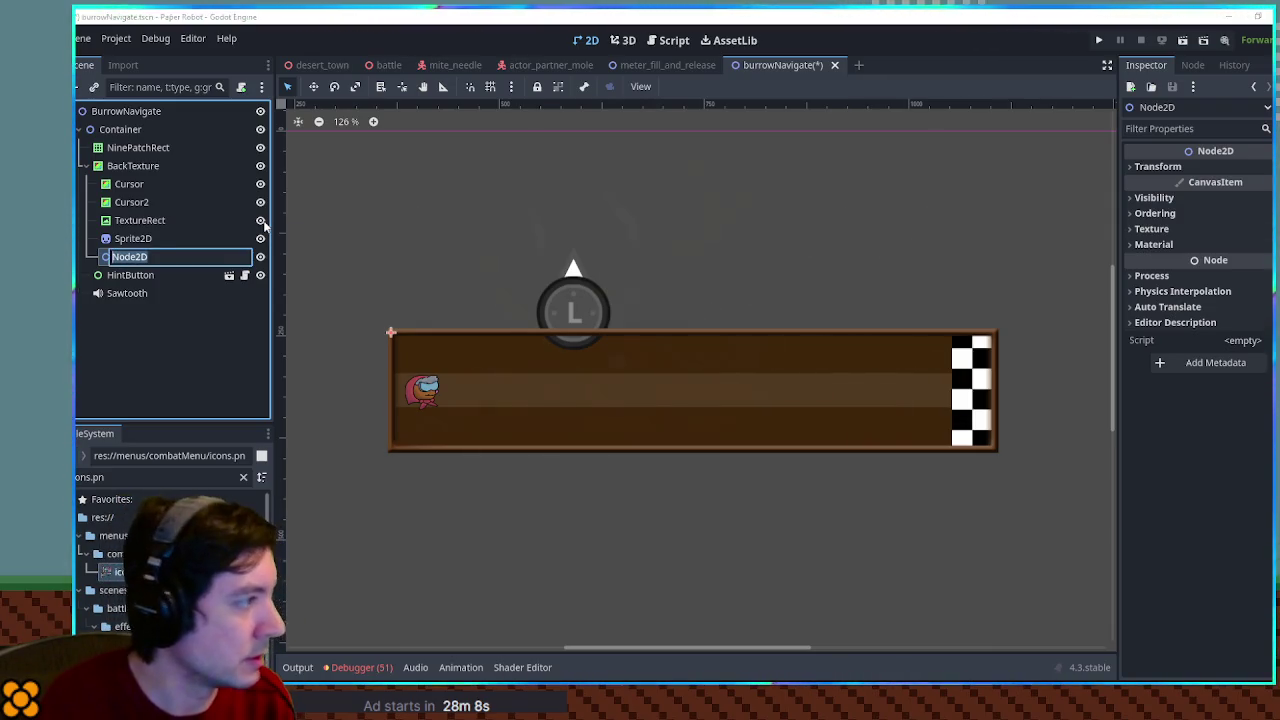
text(Rock)
key(Return)
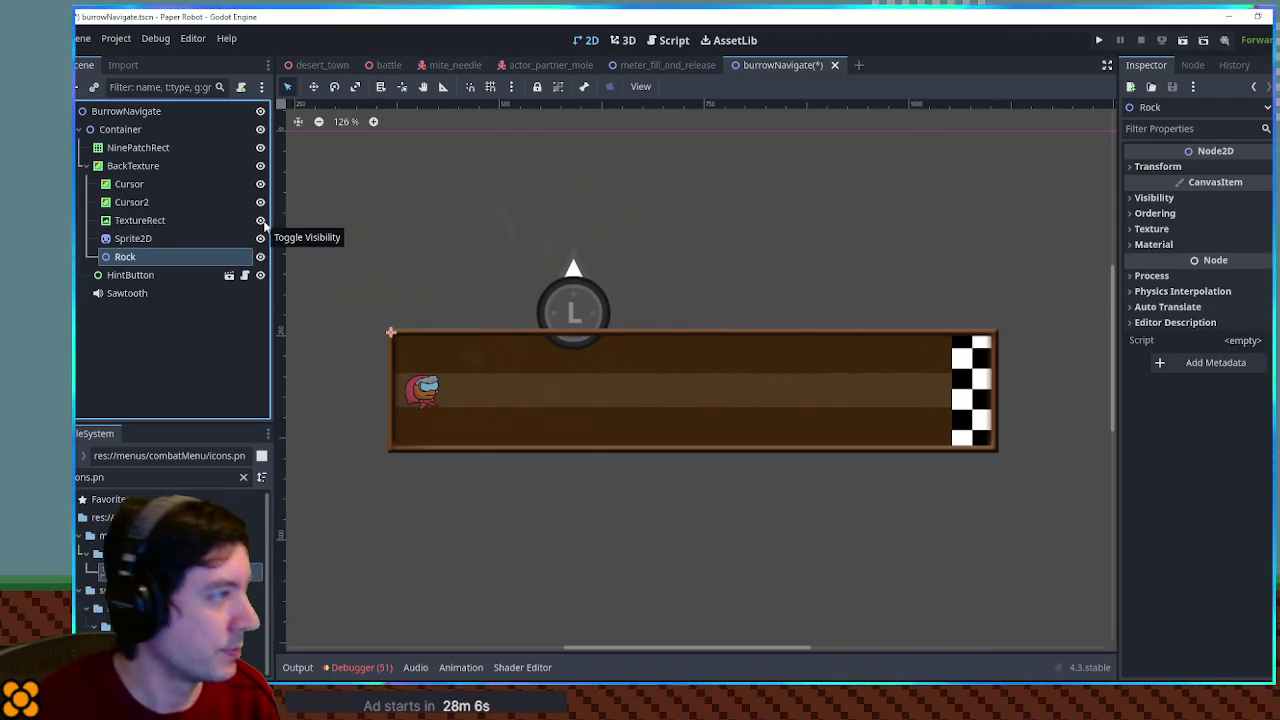
Add a Polygon2D under Rock and start drawing a rock shape with its first point
key(ctrl+a)
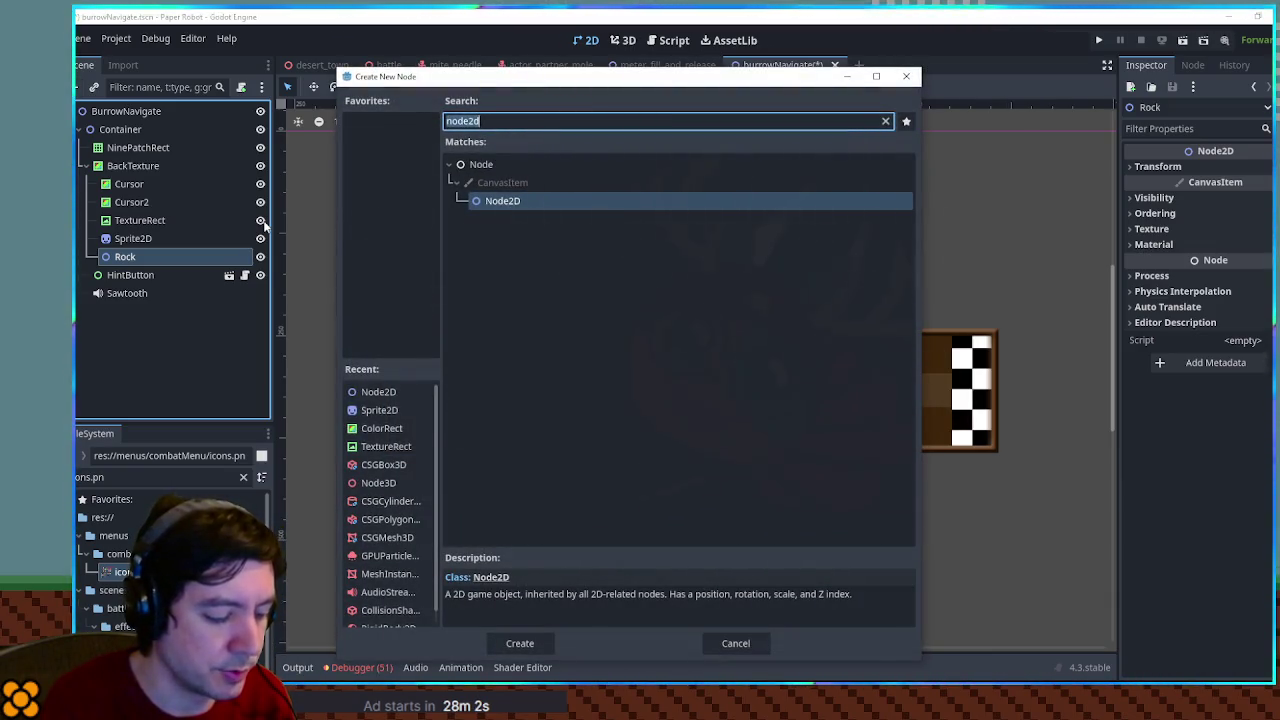
text(polygon)
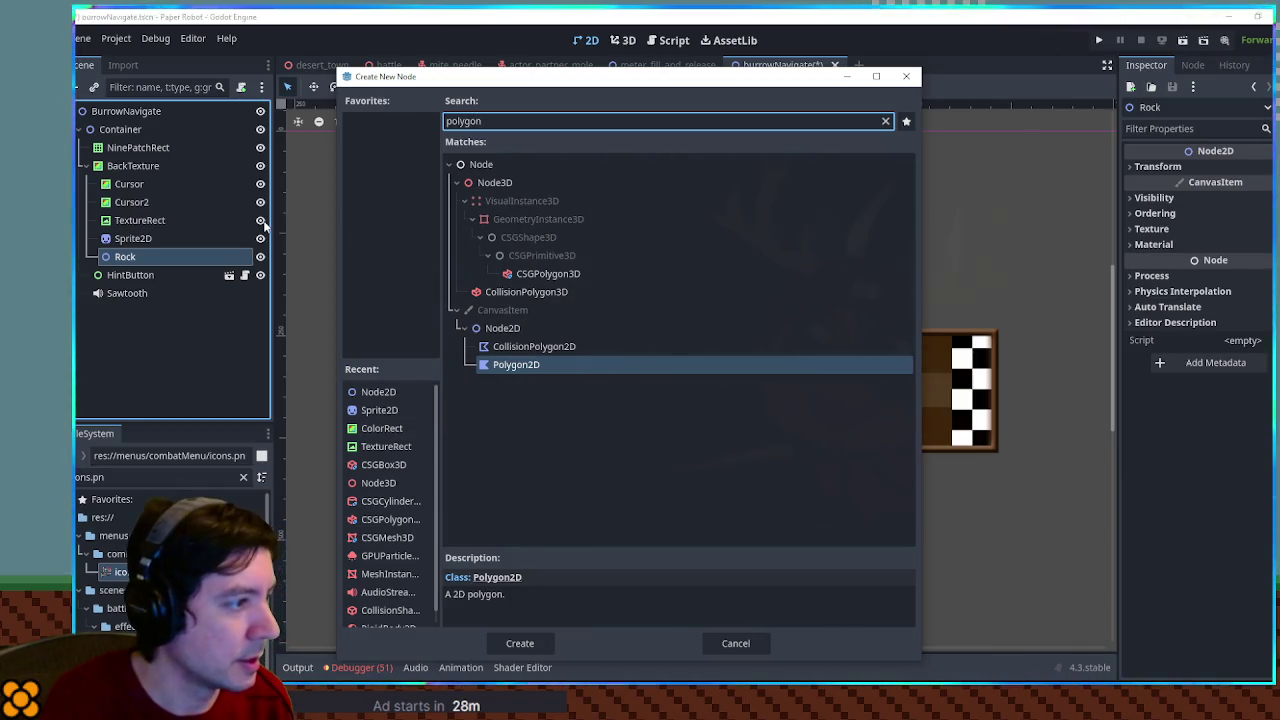
key(Return)
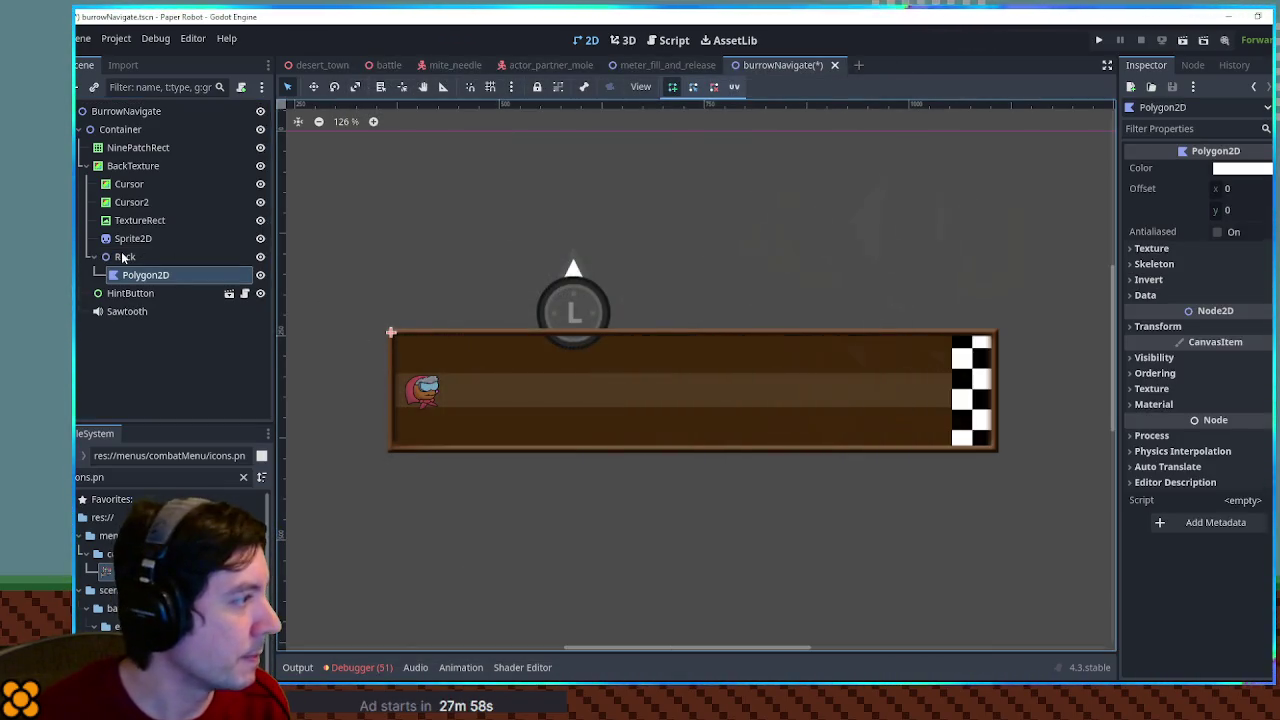
click(122, 257)
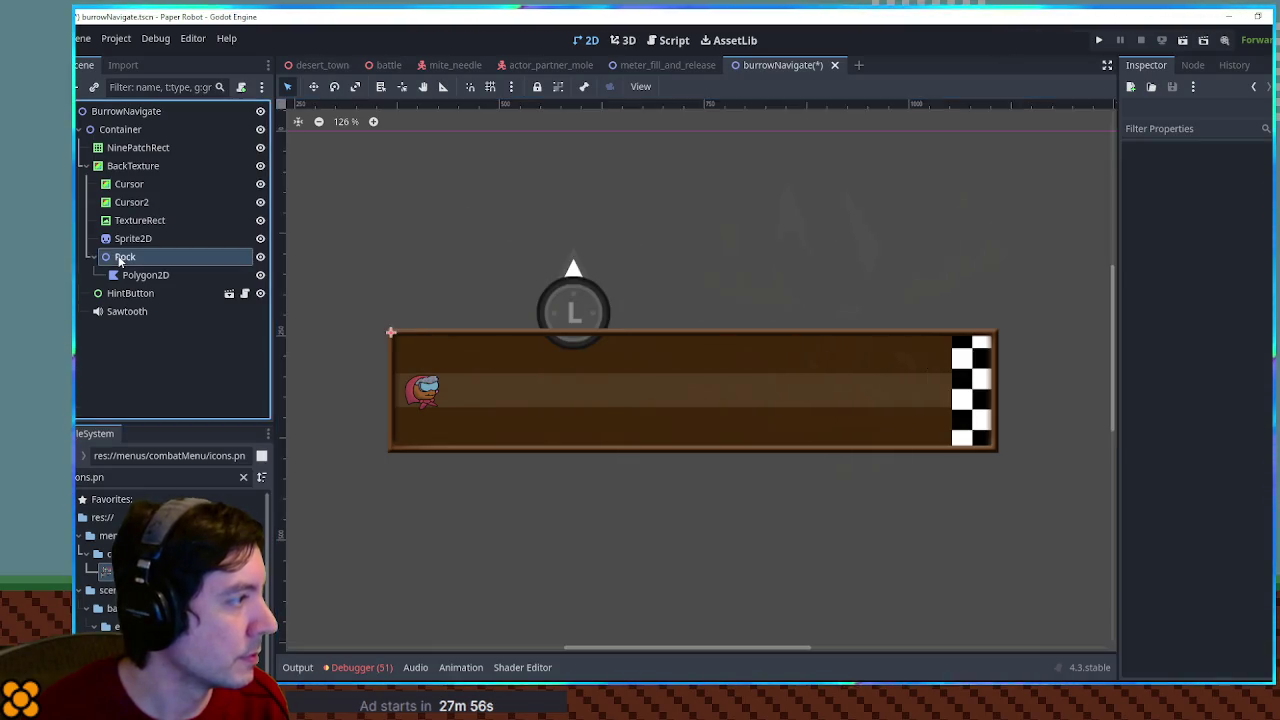
scroll(401, 259, down, 4)
key(w)
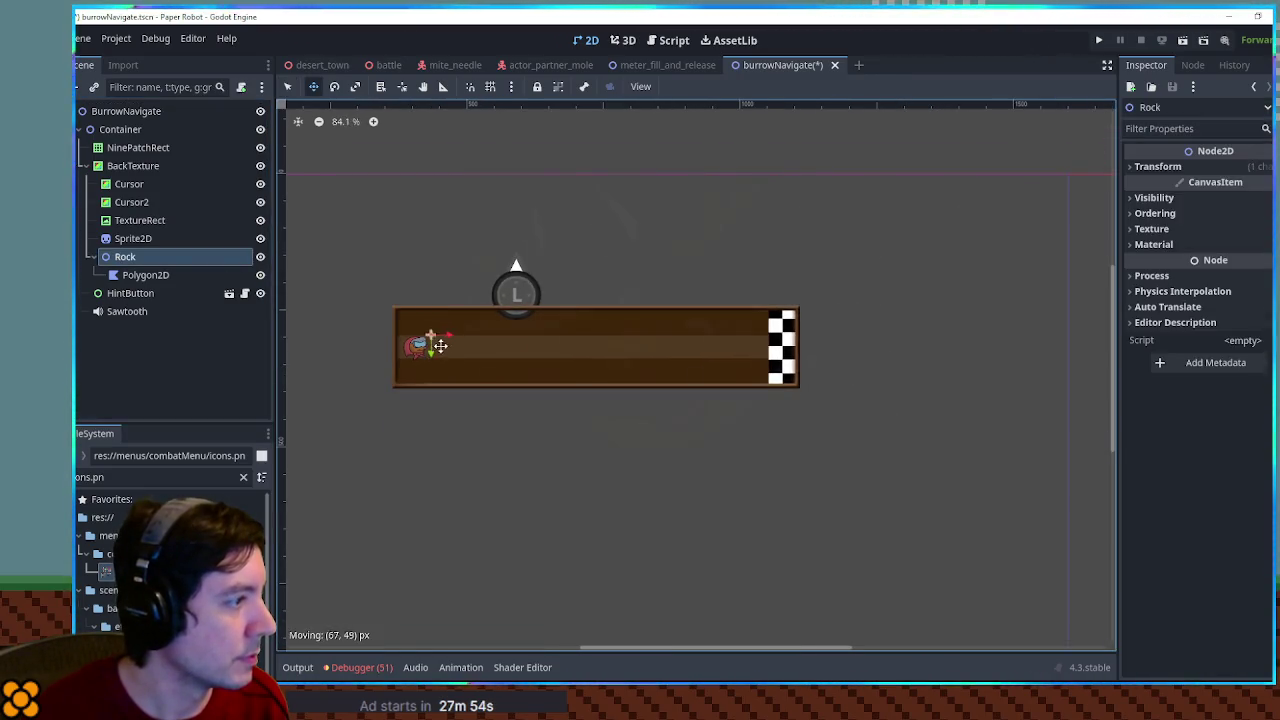
scroll(515, 351, up, 8)
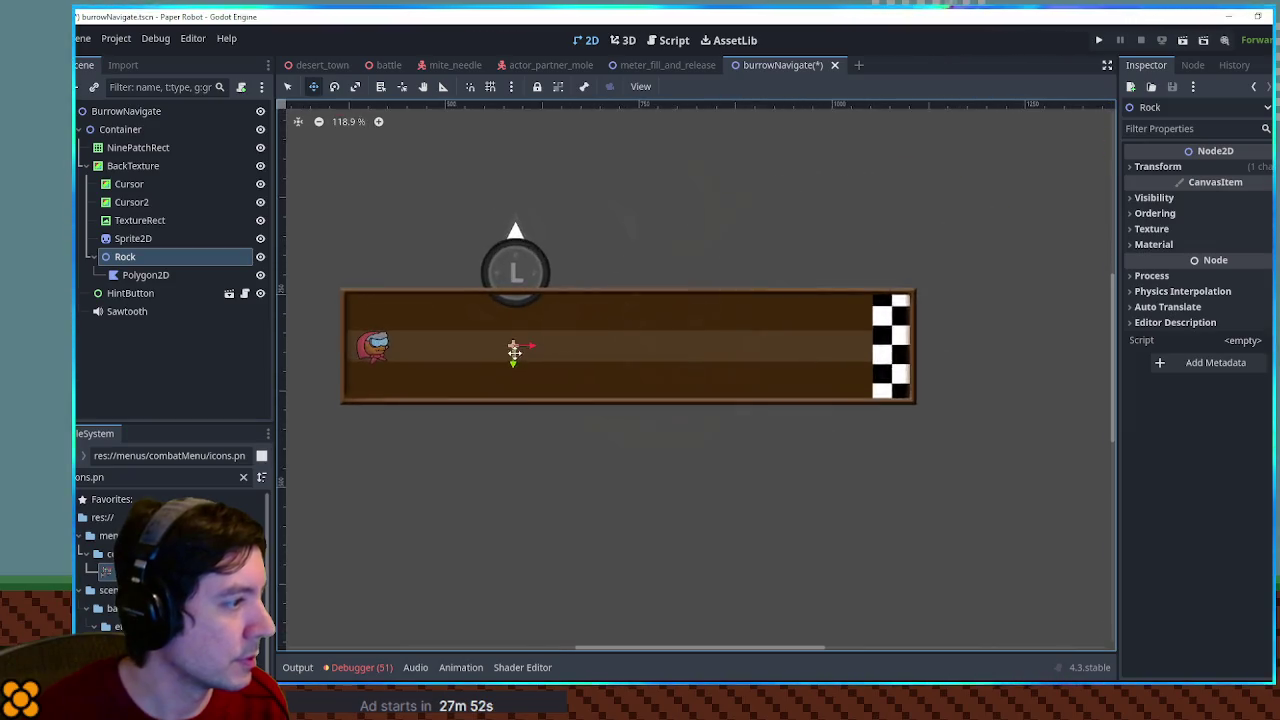
click(528, 331)
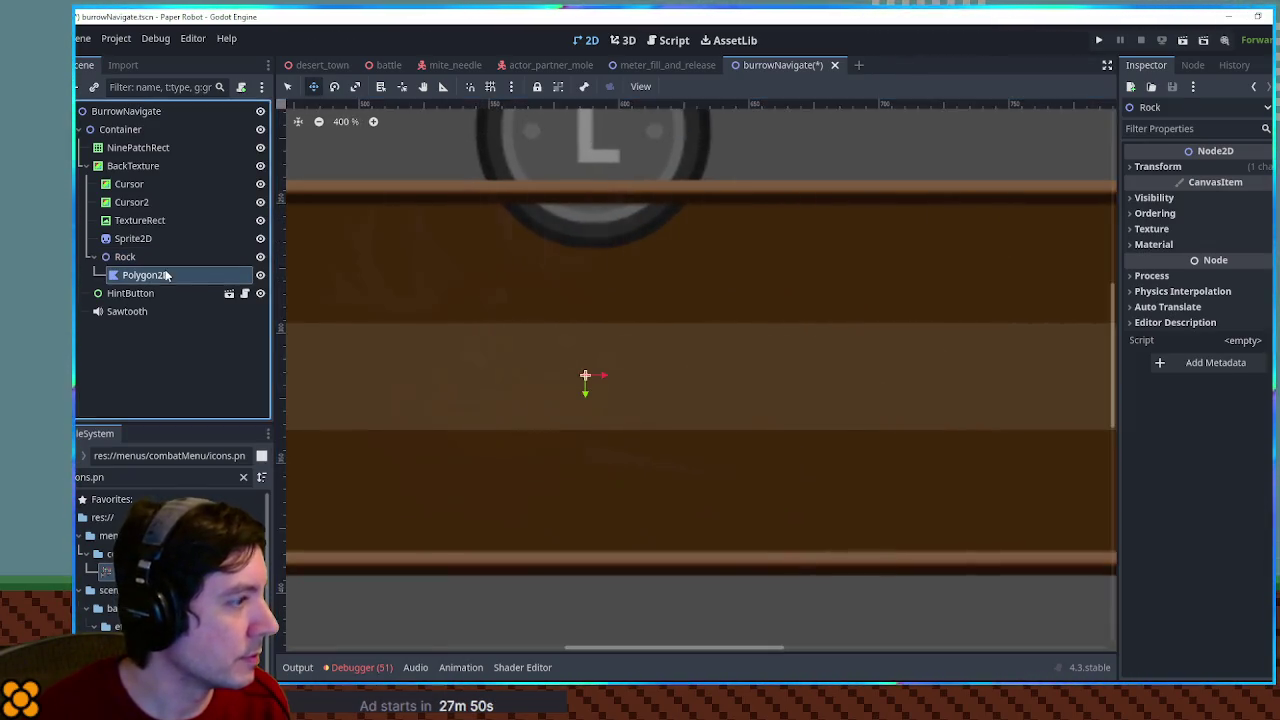
click(672, 88)
click(546, 346)
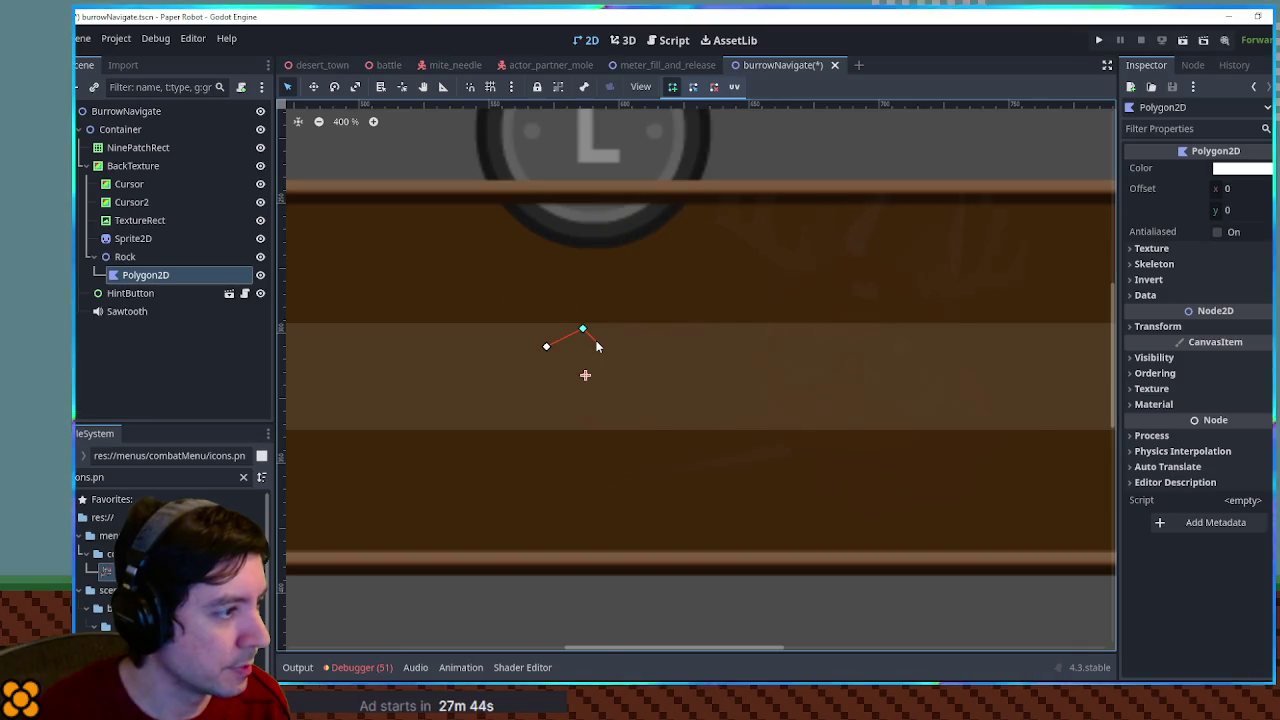
Cancel the unfinished polygon and delete the Polygon2D node
right_click(636, 376)
click(146, 258)
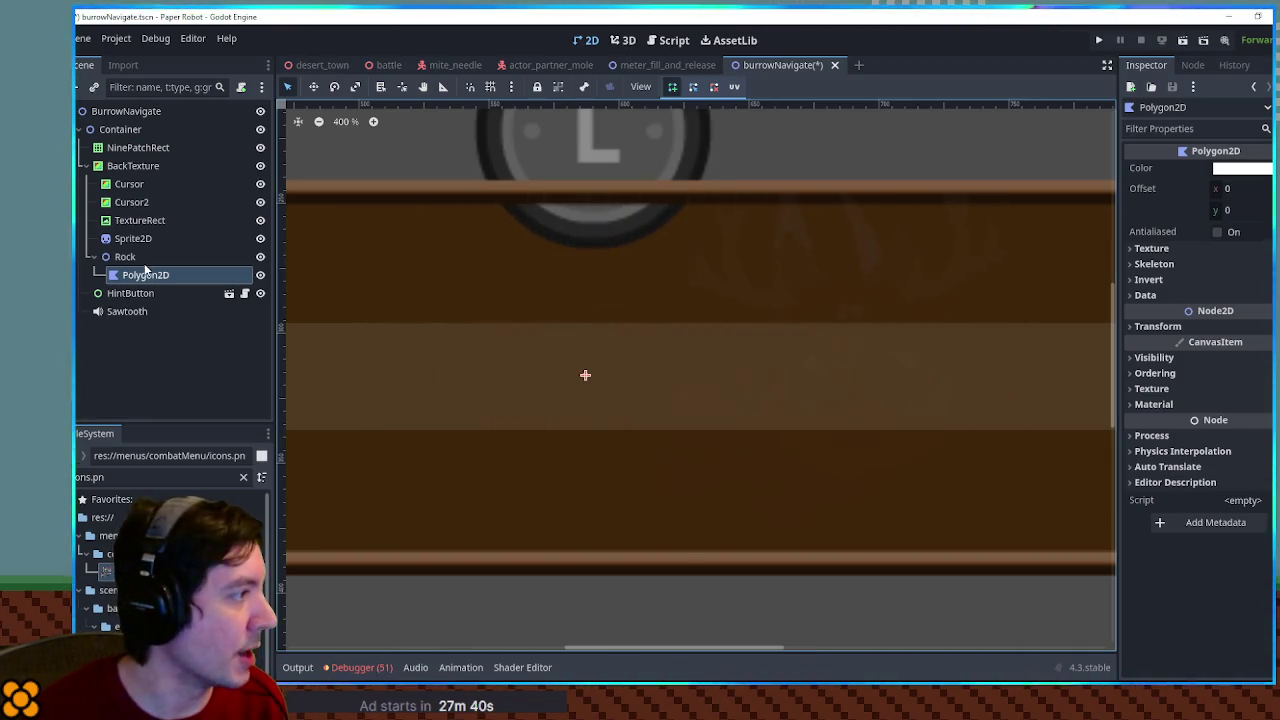
key(Delete)
key(Return)
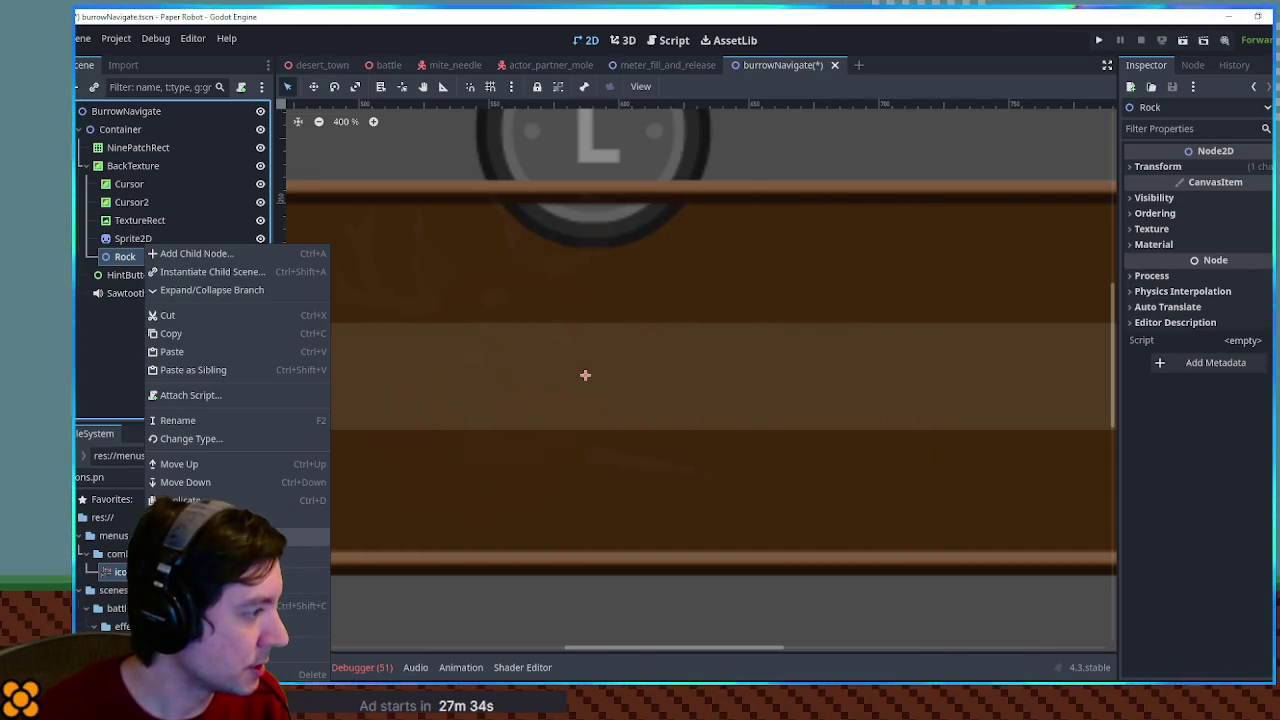
Change the Rock node's type from Node2D to Sprite2D
click(213, 434)
text(sprite2)
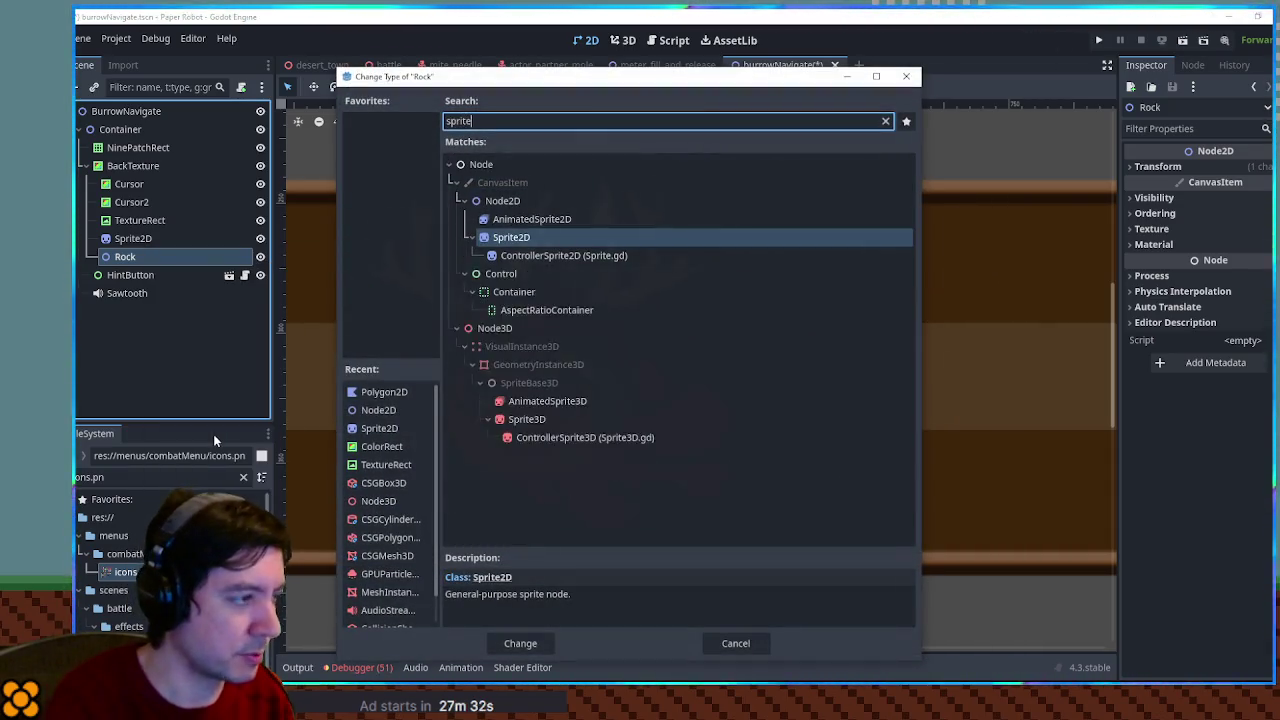
key(Return)
Open mite_rock.tscn to inspect its Sprite3D texture, then close it and list mite files
click(160, 477)
text(mite)
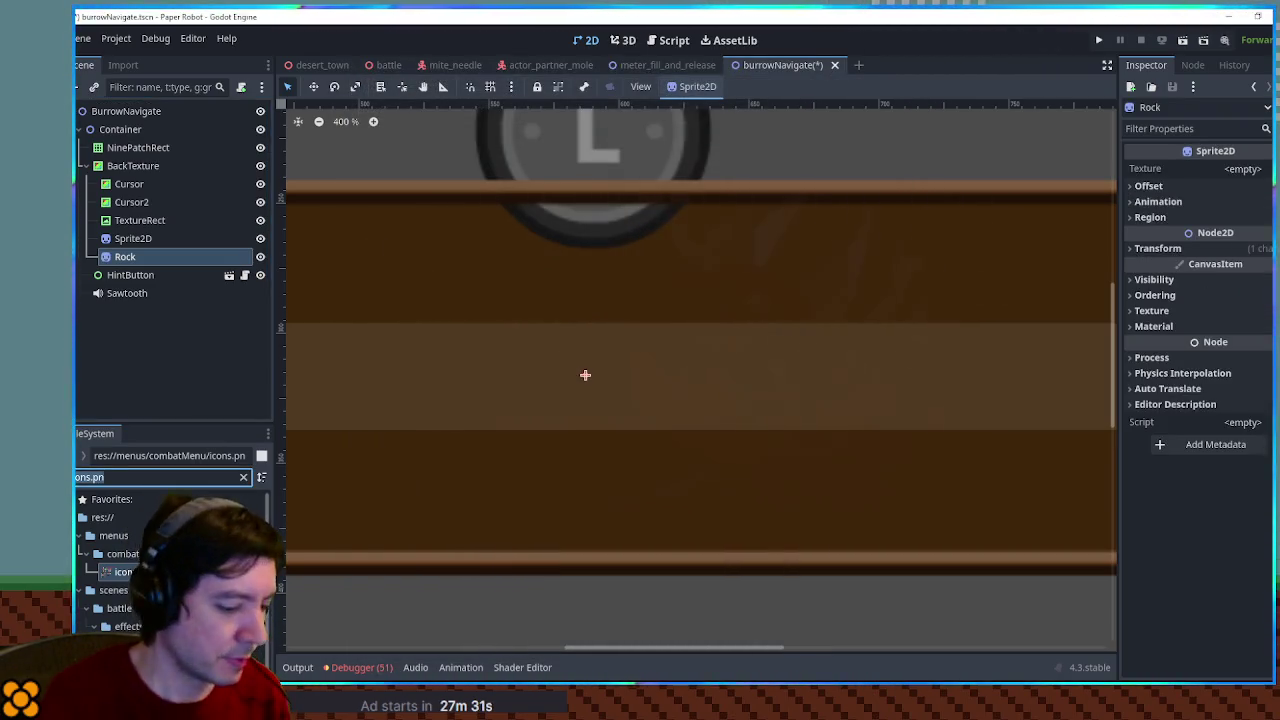
text( r)
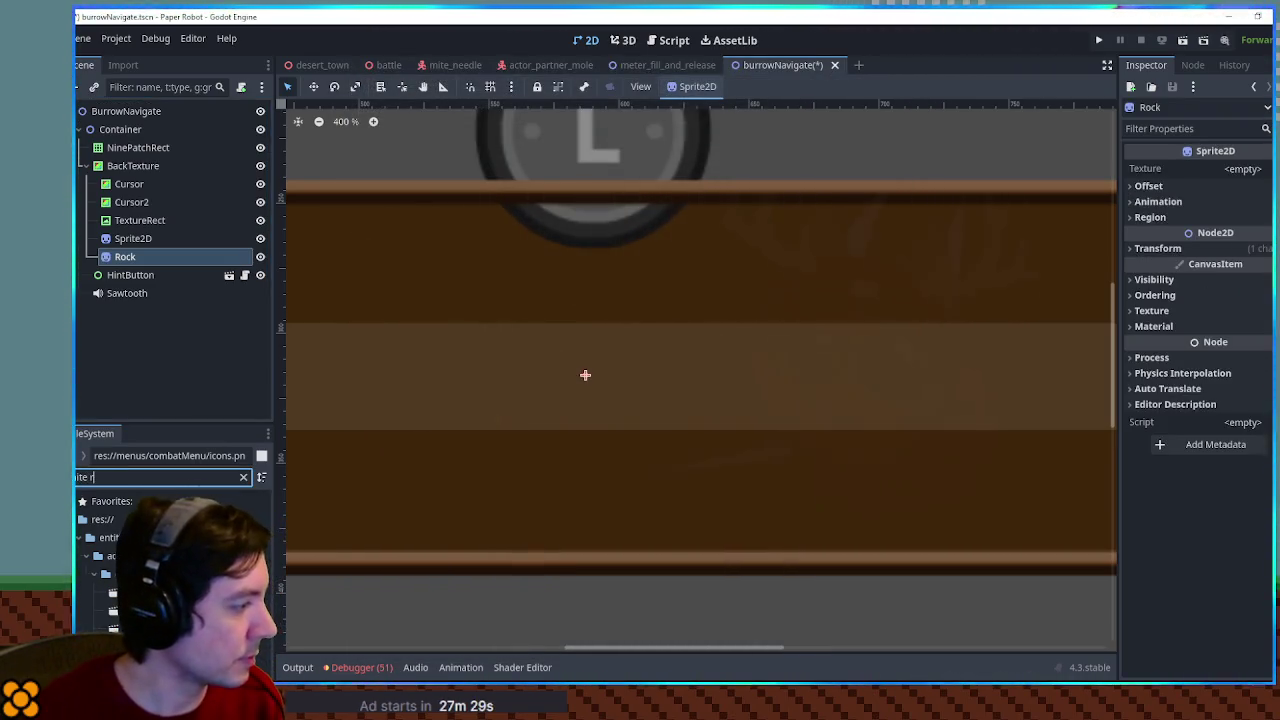
double_click(130, 628)
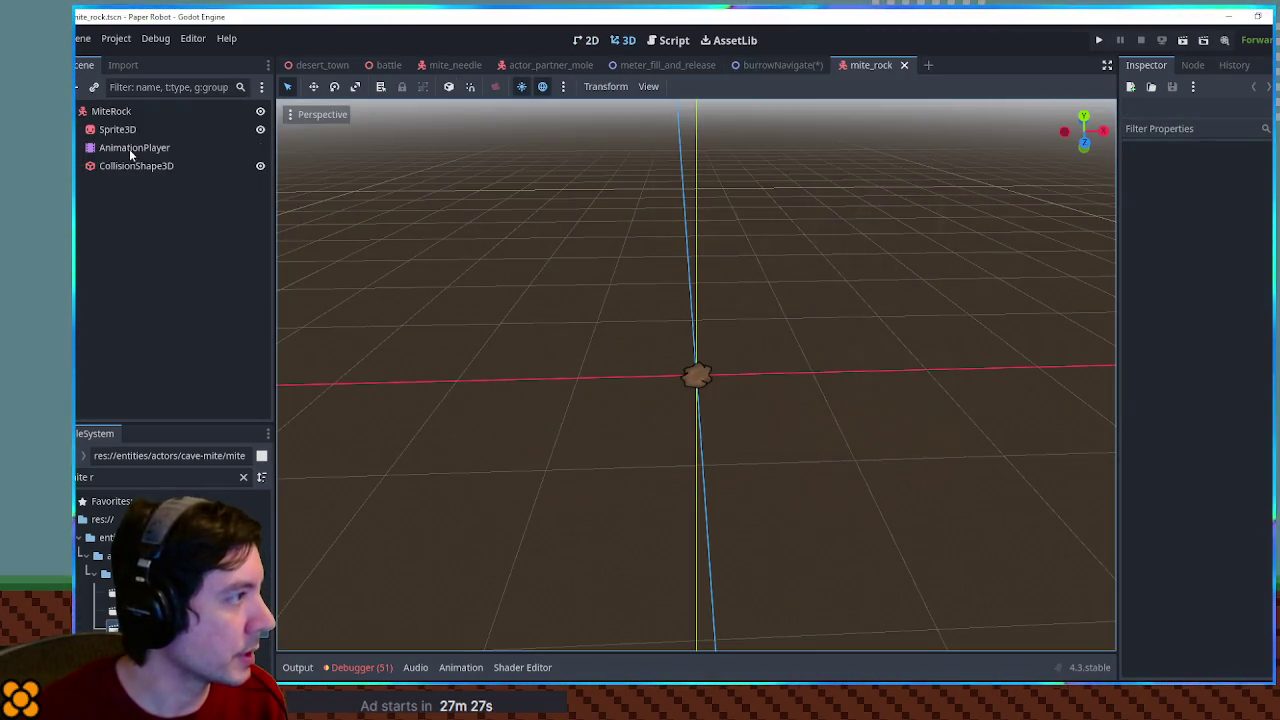
click(129, 149)
click(123, 130)
click(1243, 177)
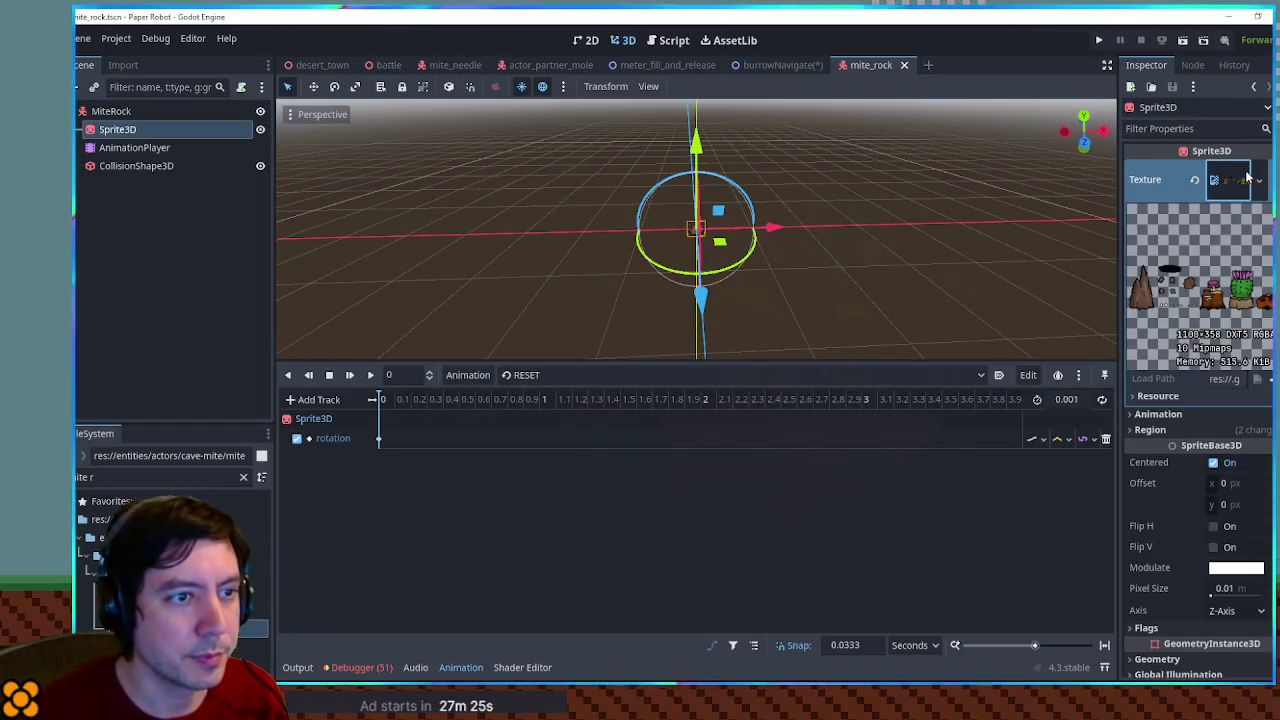
click(1243, 177)
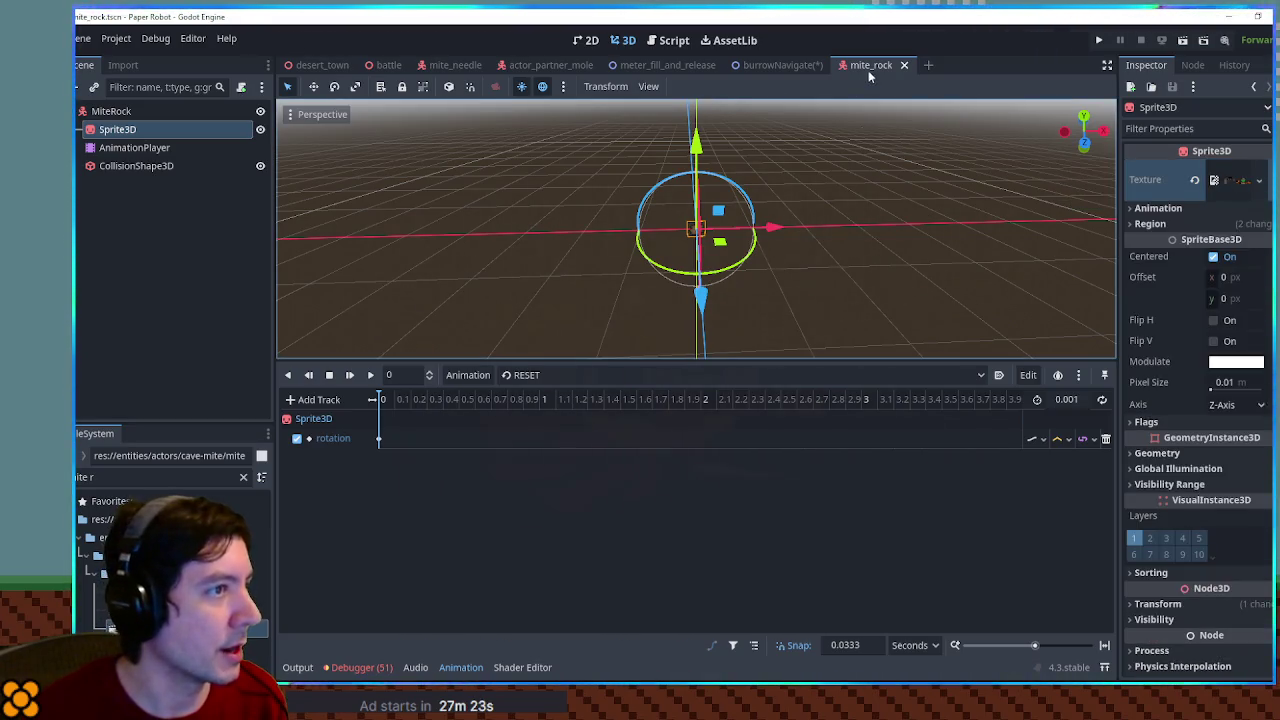
click(904, 65)
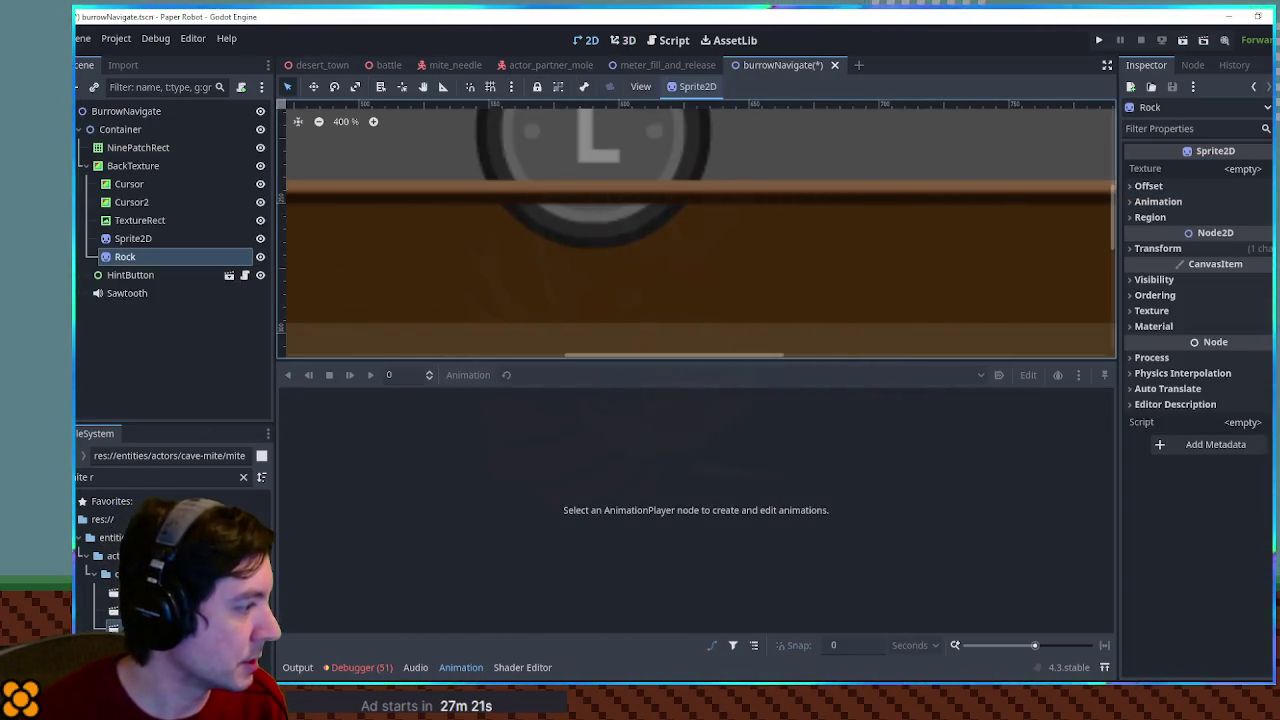
click(140, 477)
key(BackSpace)
key(BackSpace)
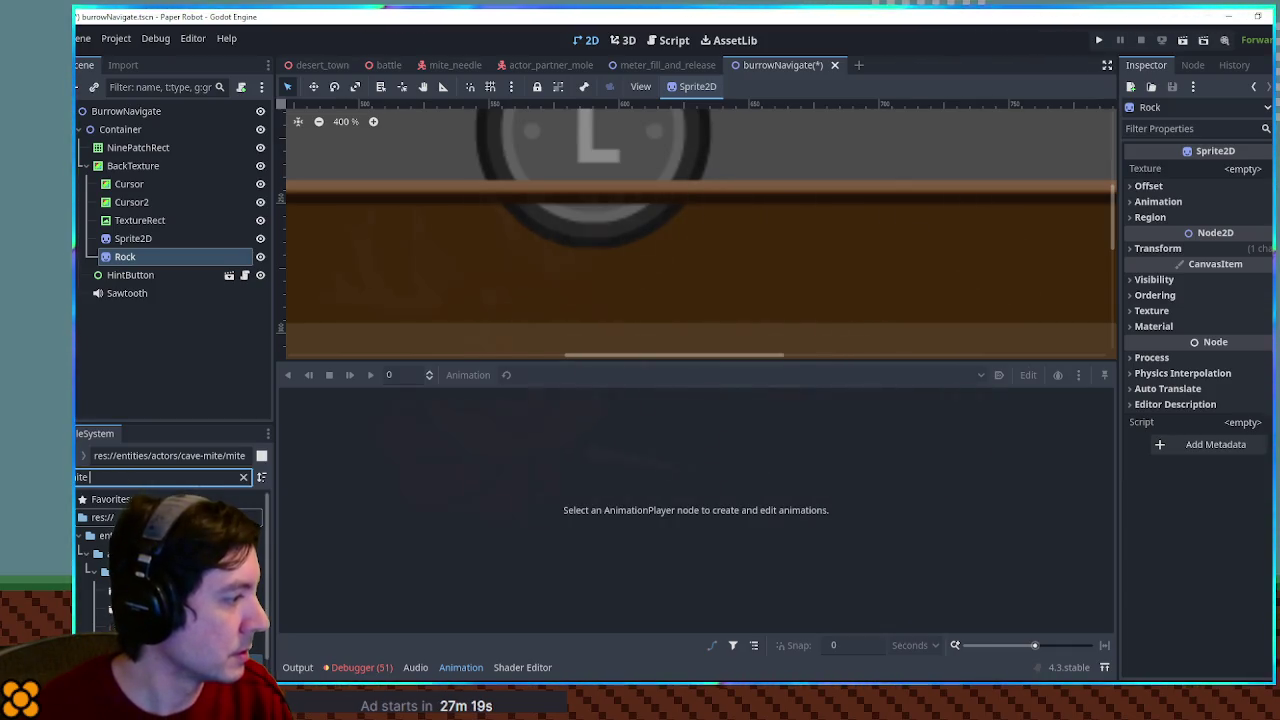
Give Rock the mite texture and crop it with a region around the rock
mouse_move(180, 505)
mouse_down()
mouse_move(150, 285)
mouse_move(1240, 170)
mouse_up()
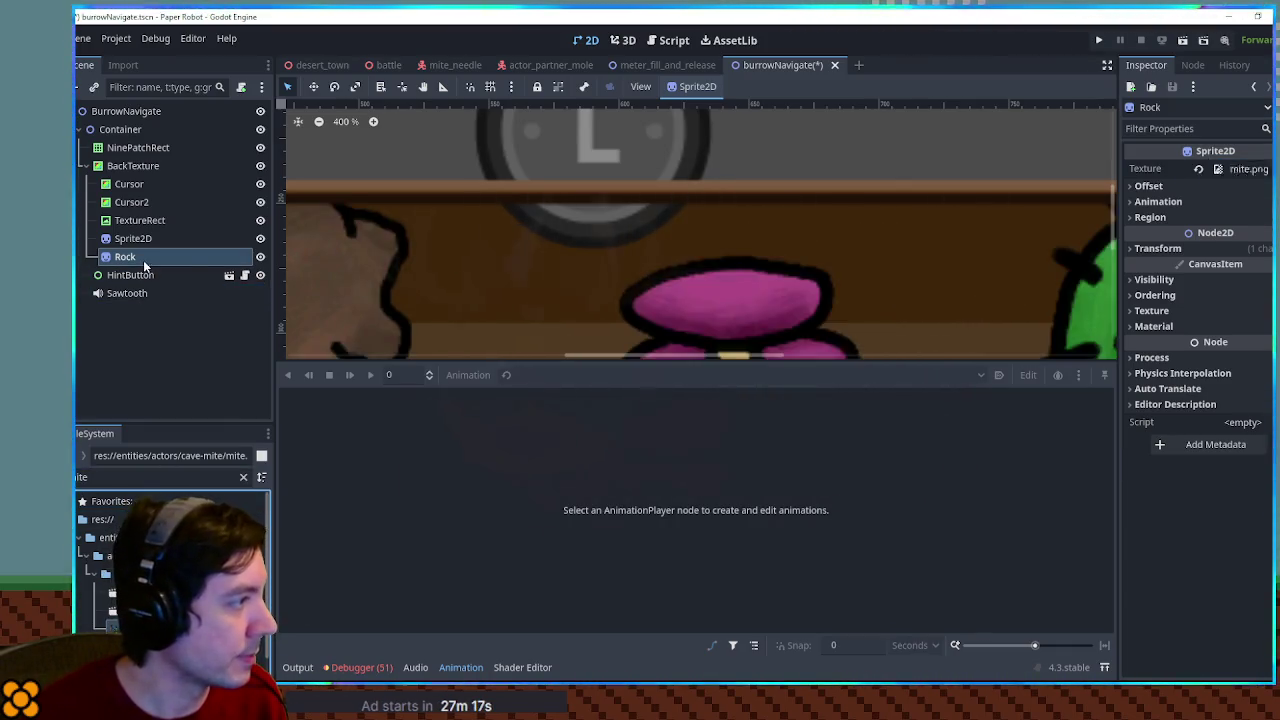
click(1157, 270)
click(1158, 223)
click(1158, 223)
click(1150, 239)
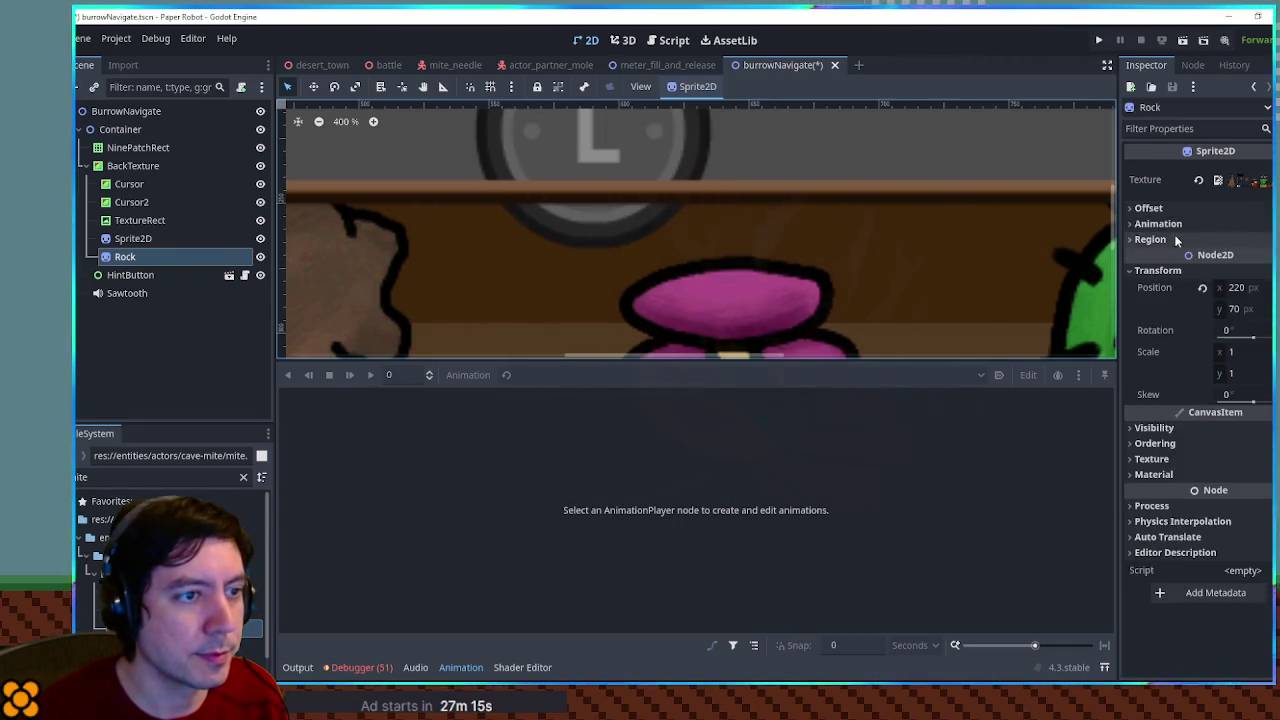
click(1218, 256)
click(1215, 339)
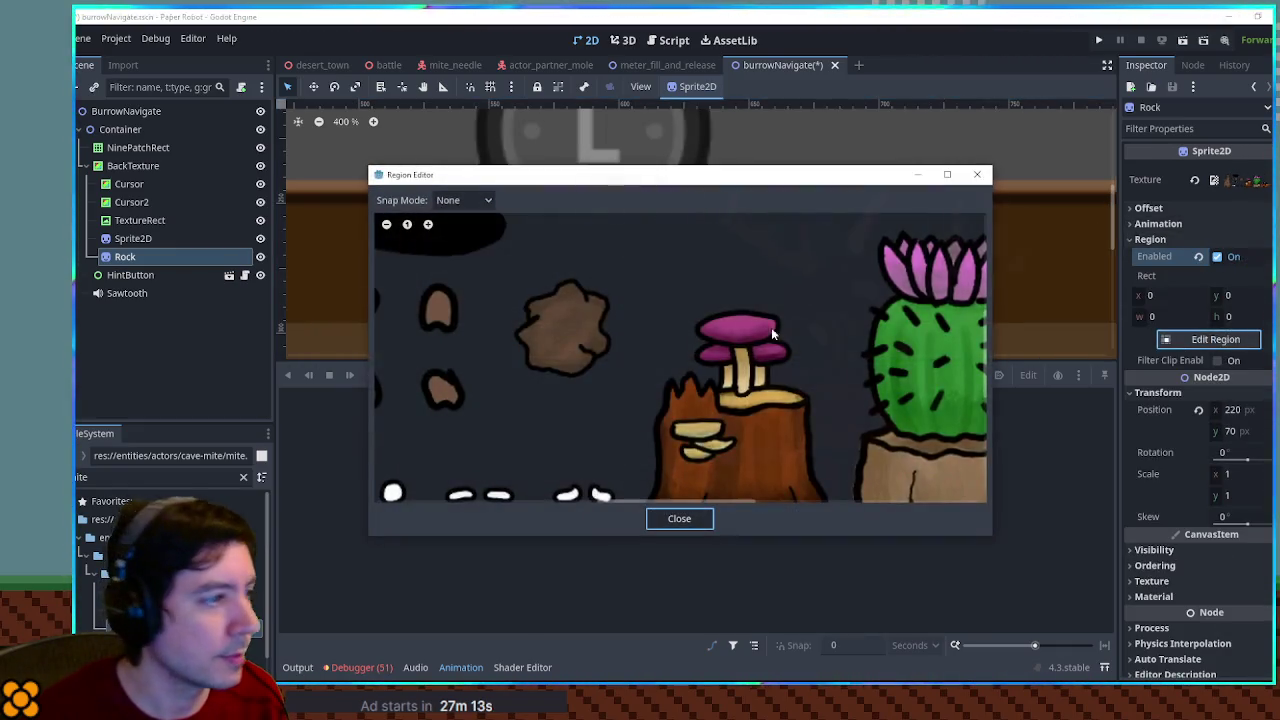
drag(607, 275, 720, 379)
click(683, 517)
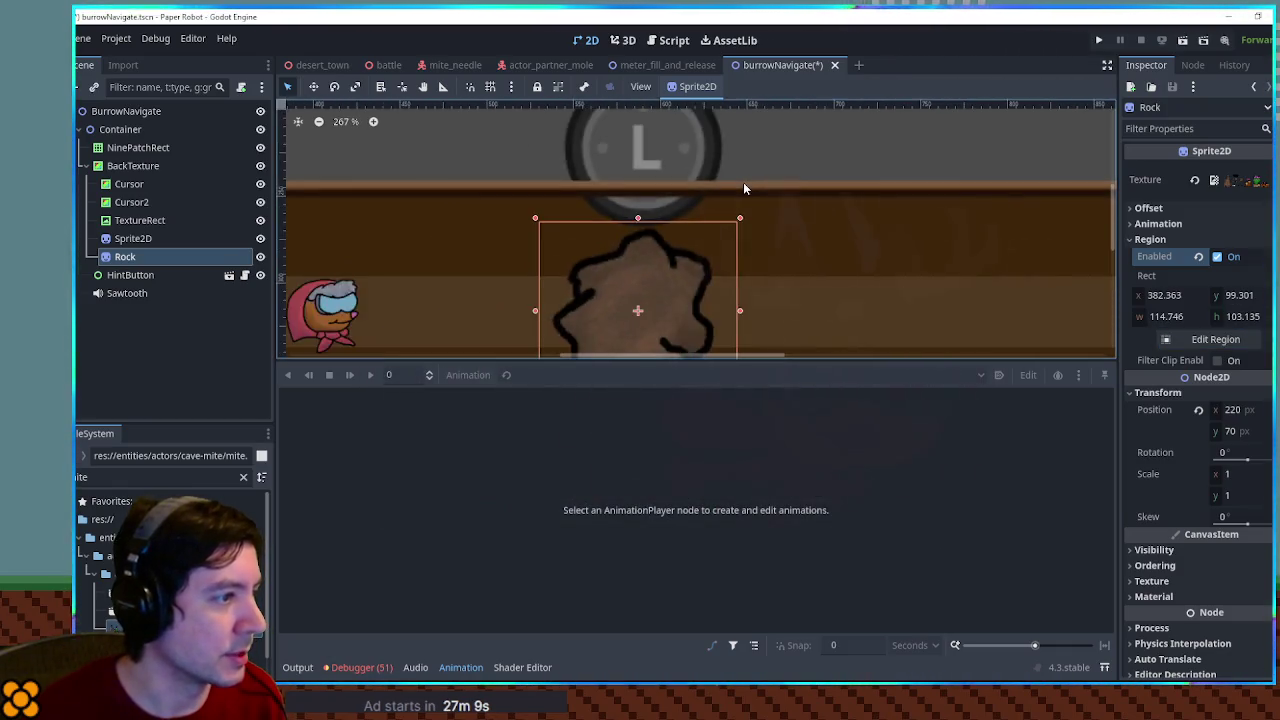
Set Rock's scale to 0.43, trying 0.68 and 0.445 first
click(1230, 474)
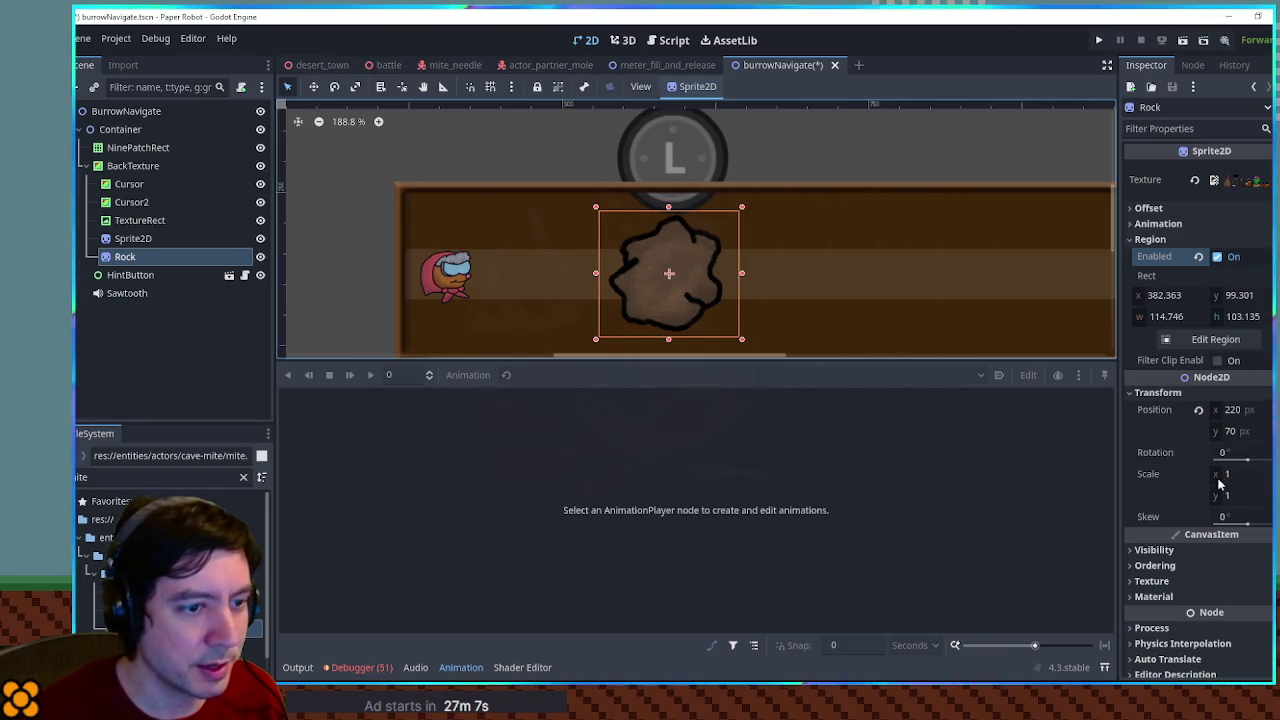
text(0.68)
key(Return)
text(0.445)
key(Return)
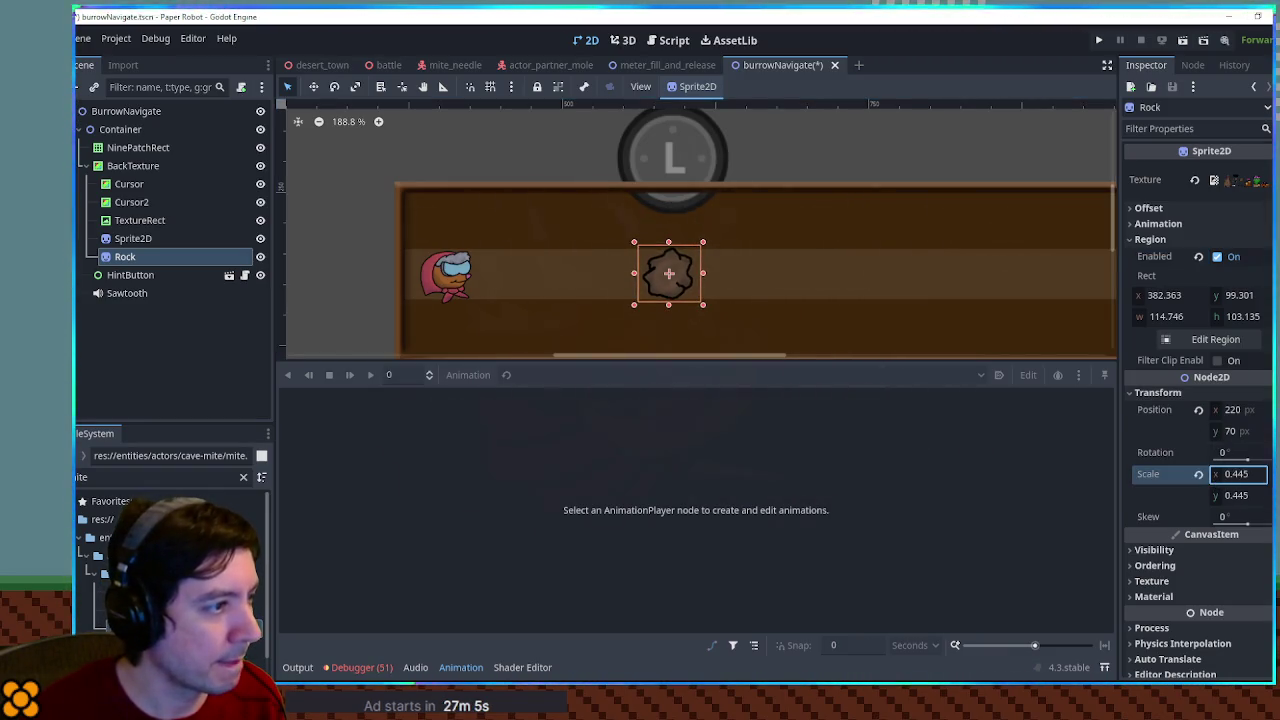
text(0.43)
key(Return)
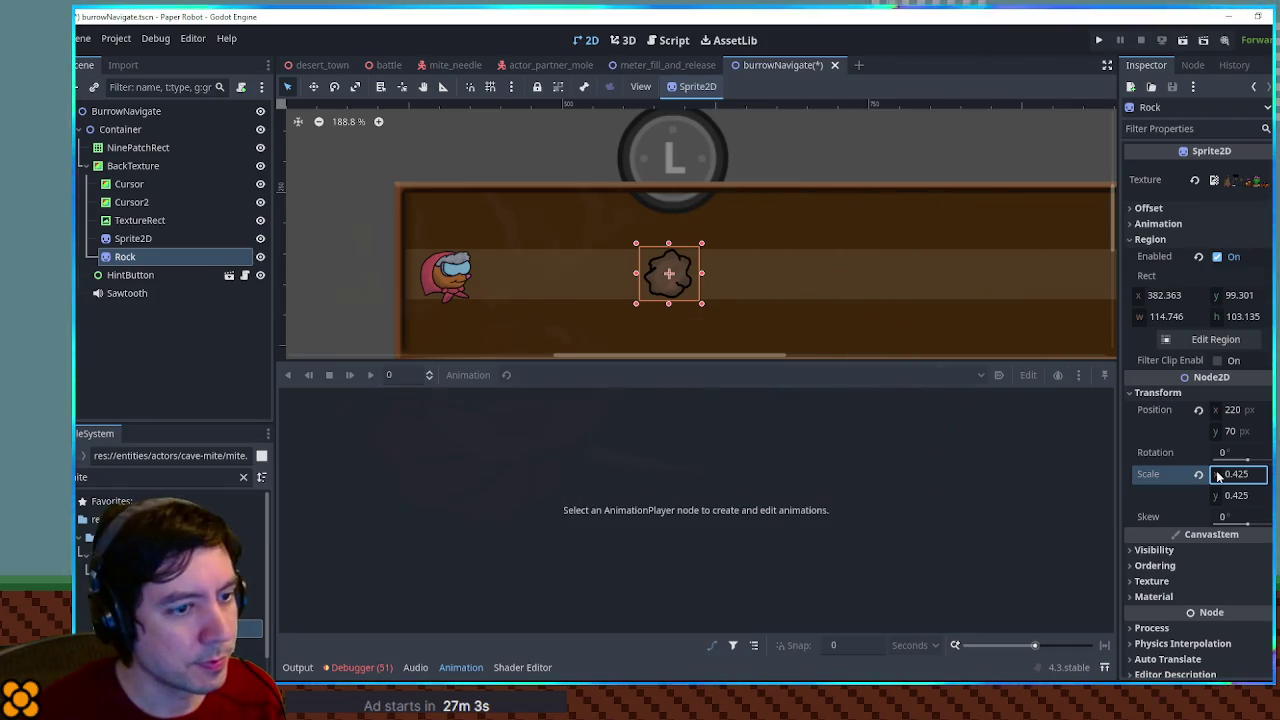
Tint the rock dark grey by setting Self Modulate to 676767
click(1155, 550)
click(1240, 588)
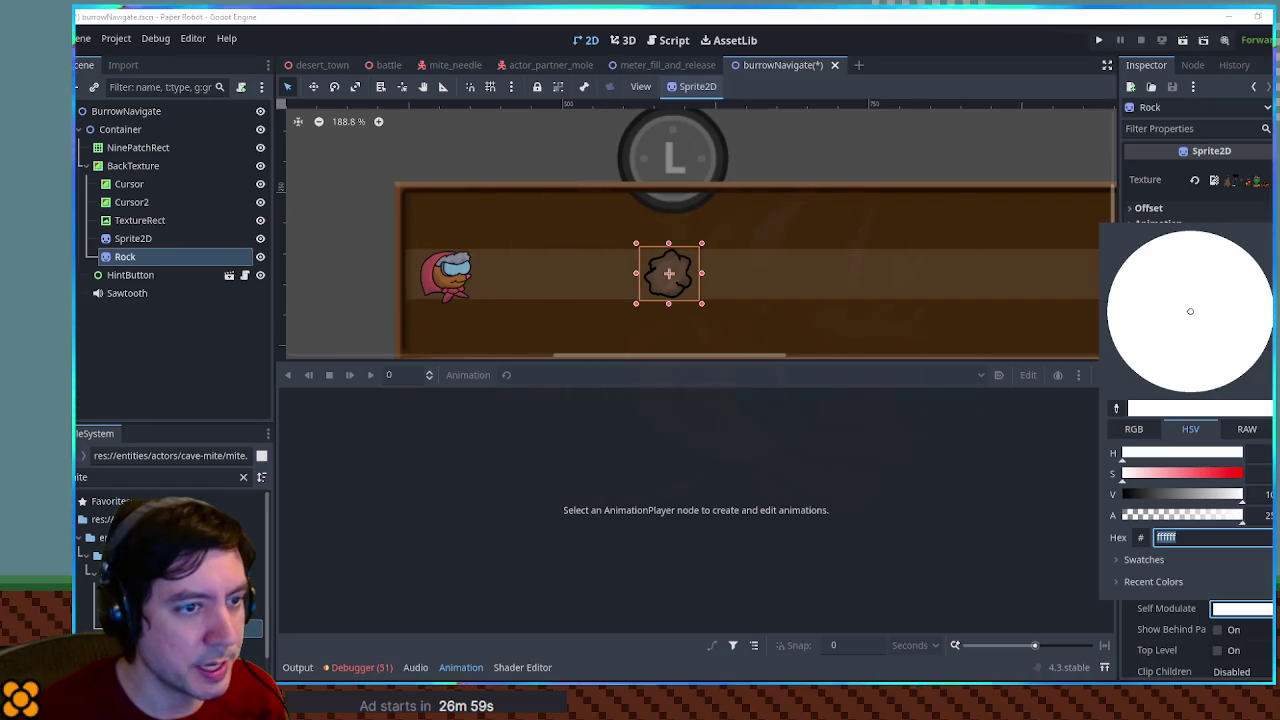
text(676767)
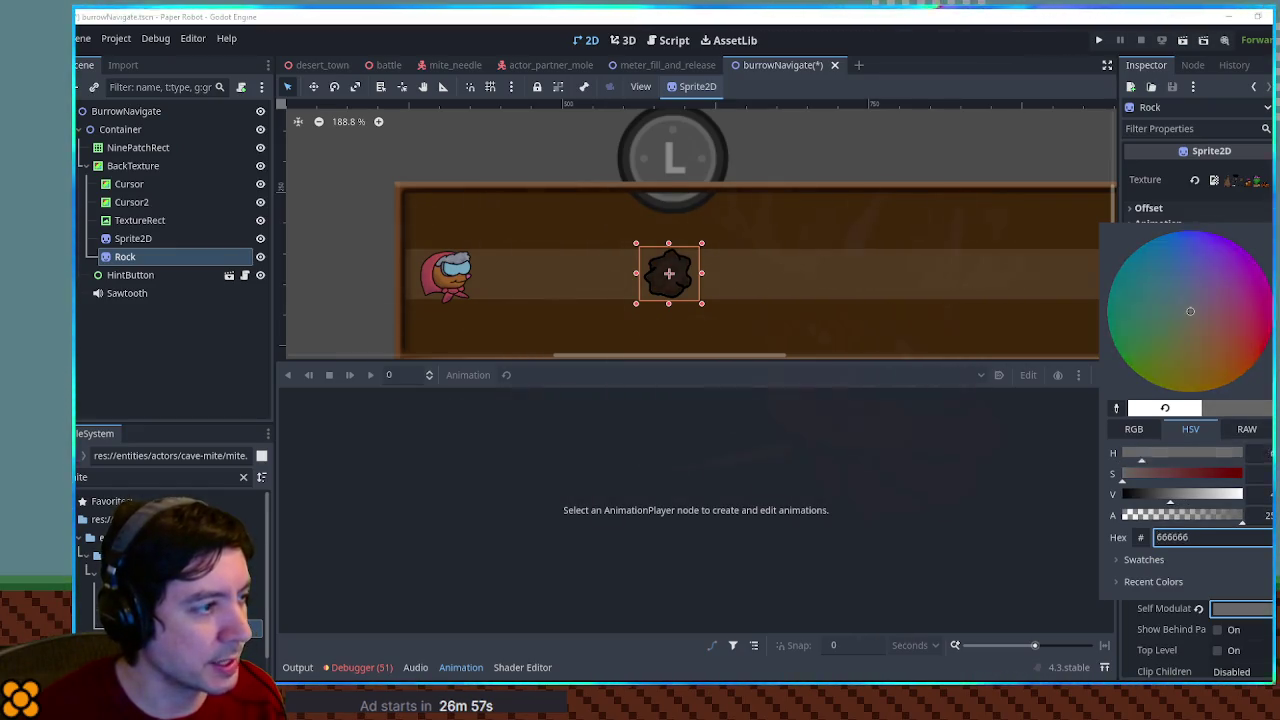
click(915, 167)
click(915, 167)
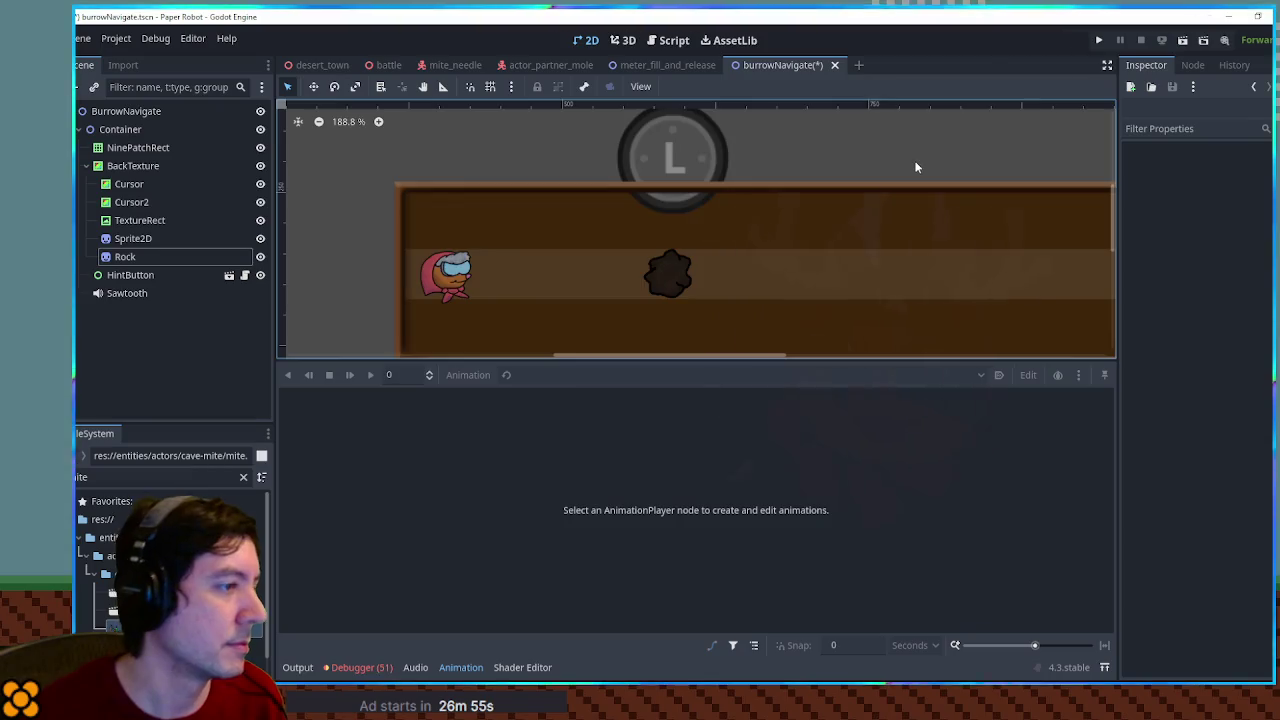
scroll(920, 170, down, 2)
scroll(790, 268, up, 1)
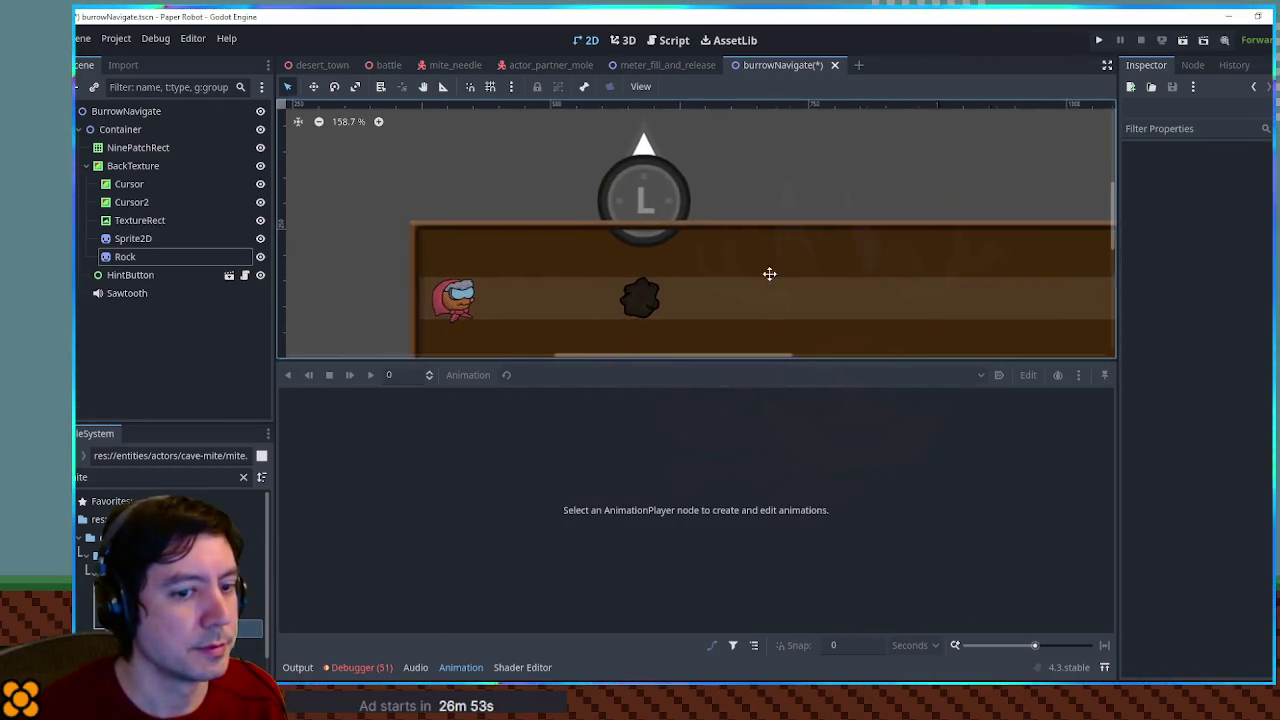
drag(754, 271, 838, 271)
click(754, 197)
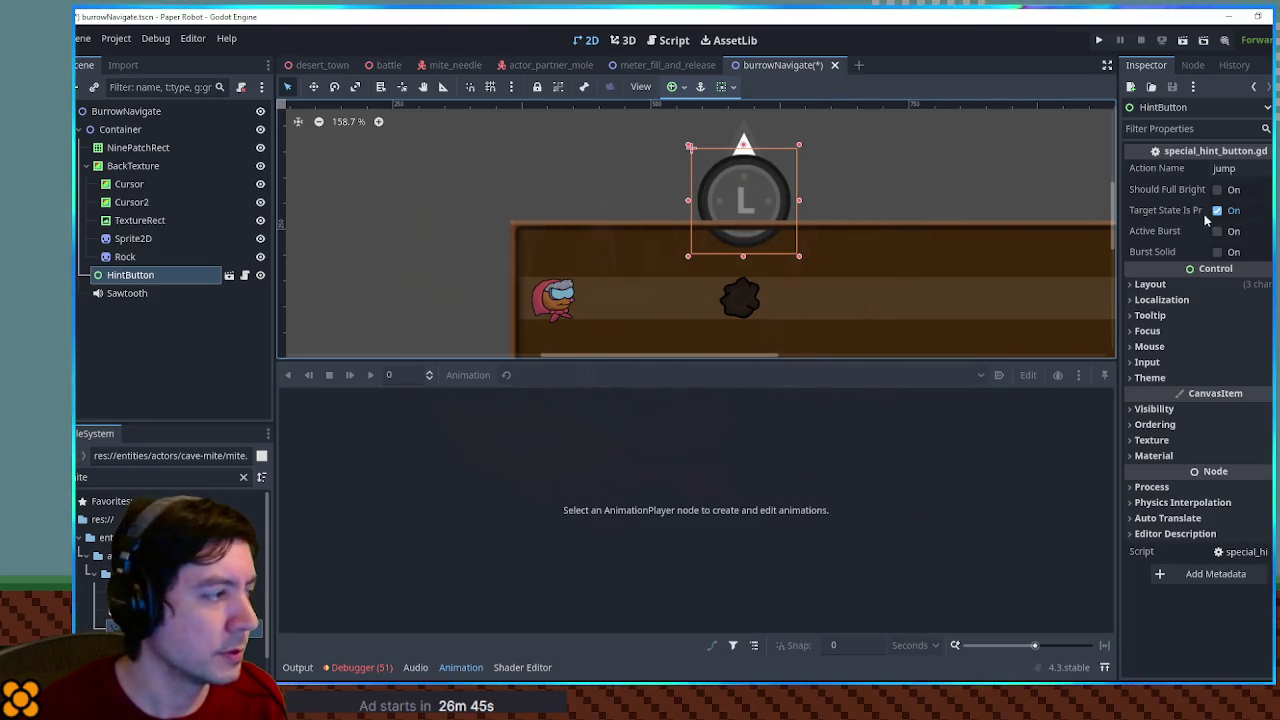
click(250, 283)
click(247, 278)
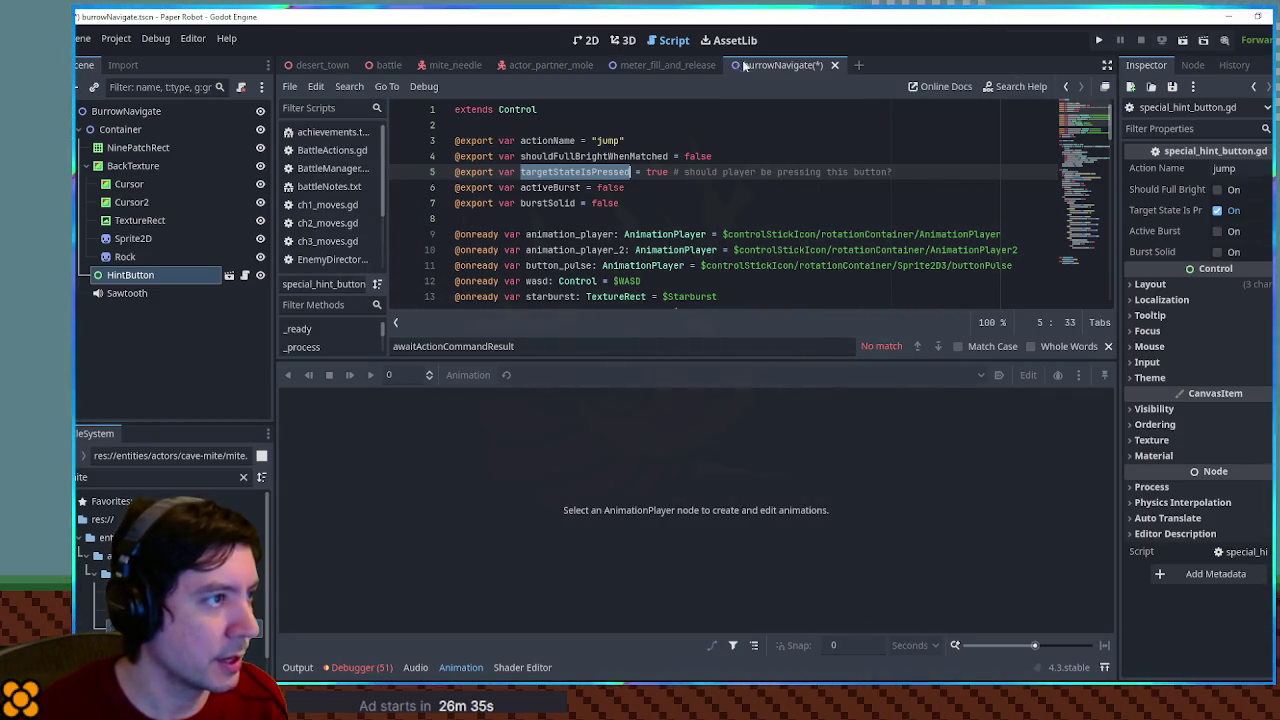
click(592, 40)
click(231, 274)
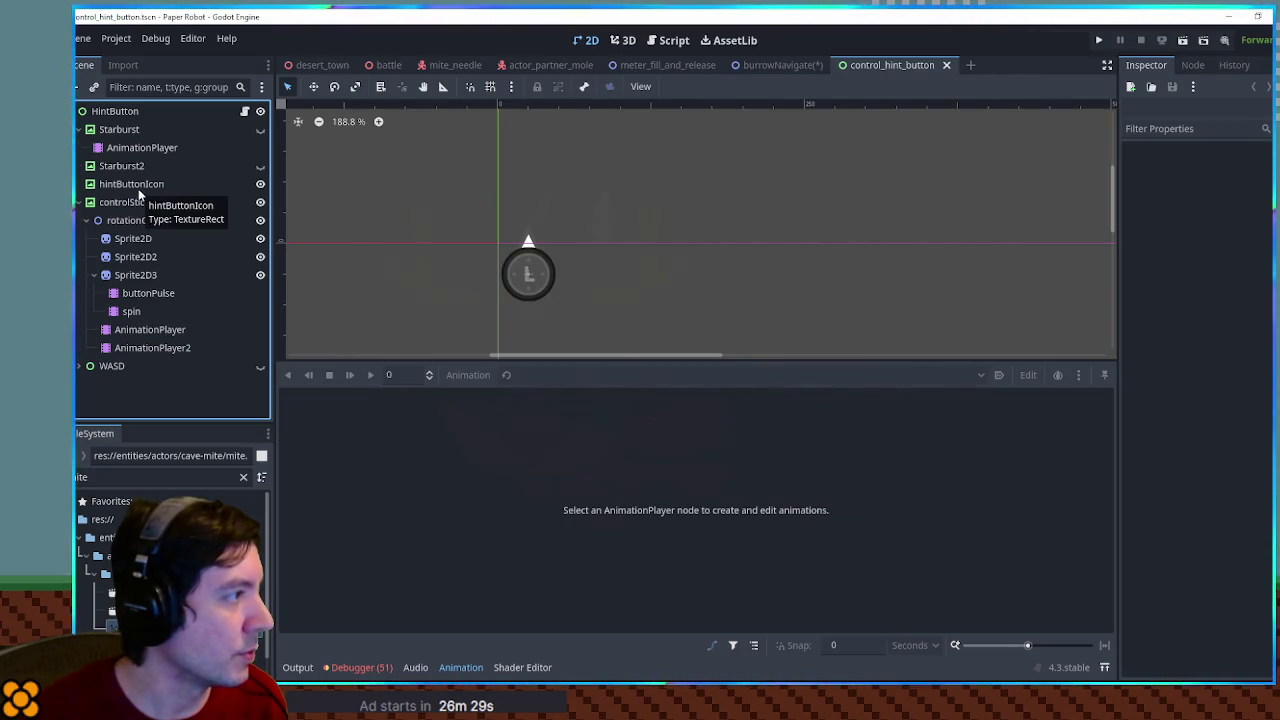
click(139, 190)
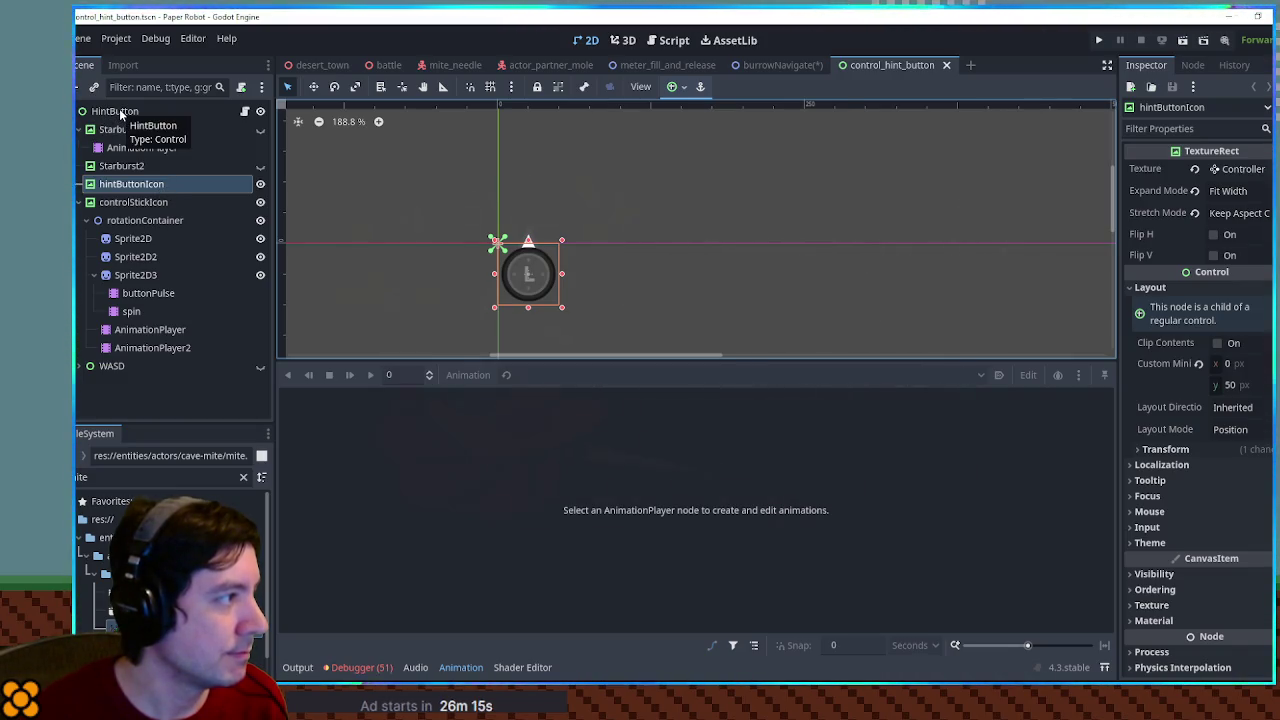
click(140, 201)
click(143, 186)
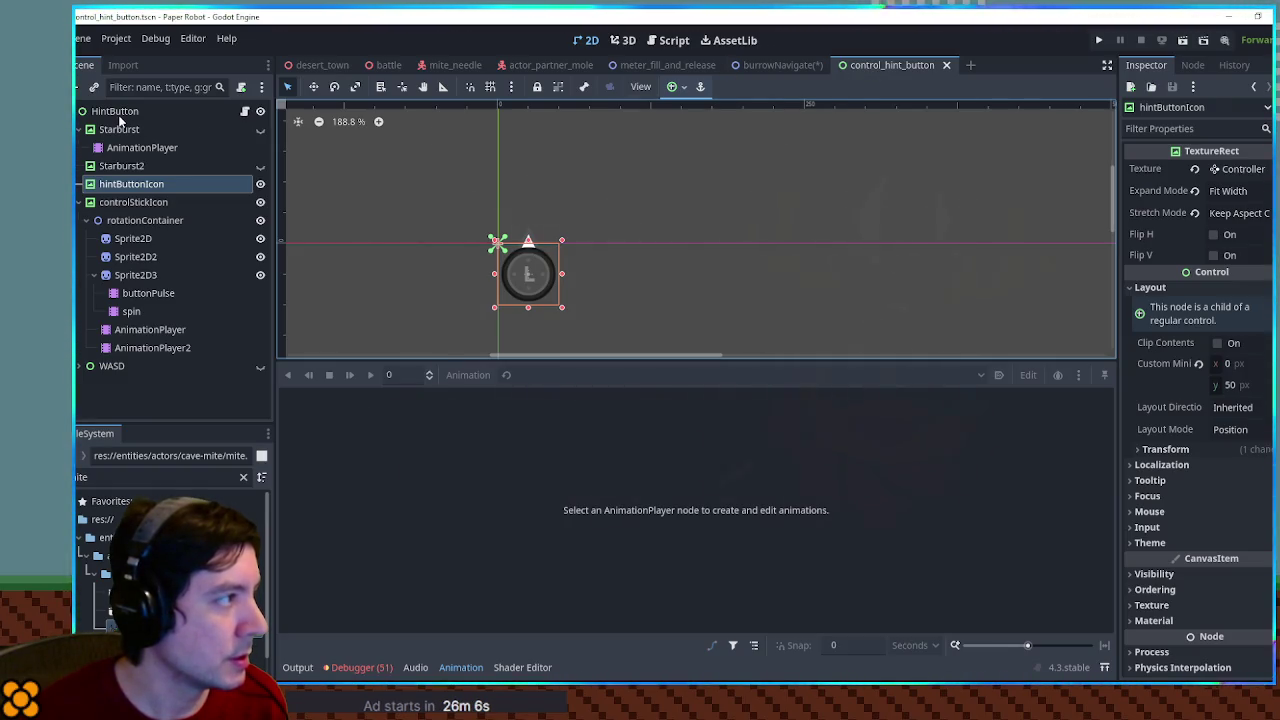
click(115, 111)
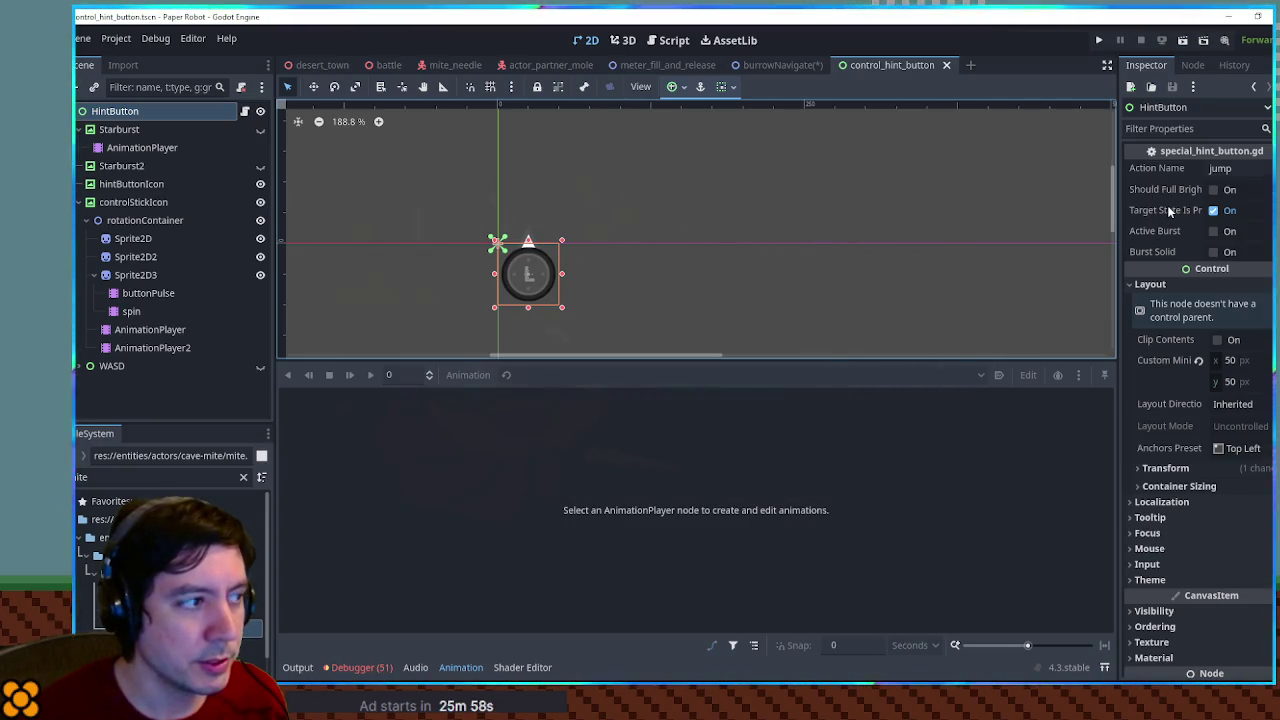
middle_click(887, 67)
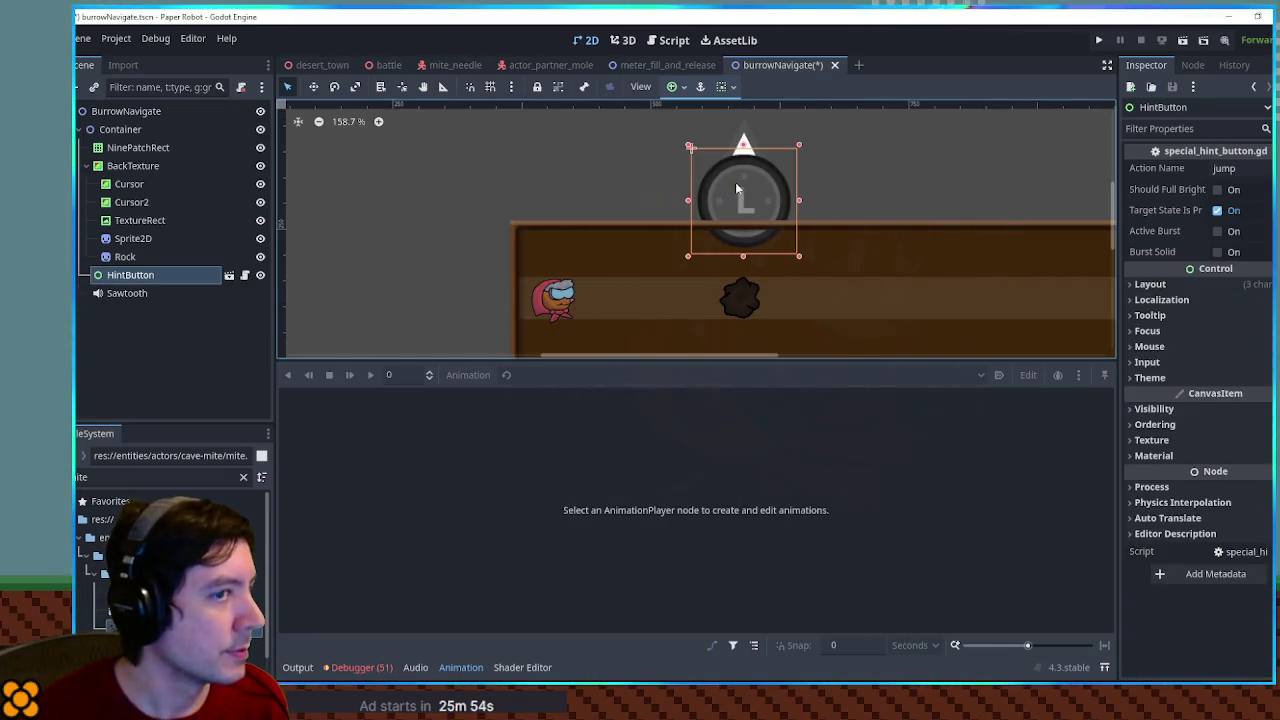
Move the hint button left to sit above the burrow lane
key(w)
mouse_move(748, 185)
mouse_down()
mouse_move(489, 197)
mouse_move(433, 231)
mouse_move(461, 219)
mouse_move(453, 227)
mouse_up()
scroll(453, 227, down, 3)
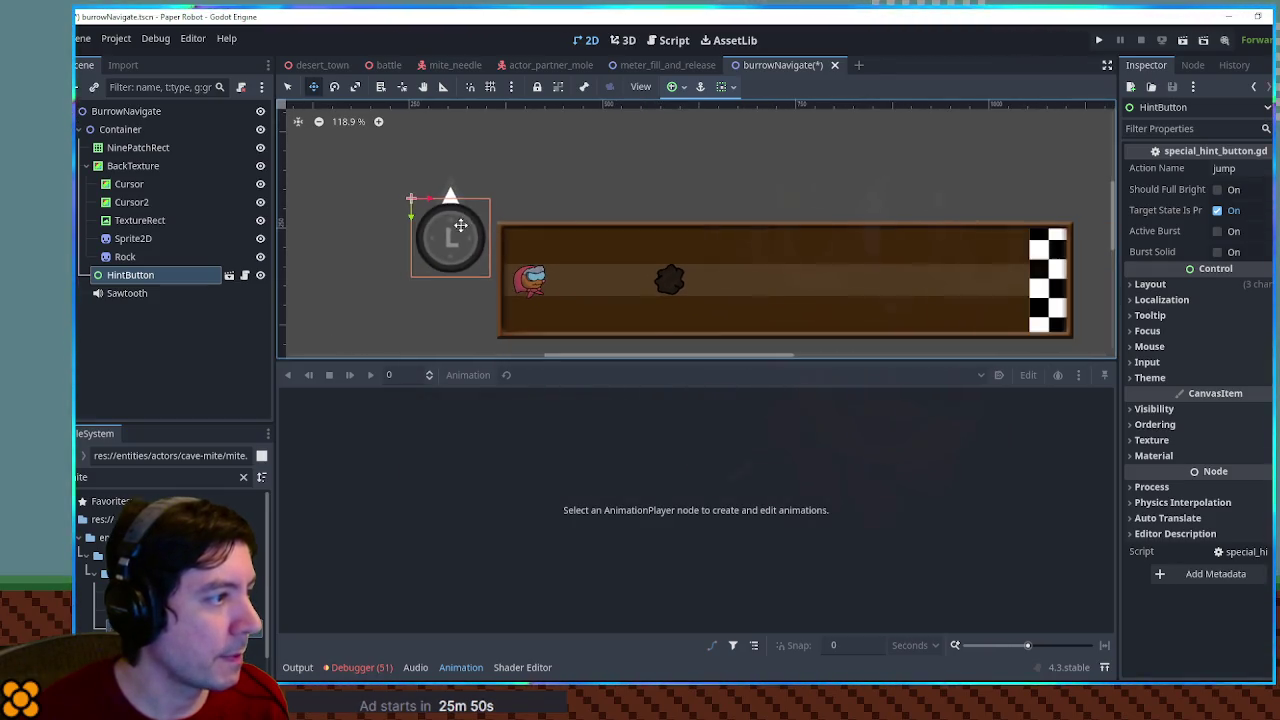
scroll(586, 246, up, 2)
drag(548, 210, 542, 206)
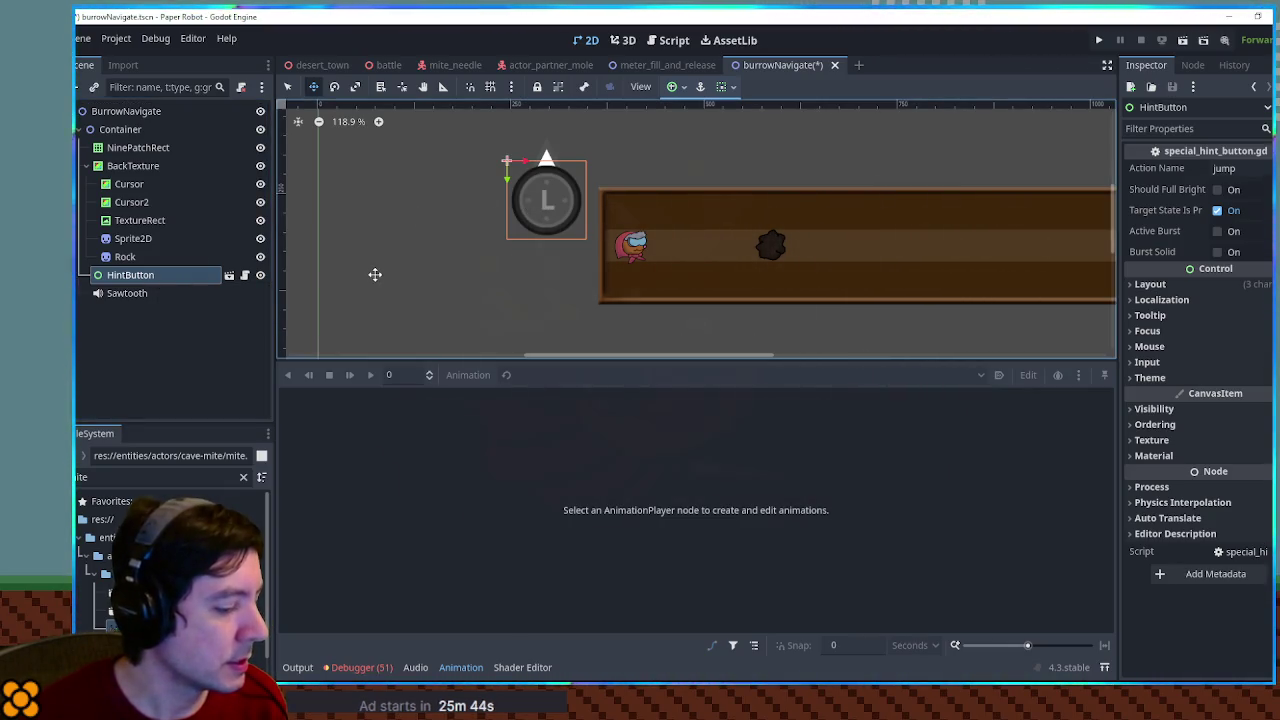
Duplicate the hint button, place HintButton2 below it, and set its action name to down
key(ctrl+d)
mouse_move(549, 200)
mouse_down()
mouse_move(549, 305)
mouse_move(547, 183)
mouse_up()
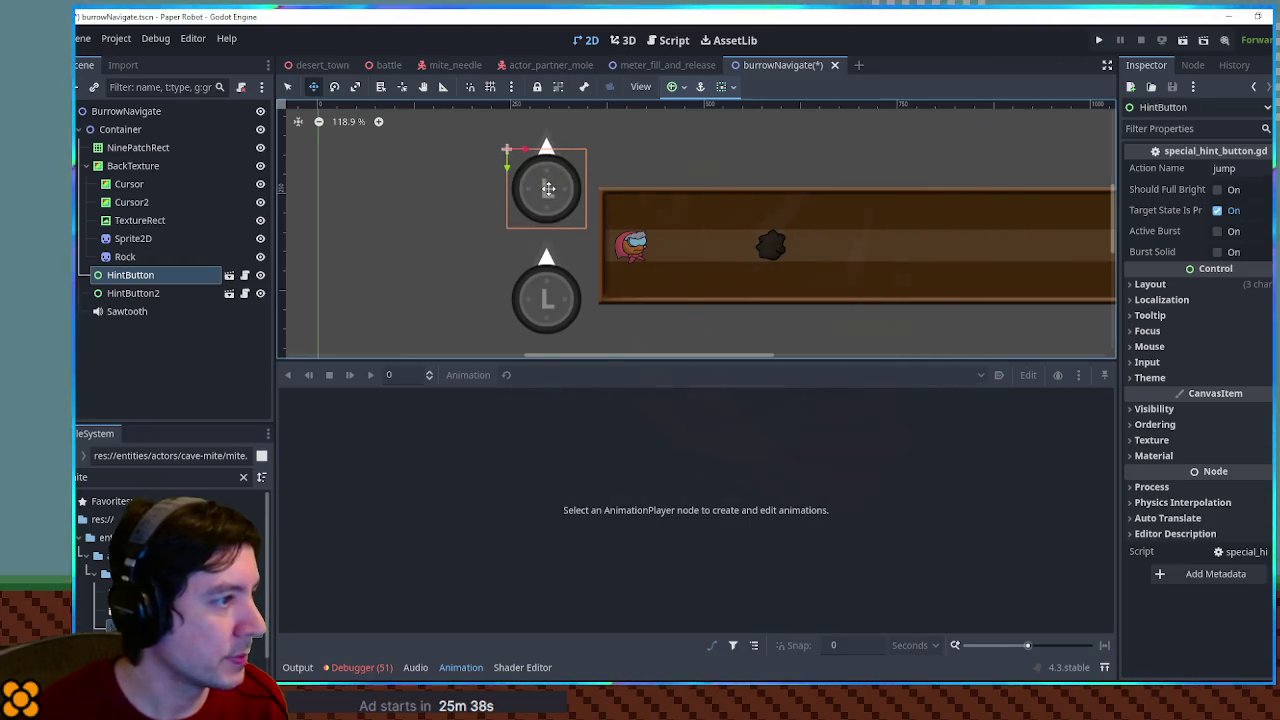
click(1270, 167)
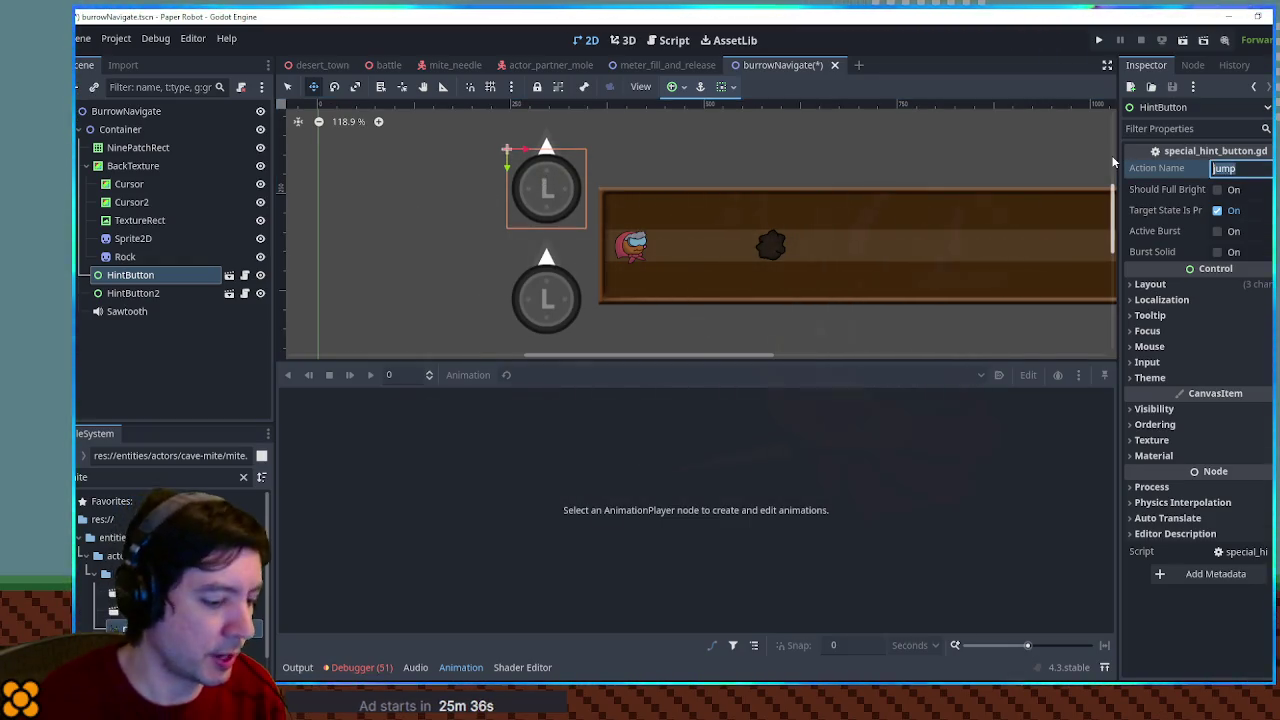
click(145, 295)
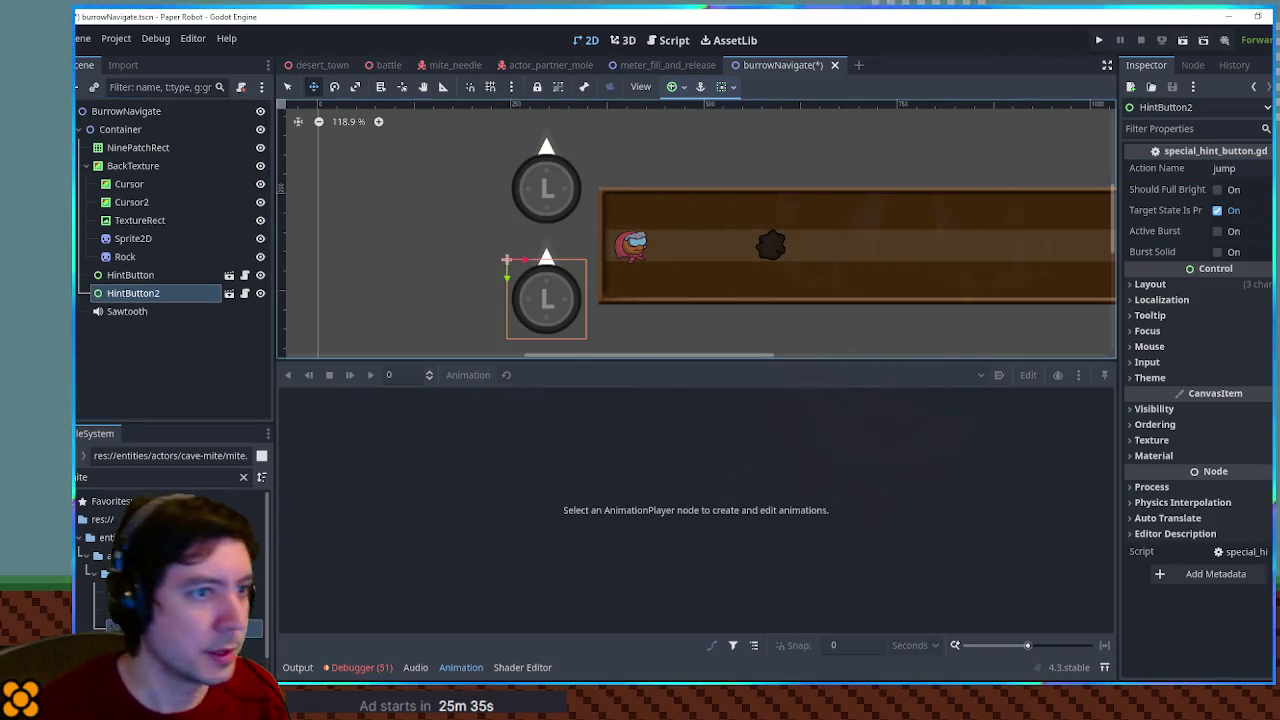
click(1246, 170)
text(down)
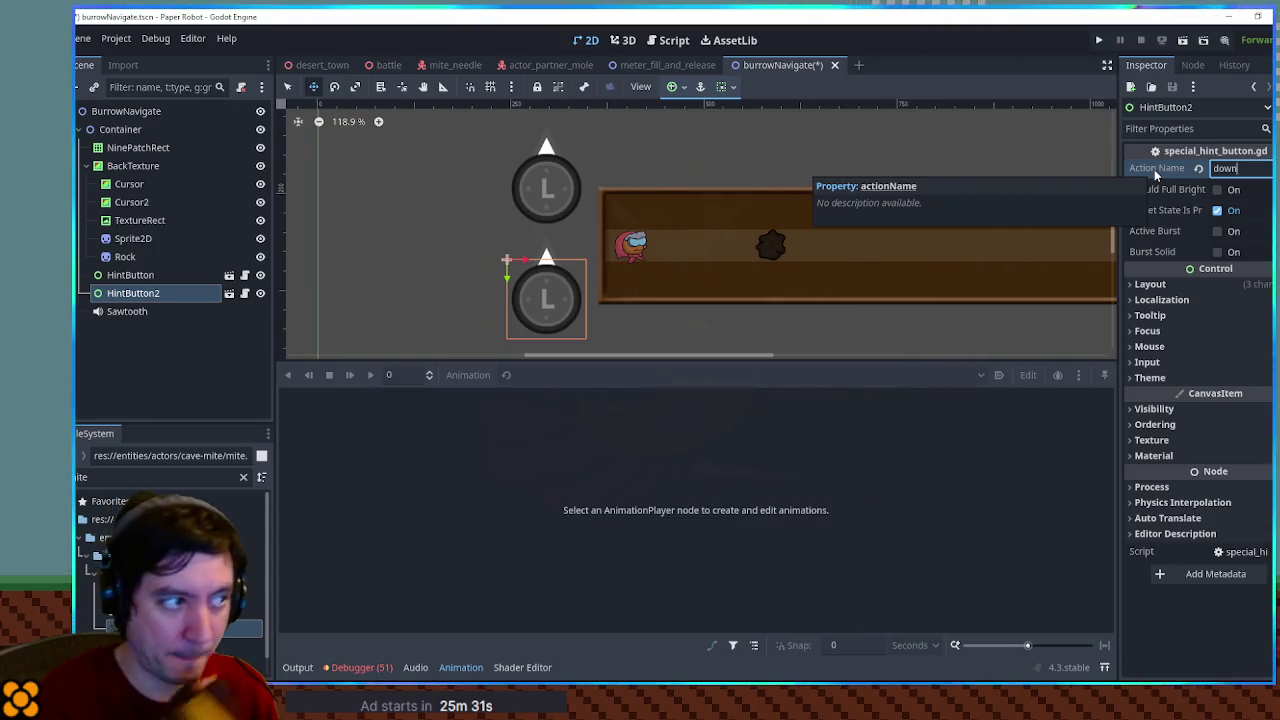
drag(677, 206, 615, 220)
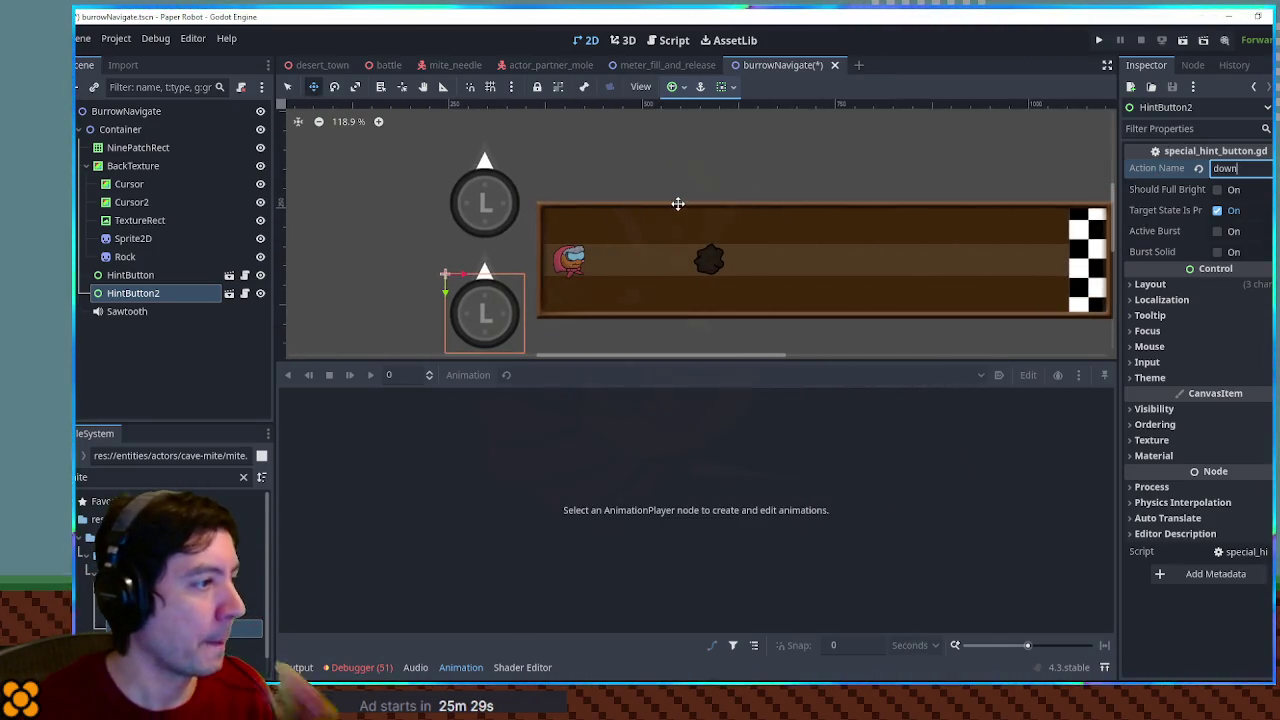
scroll(720, 206, right, 3)
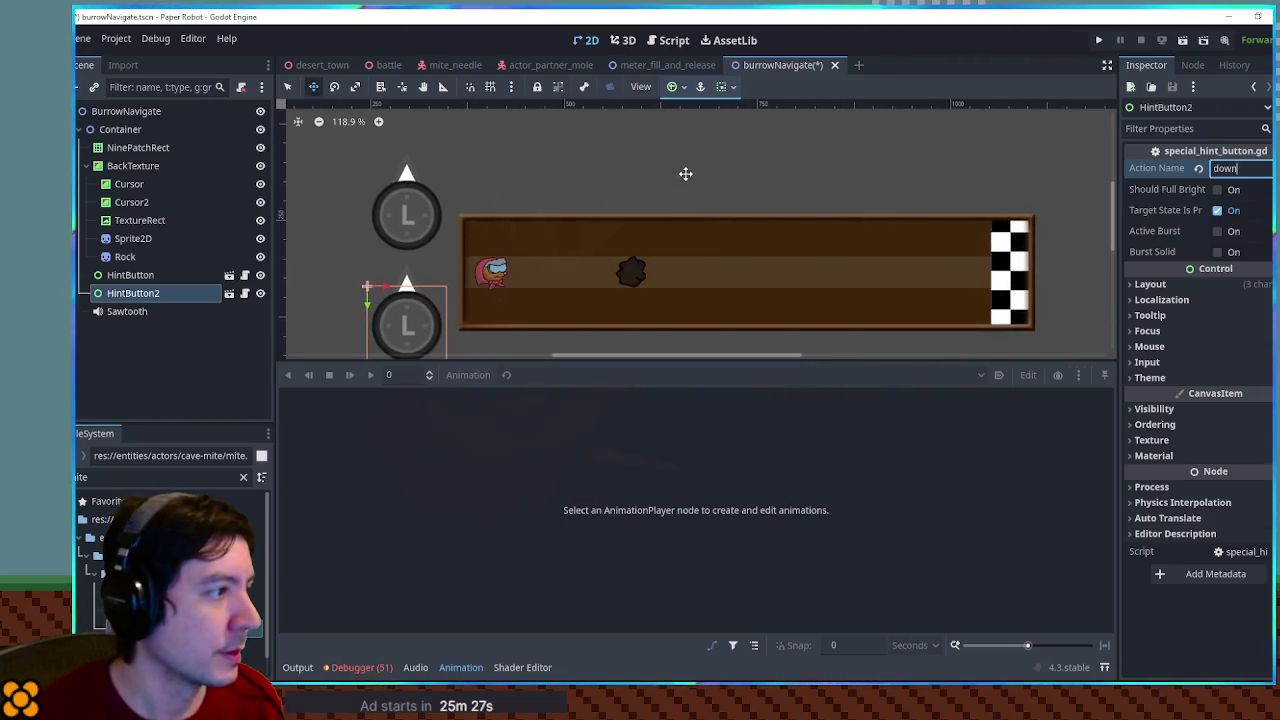
text(q)
click(686, 179)
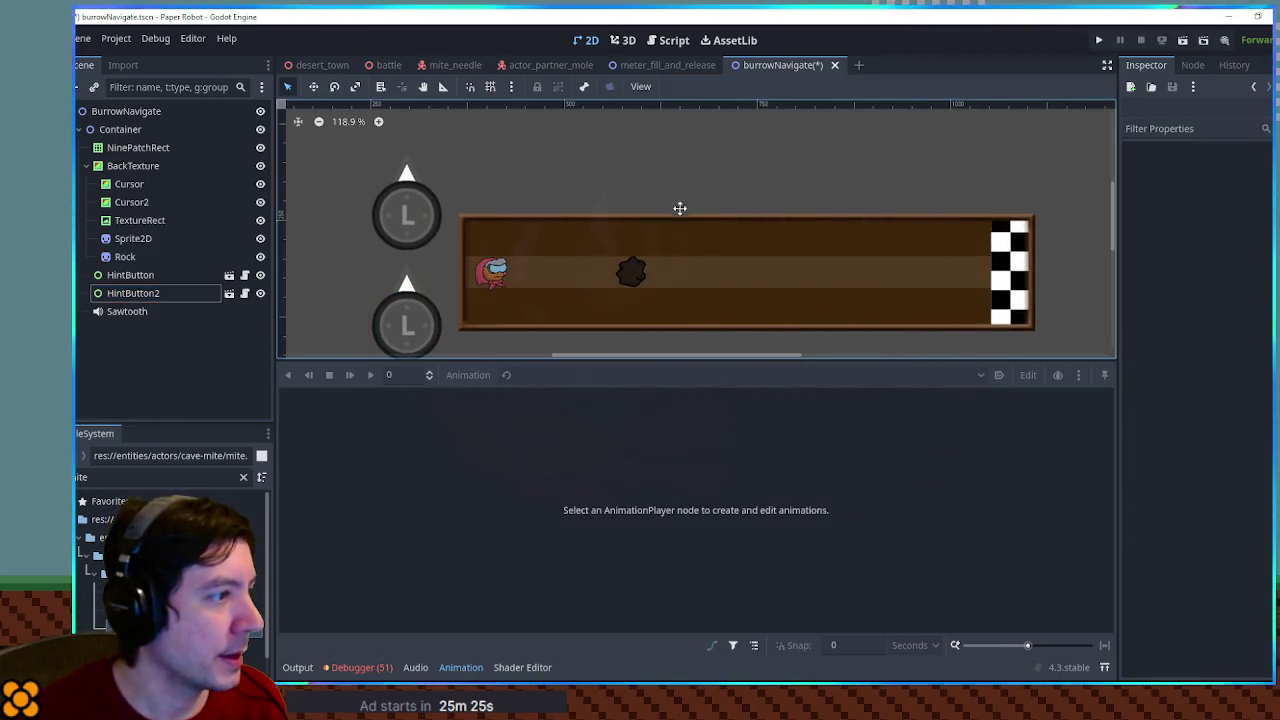
drag(680, 211, 716, 190)
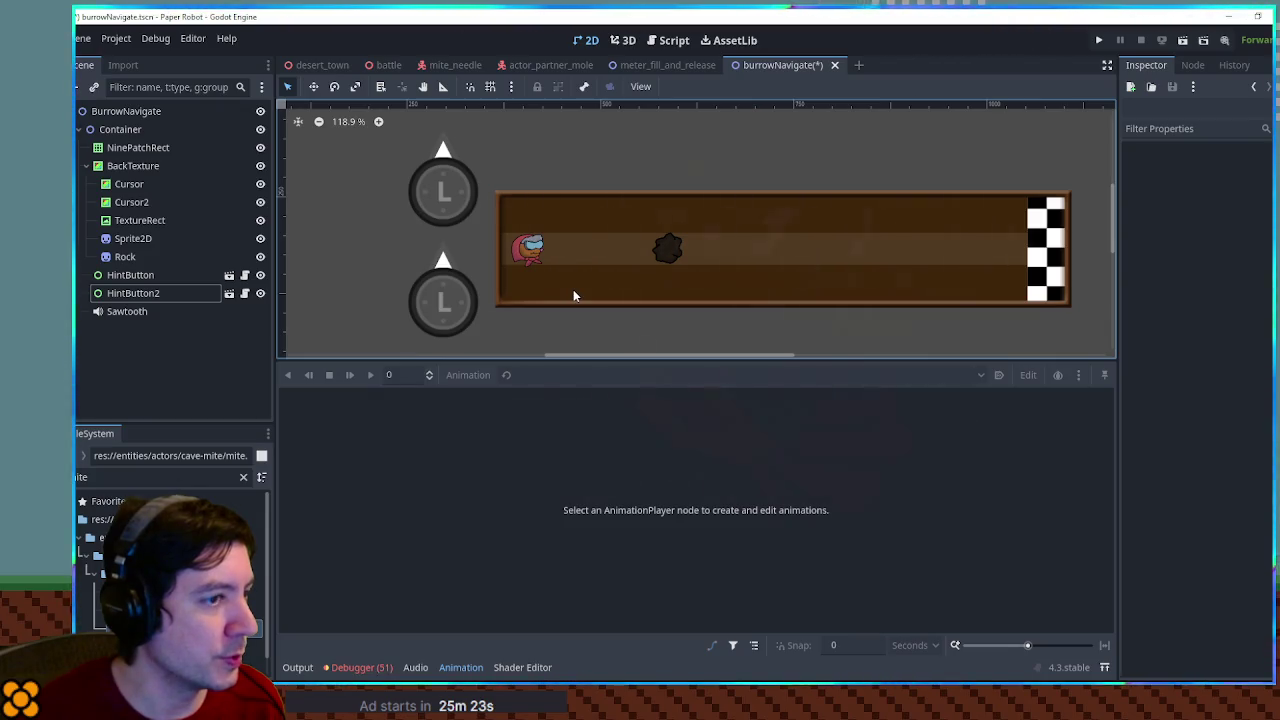
scroll(612, 255, right, 1)
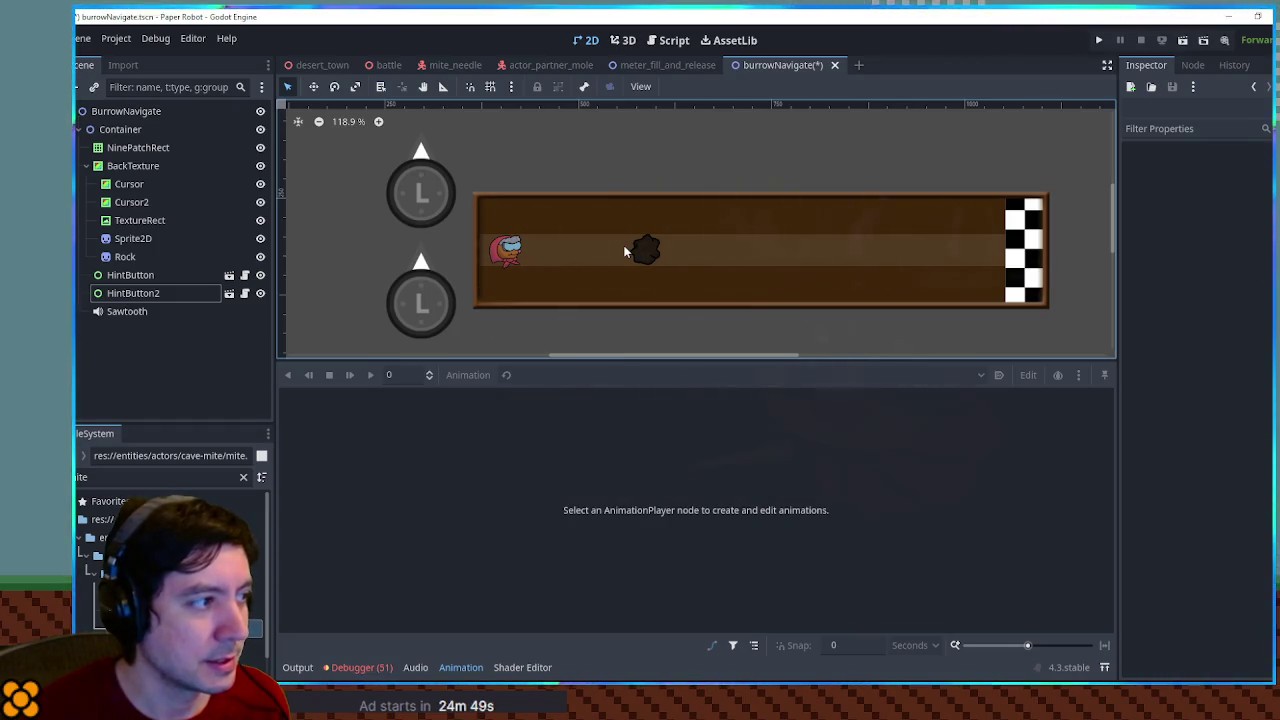
Duplicate Cursor2 twice into Cursor3 and Cursor4, shifting one up a lane
click(555, 252)
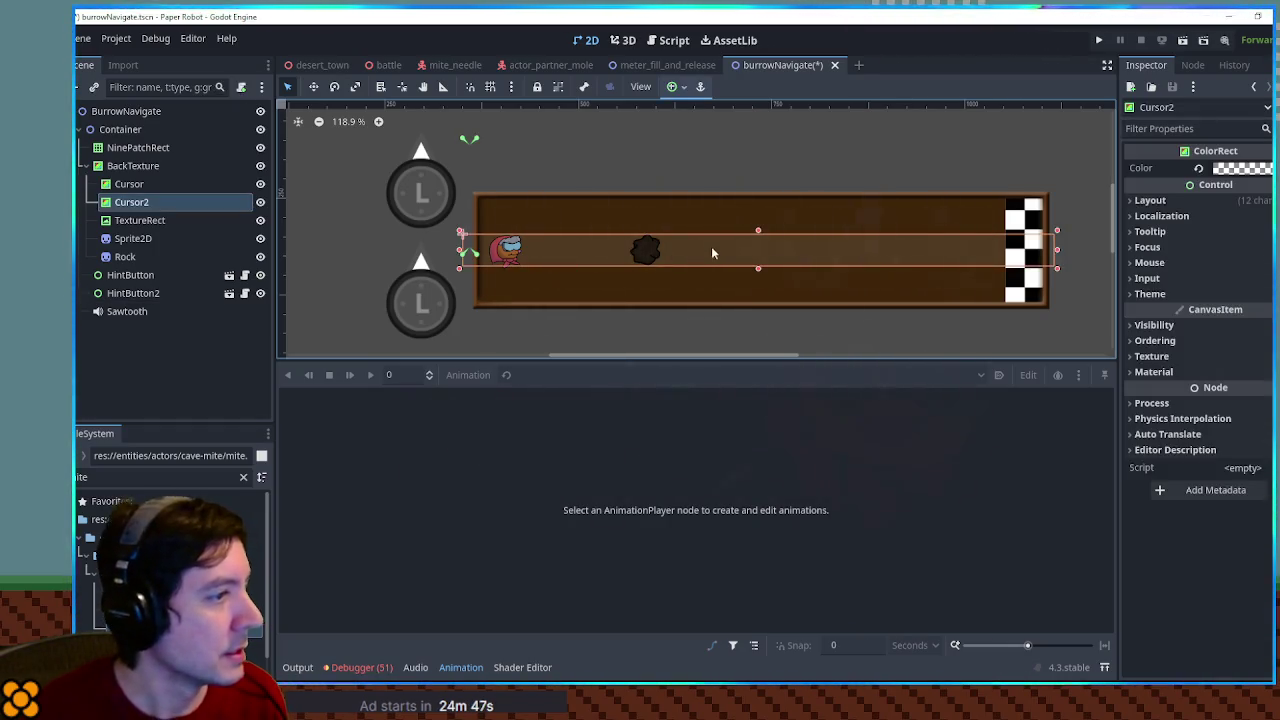
key(ctrl+d)
mouse_move(755, 248)
mouse_down()
mouse_move(754, 186)
mouse_move(757, 307)
mouse_up()
key(ctrl+d)
click(1076, 235)
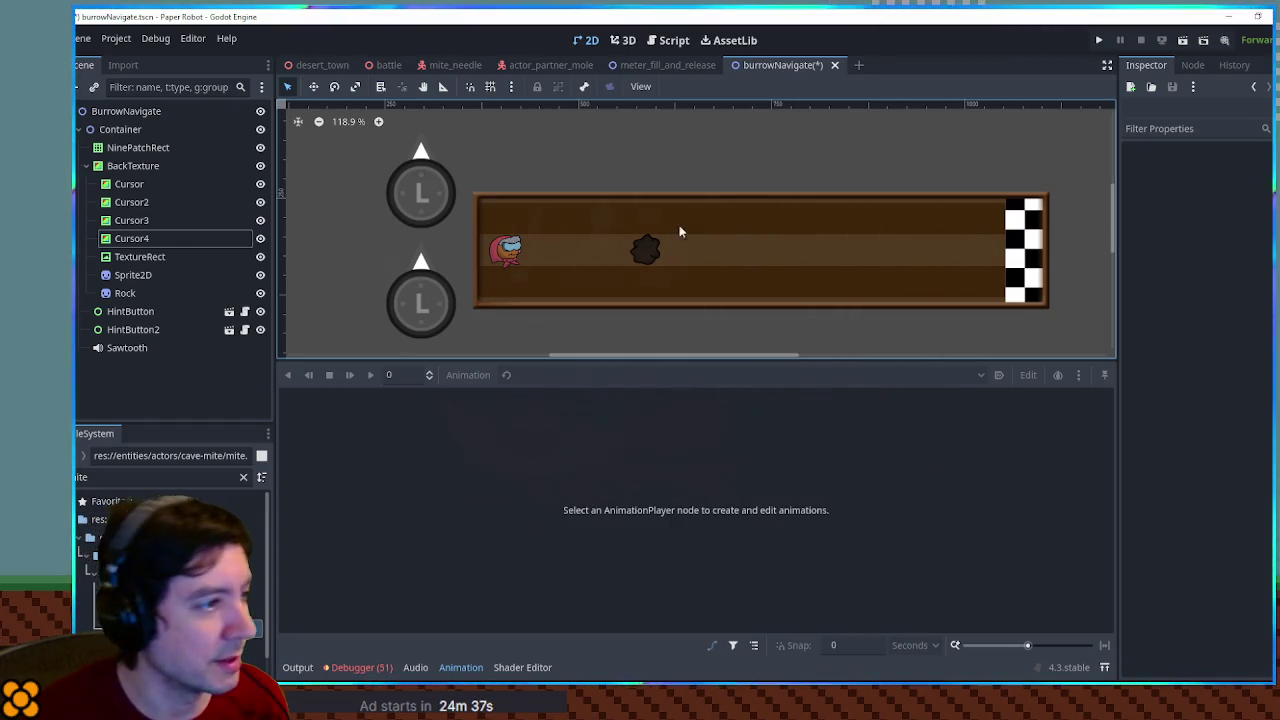
Nudge the Rock sprite slightly along the lane to position 224, 67
click(514, 250)
click(646, 257)
mouse_move(652, 251)
mouse_down()
mouse_move(628, 252)
mouse_move(963, 252)
mouse_move(581, 247)
mouse_move(653, 247)
mouse_up()
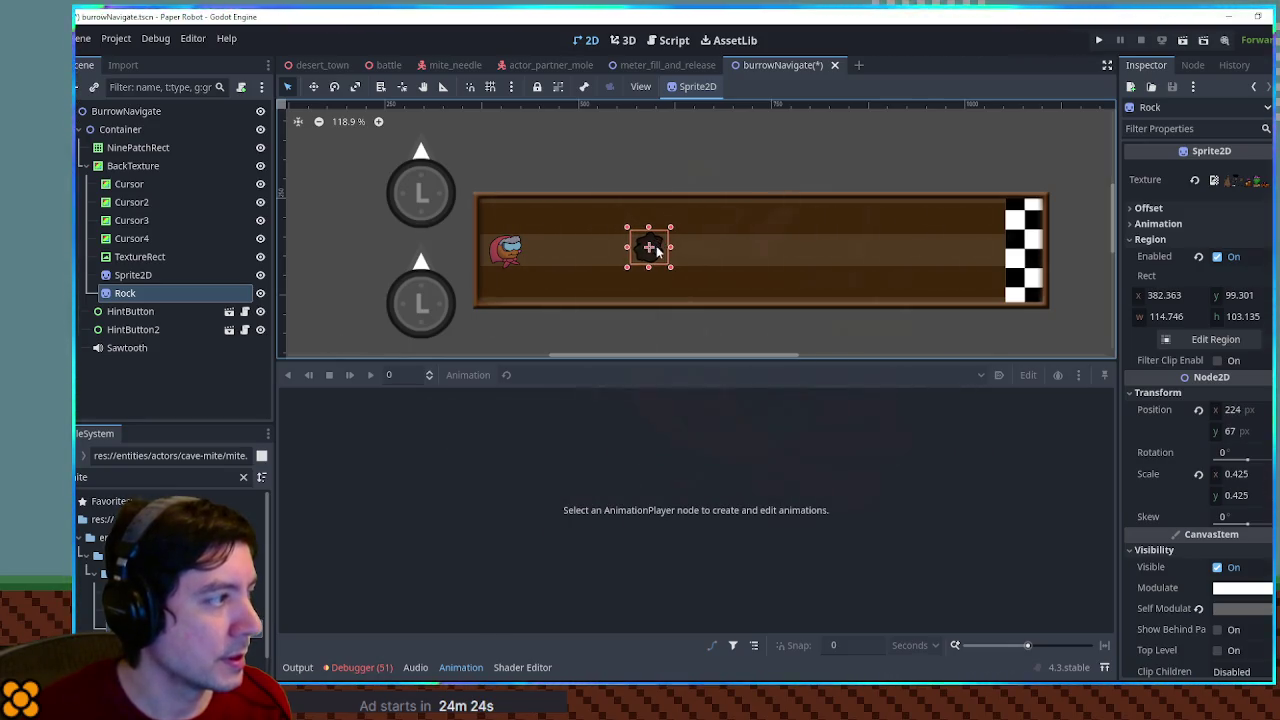
Rename the cave mite Sprite2D node to PlayerIcon
click(505, 252)
double_click(159, 275)
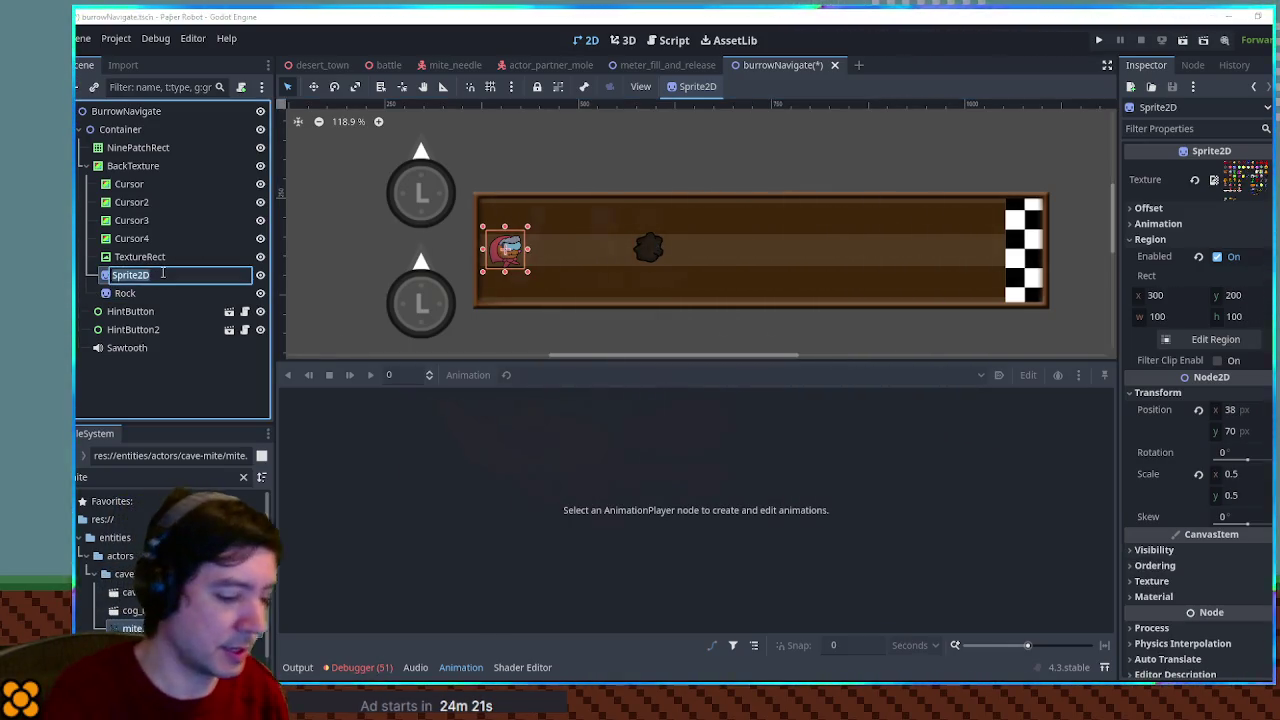
text(PlayerIcon)
key(Return)
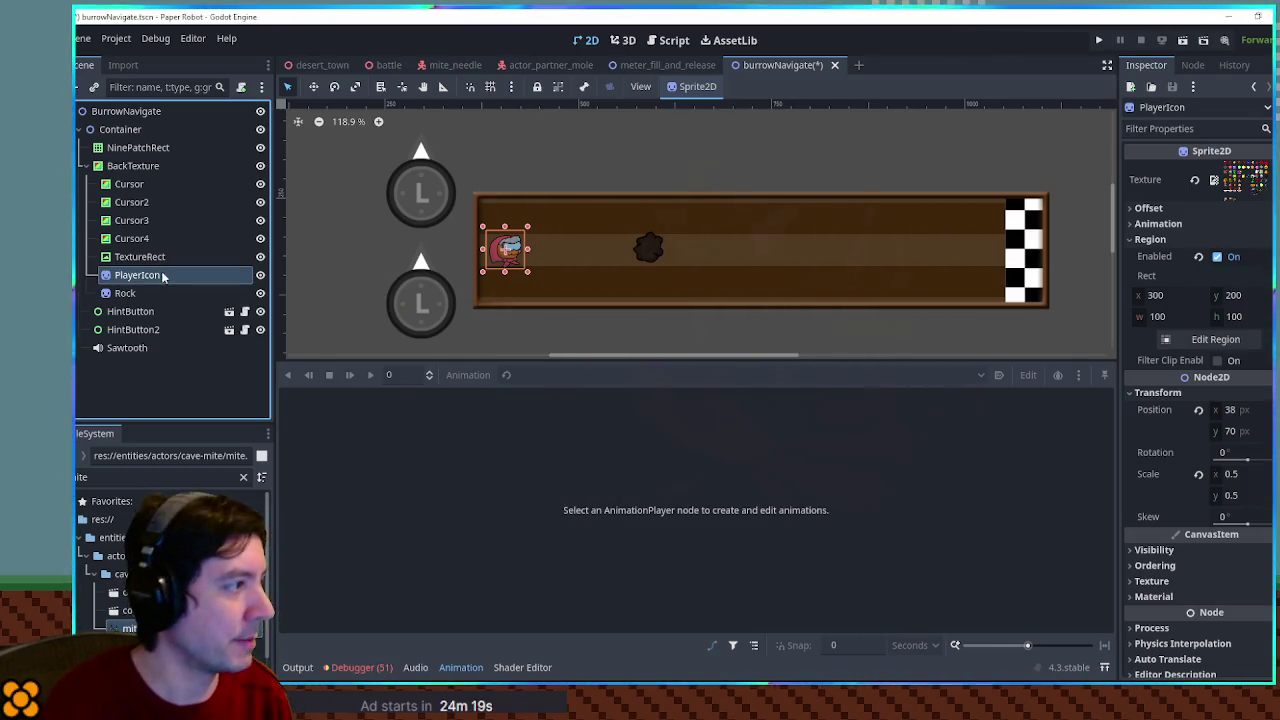
Shift the rock slightly further left along its lane
mouse_move(648, 250)
mouse_down()
mouse_move(612, 250)
mouse_move(637, 251)
mouse_up()
key(Left)
key(Down)
key(Down)
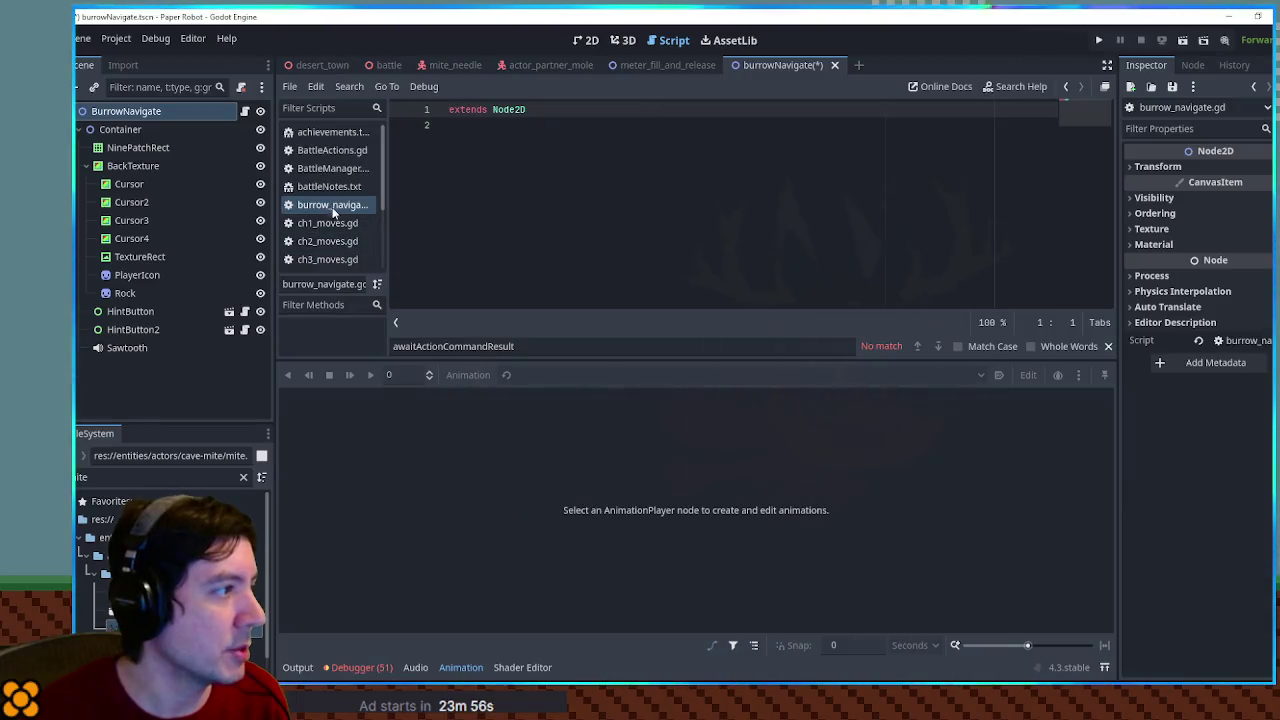
scroll(325, 184, down, 3)
Select and copy all the code in the meter_fill_and_release script
scroll(341, 262, down, 1)
click(667, 65)
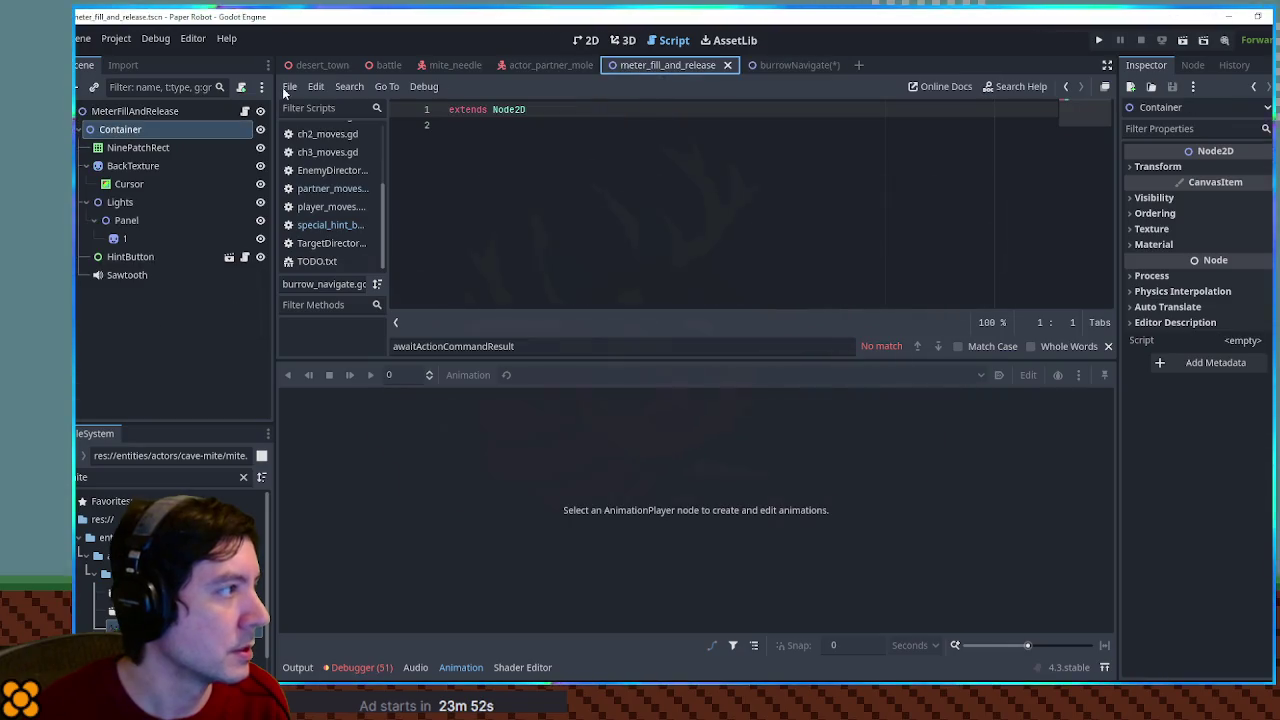
click(726, 250)
key(ctrl+a)
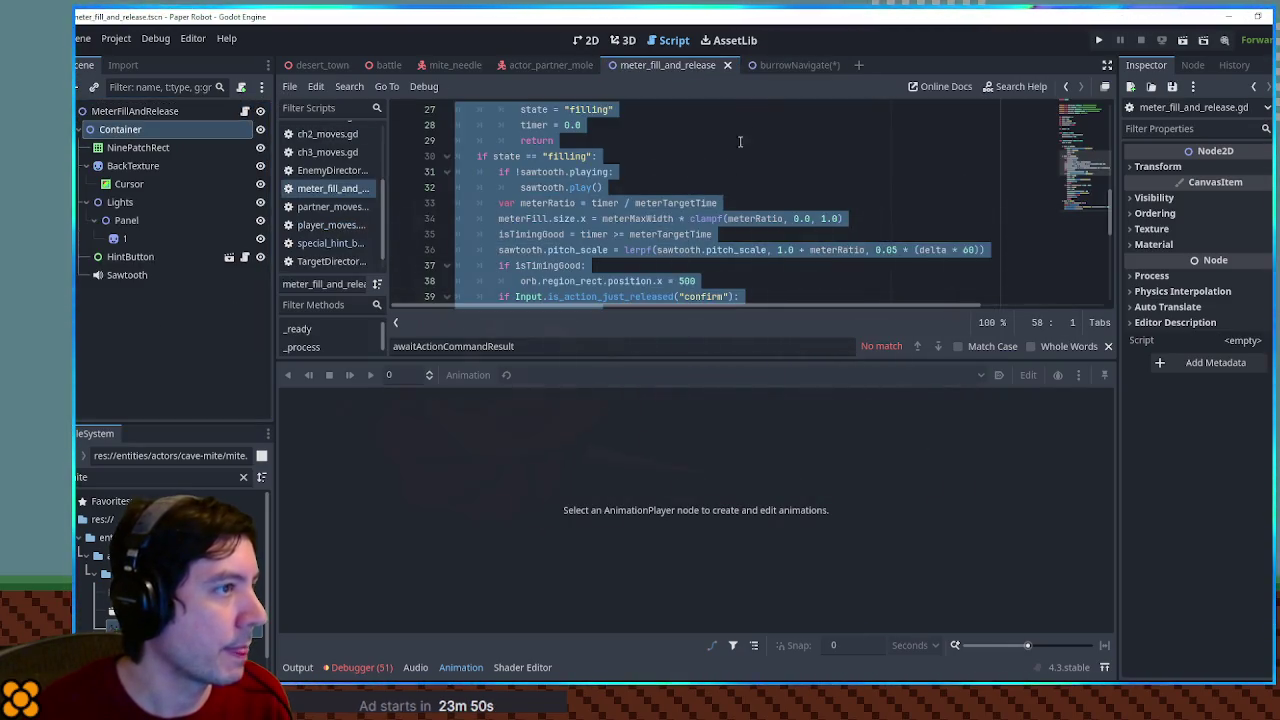
Replace the BurrowNavigate root script's placeholder code with the copied meter code
click(772, 66)
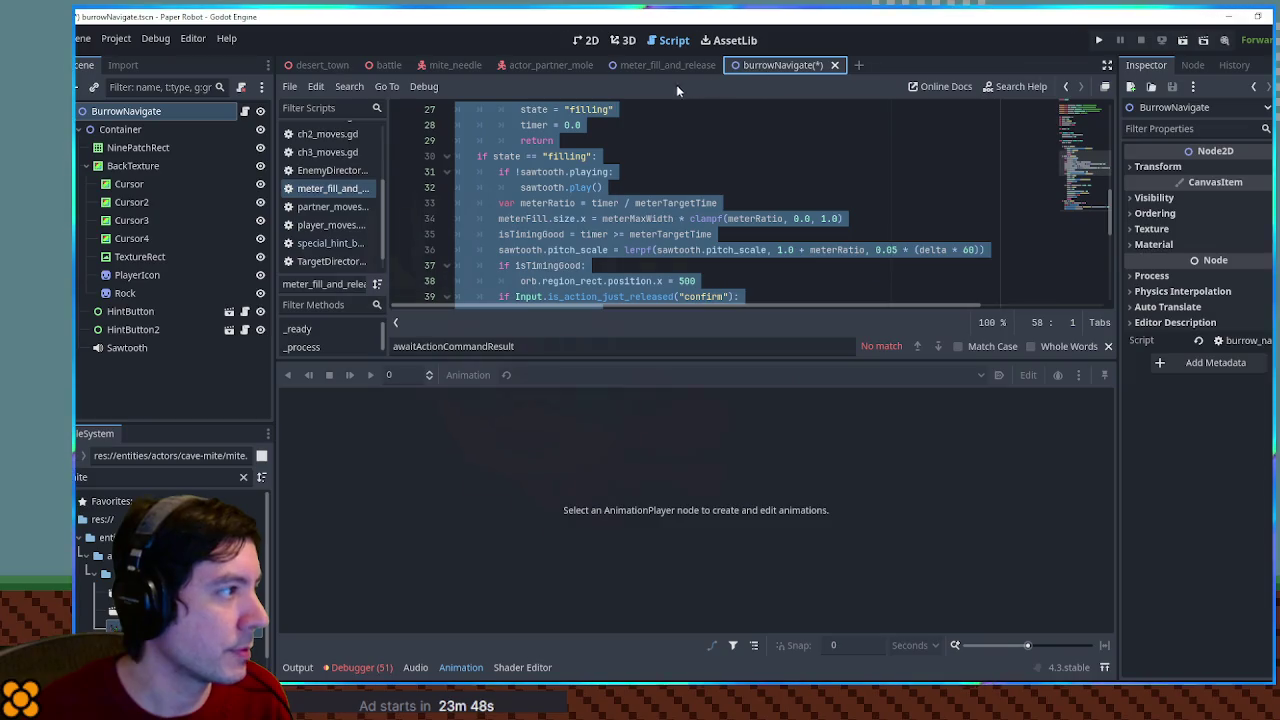
scroll(334, 230, up, 3)
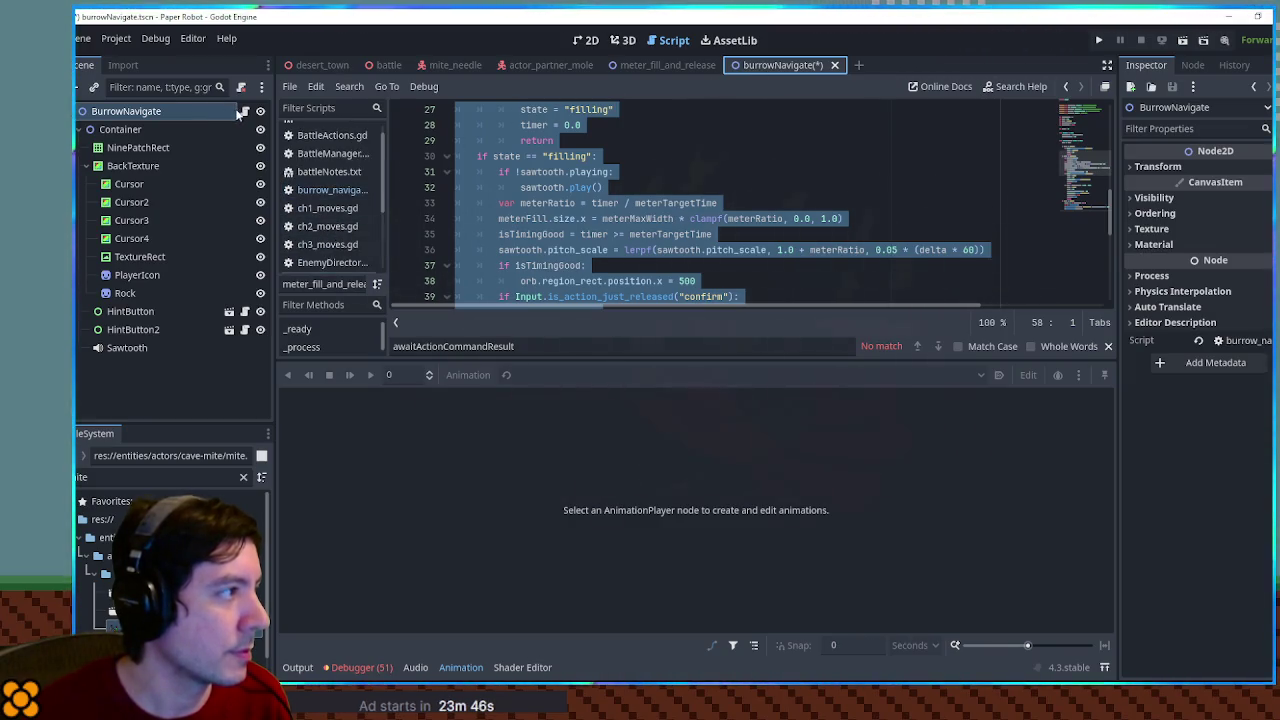
click(240, 111)
click(663, 214)
key(ctrl+a)
key(ctrl+v)
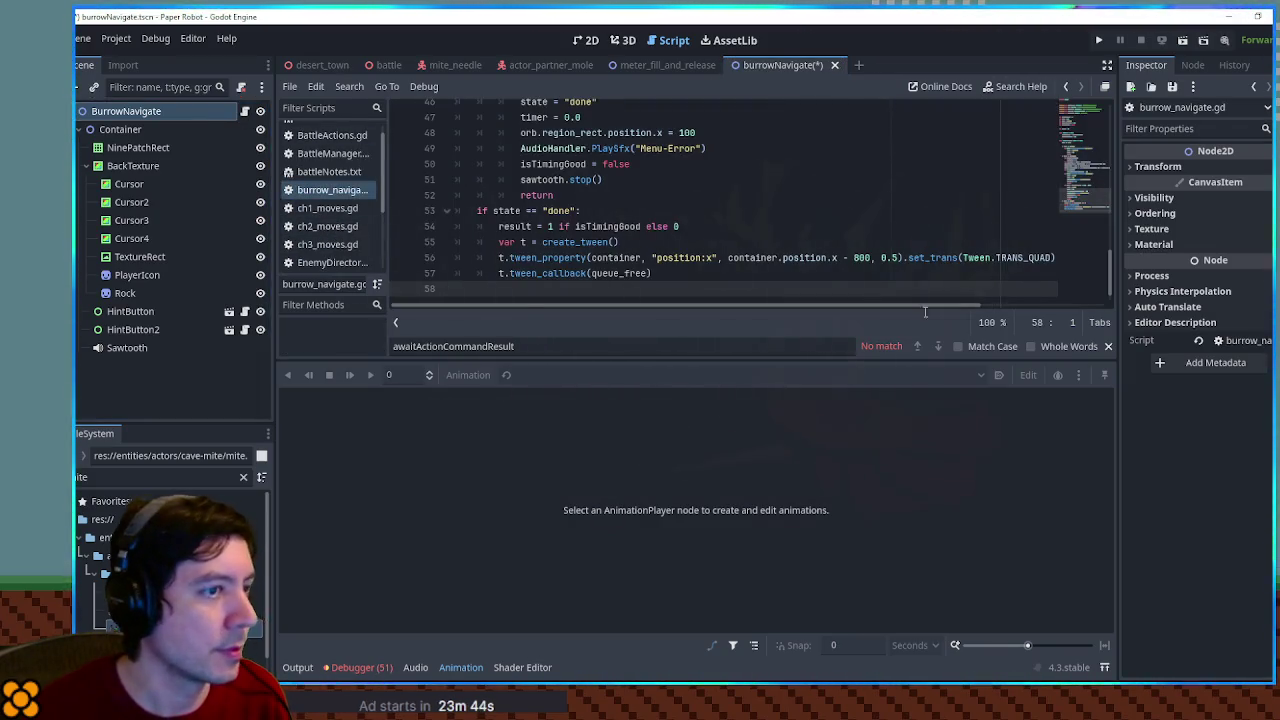
click(460, 667)
click(1086, 107)
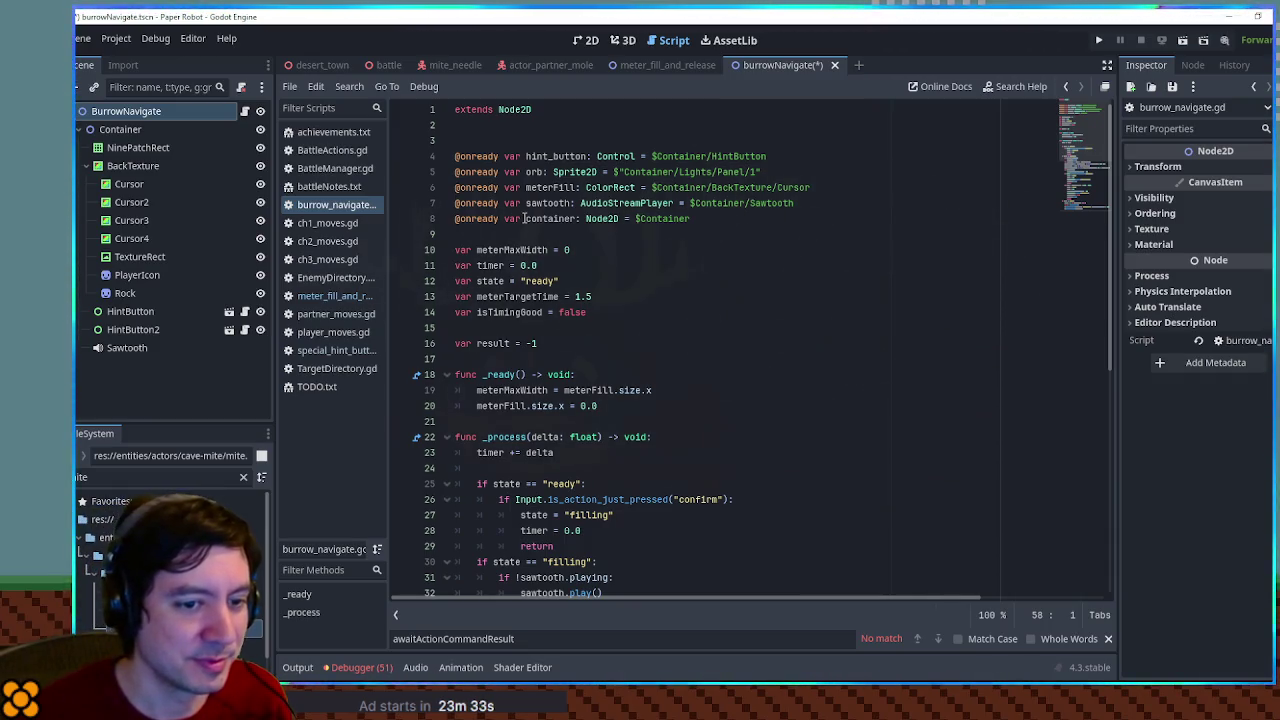
Delete the blank line after extends and the hint_button, orb and meterFill declarations
click(497, 133)
key(BackSpace)
double_click(548, 141)
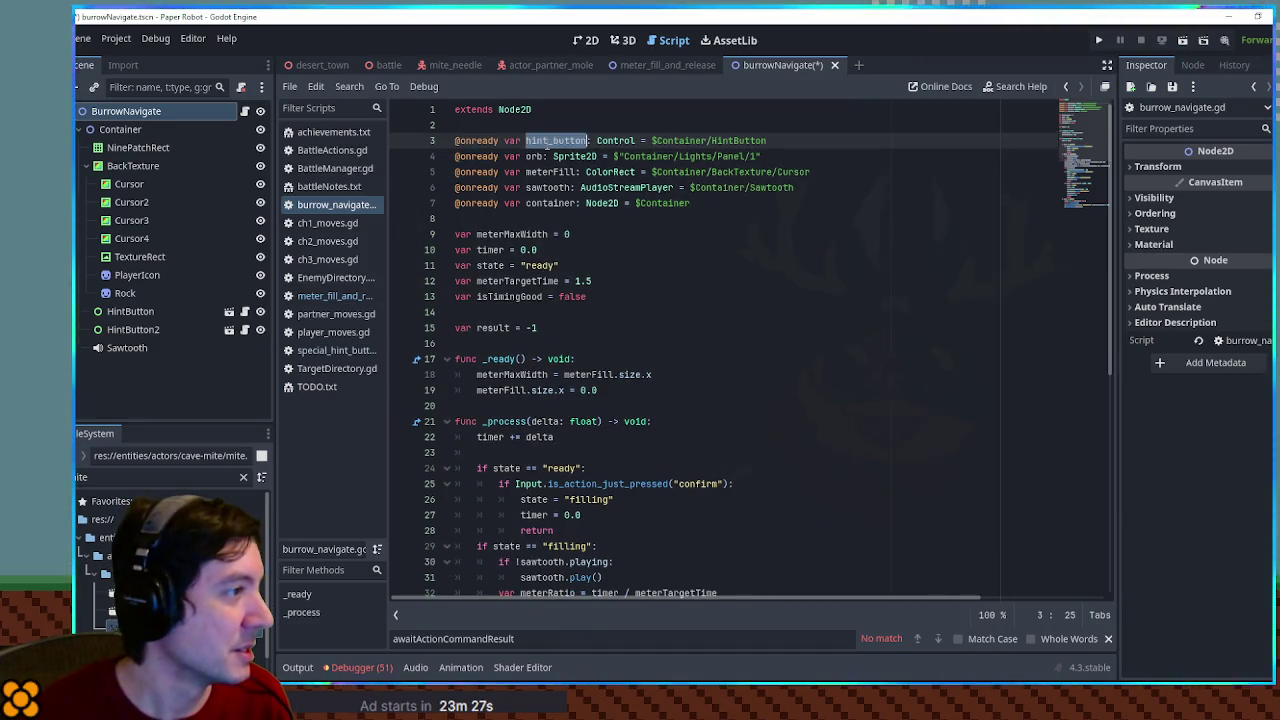
click(569, 140)
triple_click(569, 140)
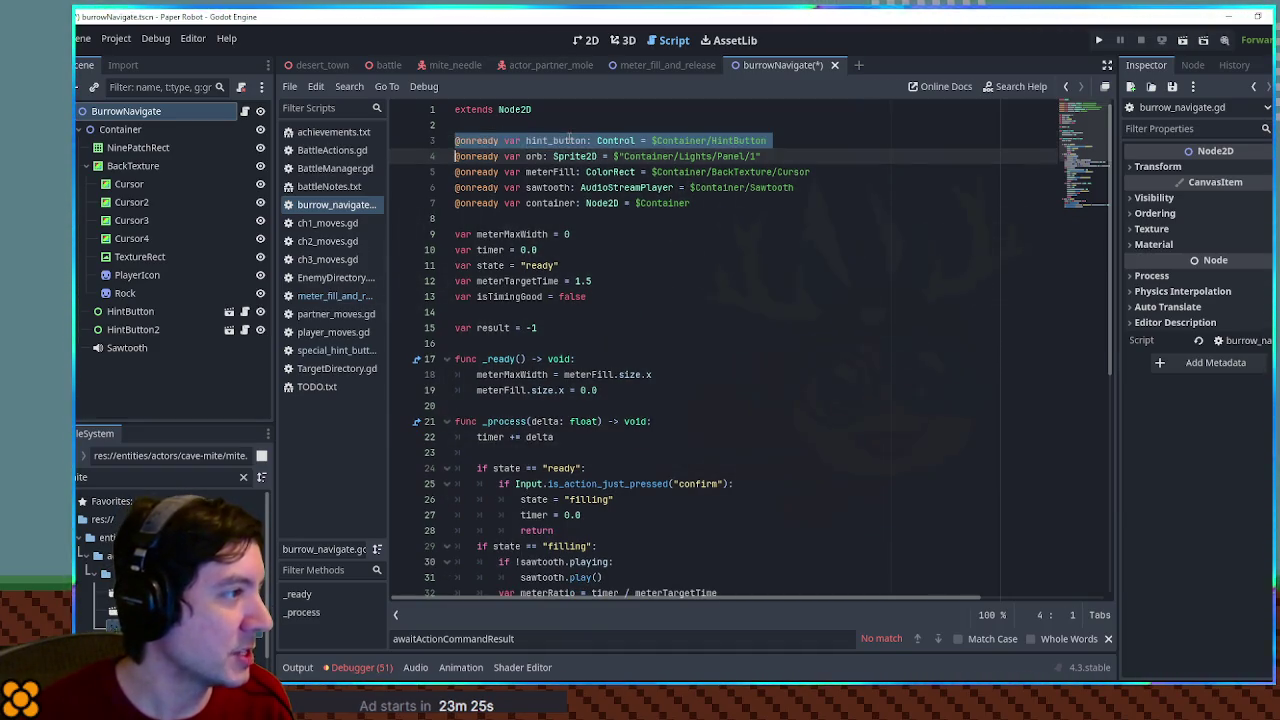
click(553, 140)
key(ctrl+shift+k)
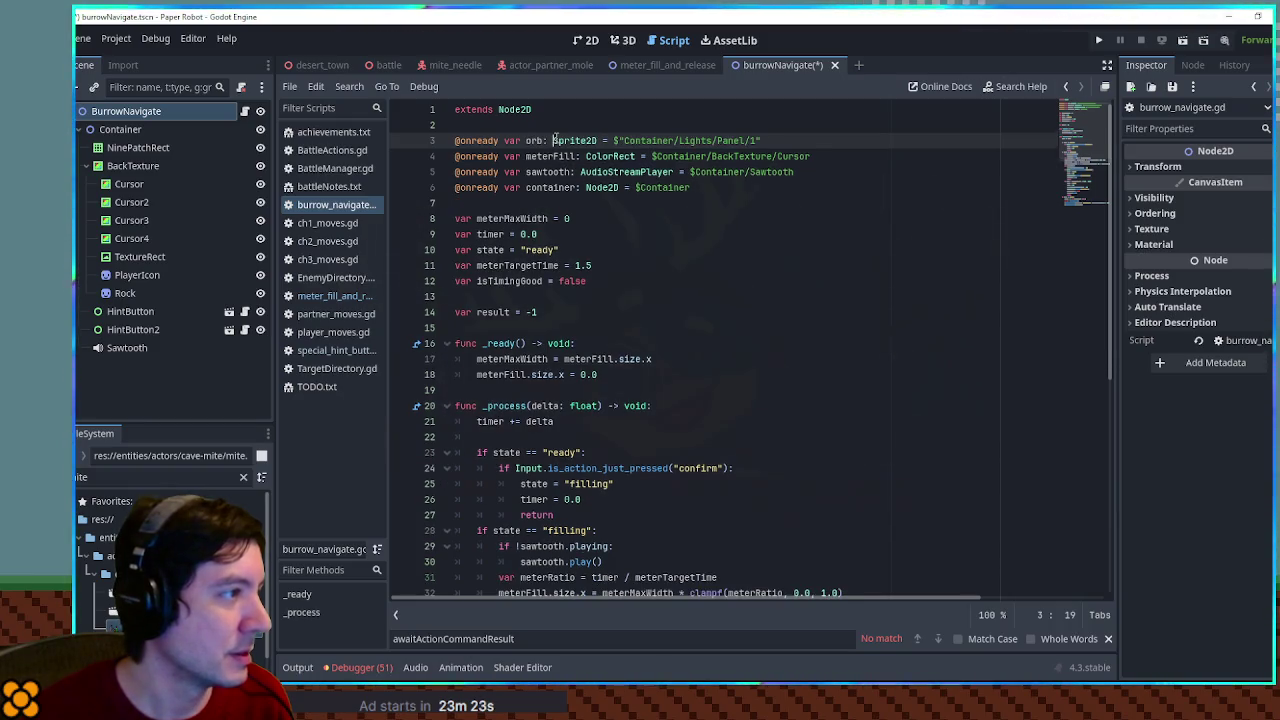
key(ctrl+shift+k)
key(ctrl+shift+k)
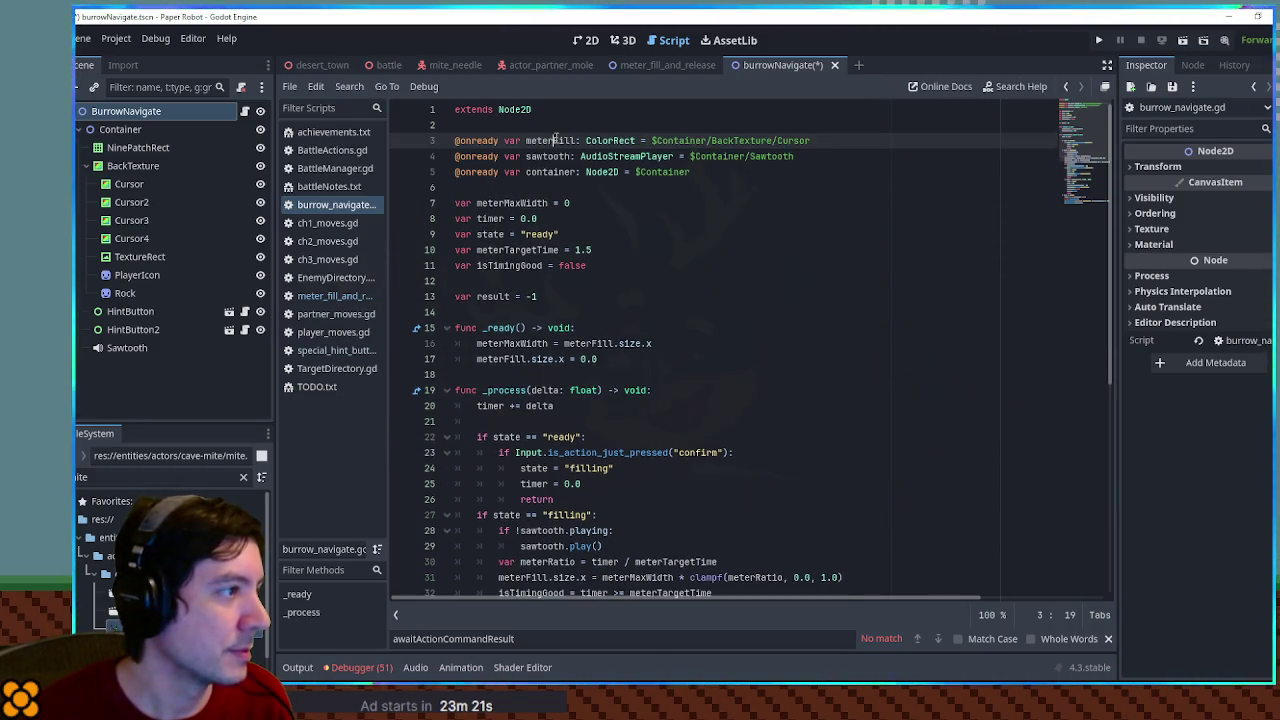
Comment out the sawtooth declaration and delete the container and meterMaxWidth declarations
click(457, 141)
key(ctrl+k)
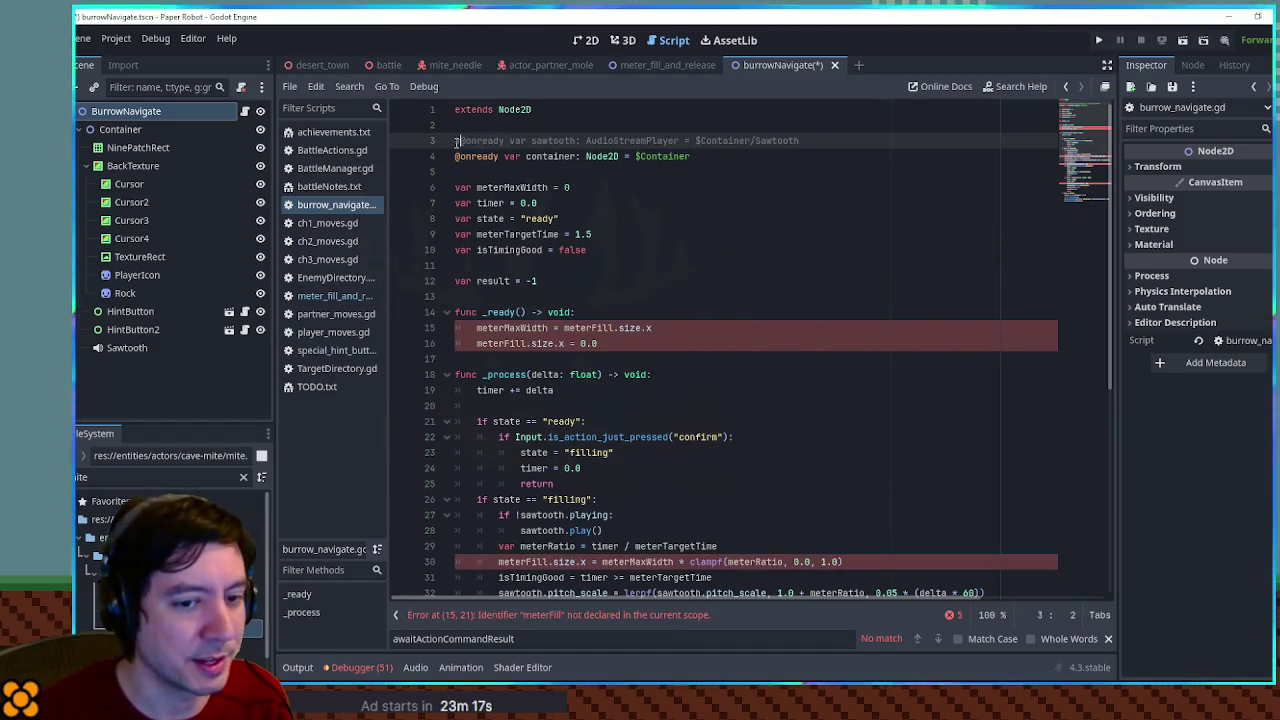
click(548, 157)
key(ctrl+shift+k)
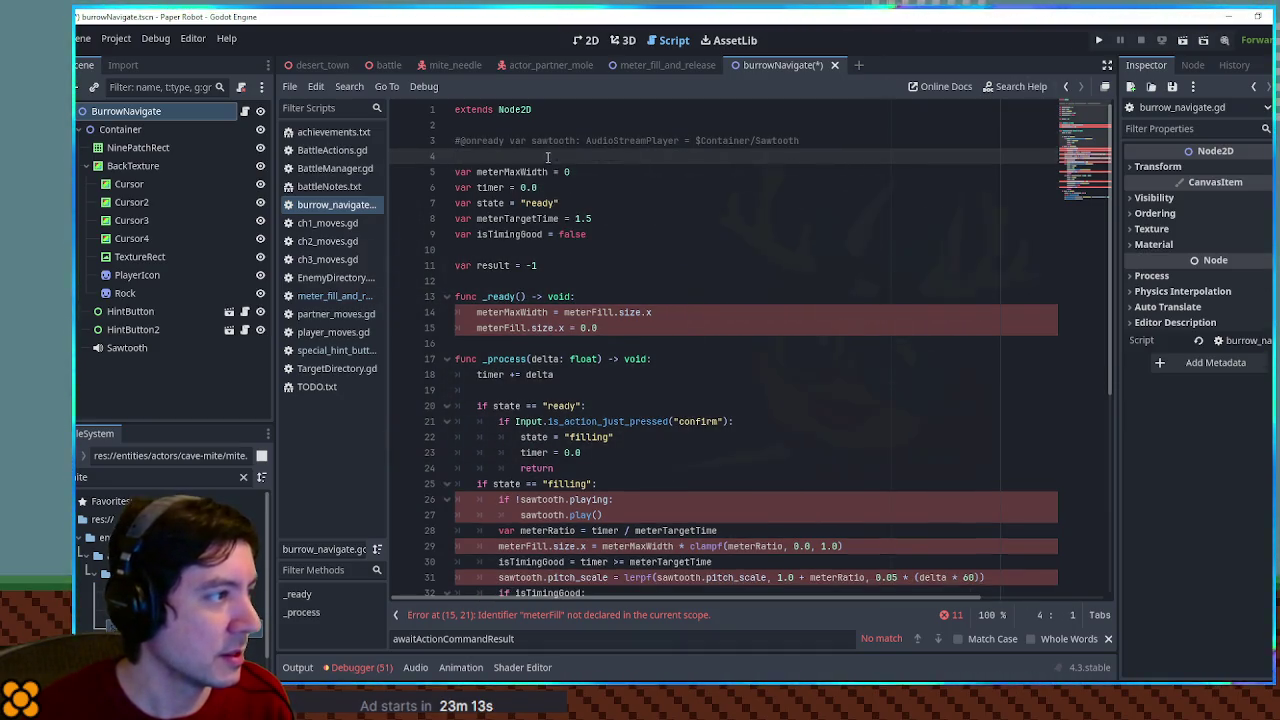
click(531, 172)
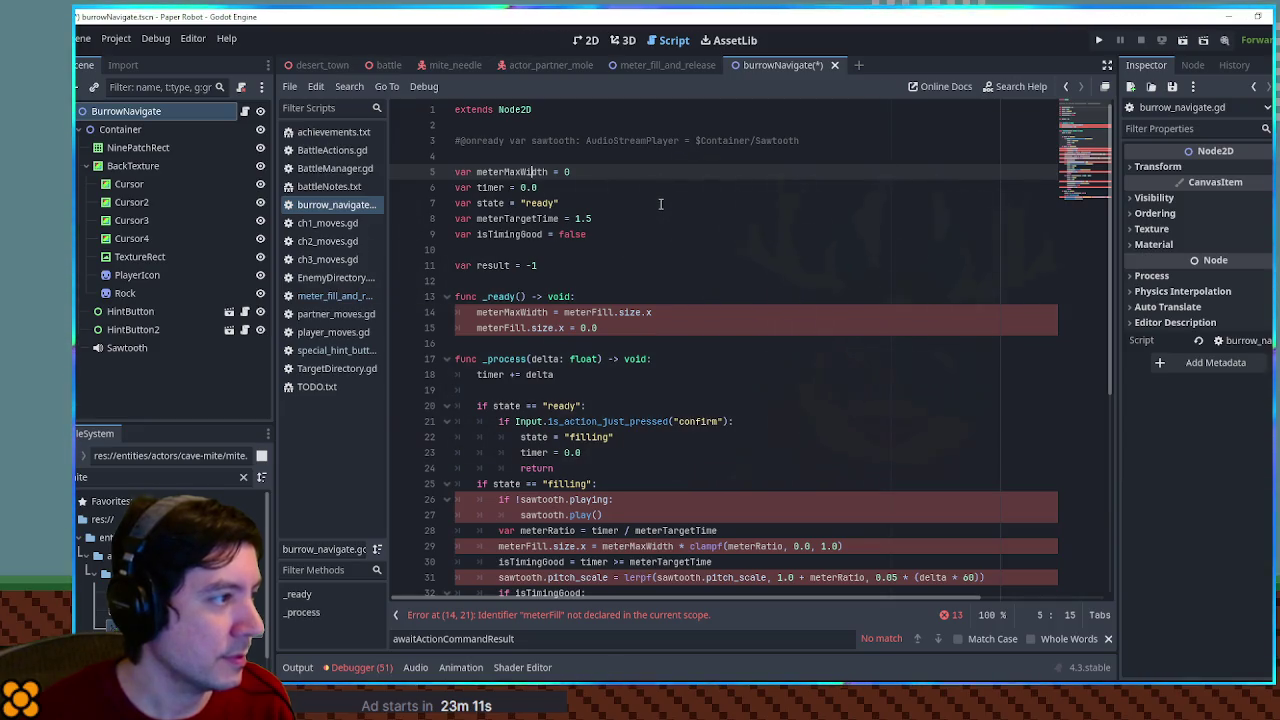
double_click(491, 189)
click(516, 172)
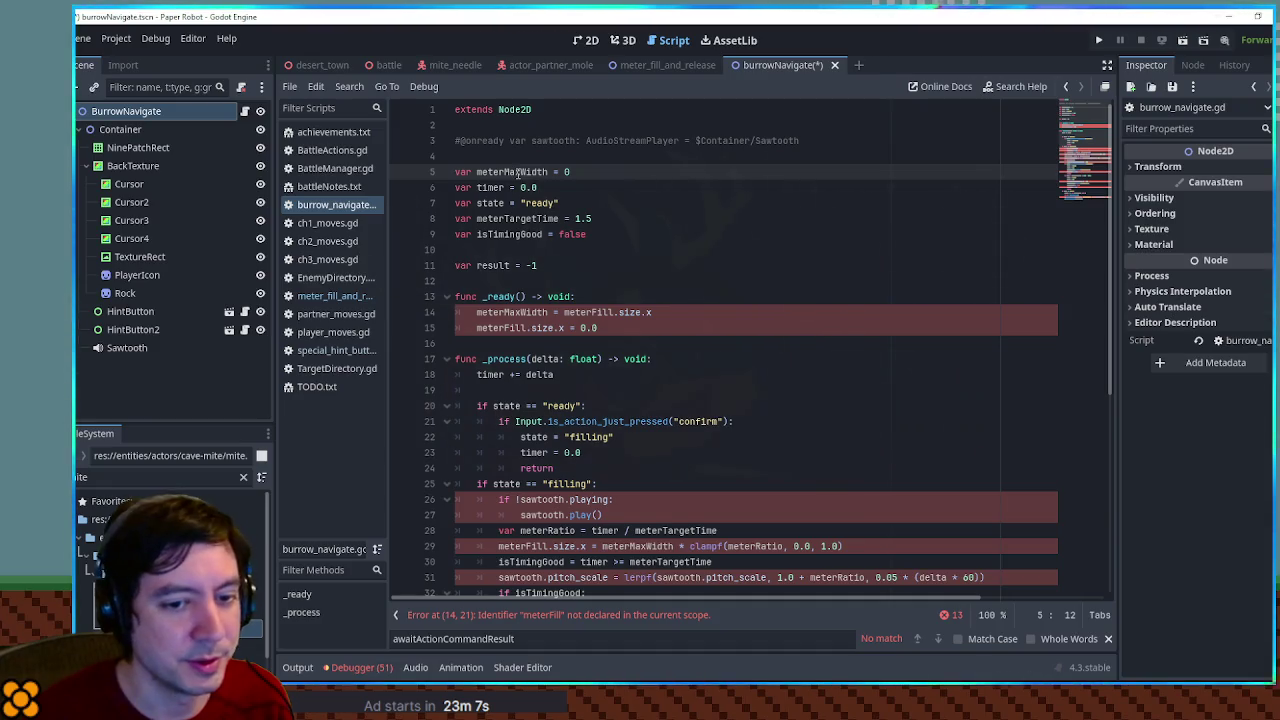
key(ctrl+shift+k)
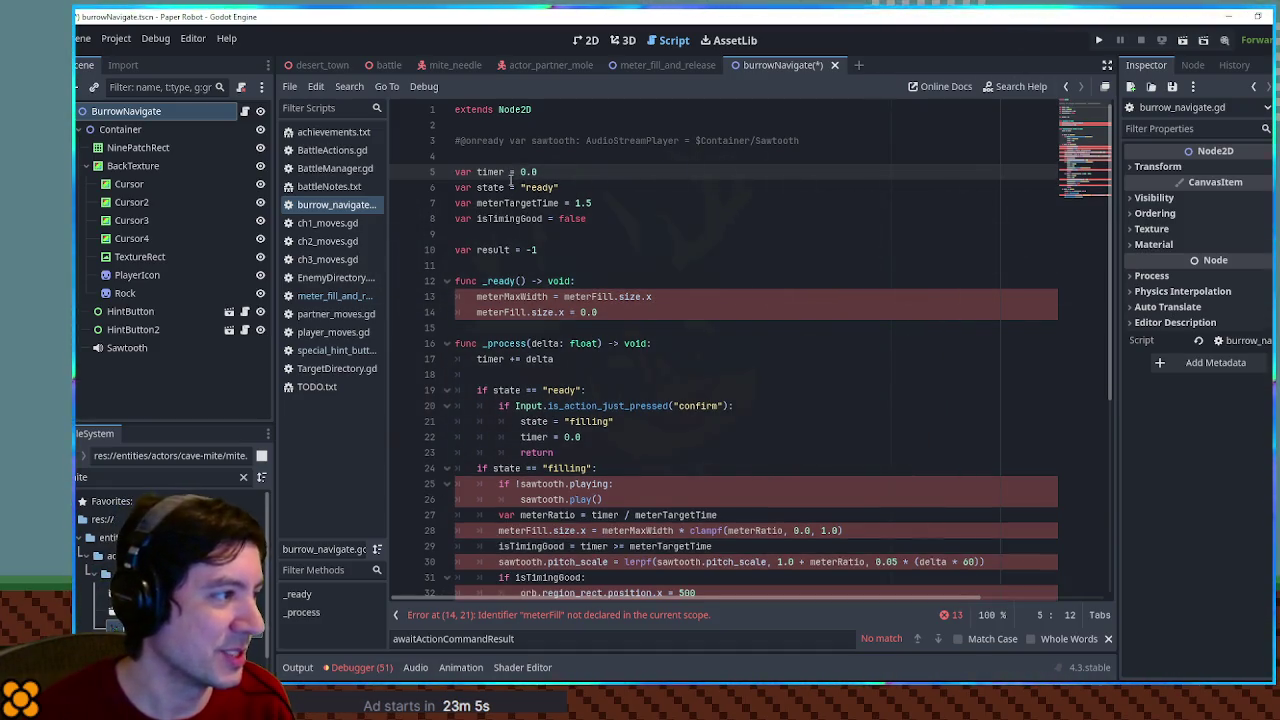
Check how state and meterTargetTime are used, then remove the isTimingGood declaration
double_click(487, 189)
click(497, 219)
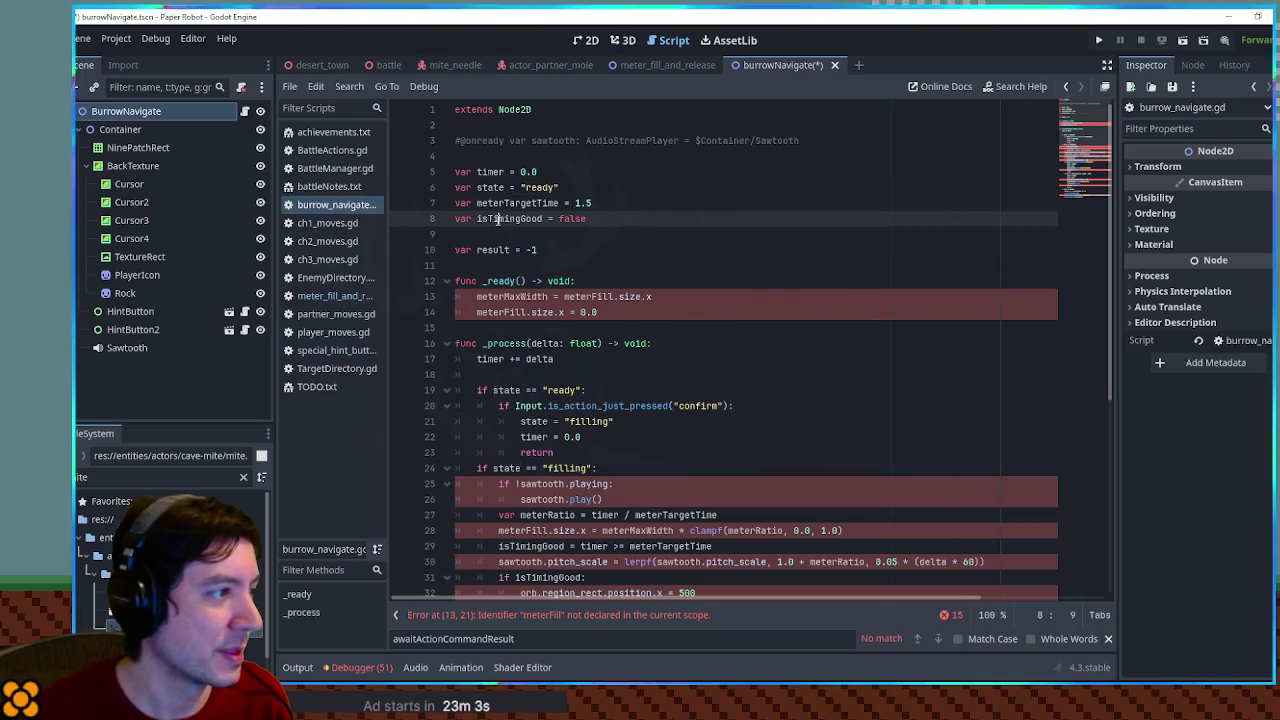
key(End)
key(shift+Up)
key(shift+Home)
click(500, 218)
double_click(544, 204)
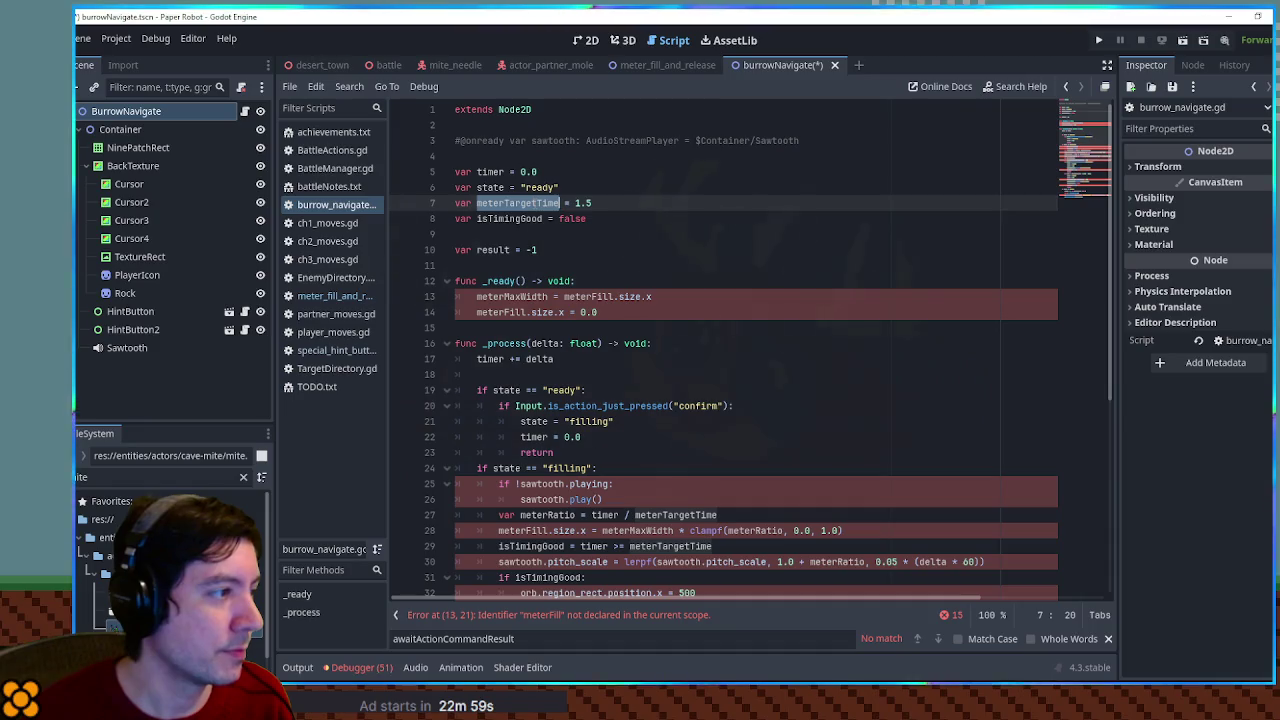
click(506, 219)
key(ctrl+x)
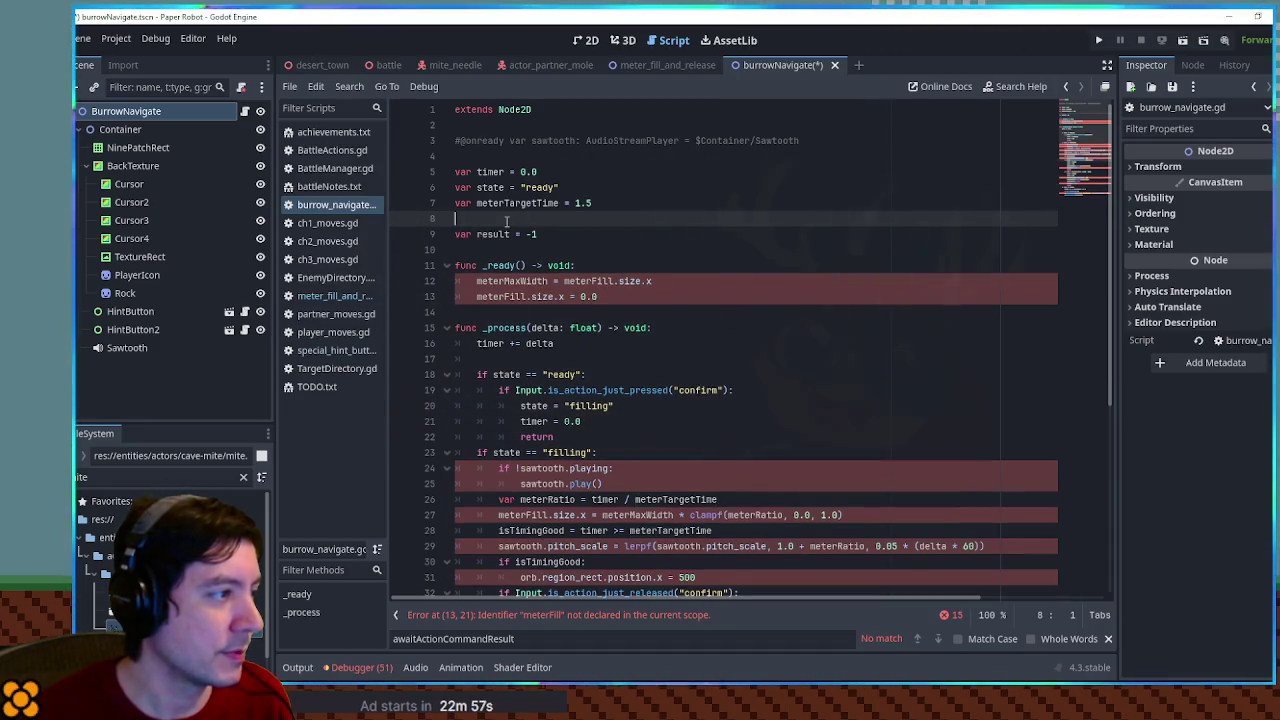
Keep the result declaration after checking its usage, and drag in an onready Rock reference
drag(540, 234, 413, 229)
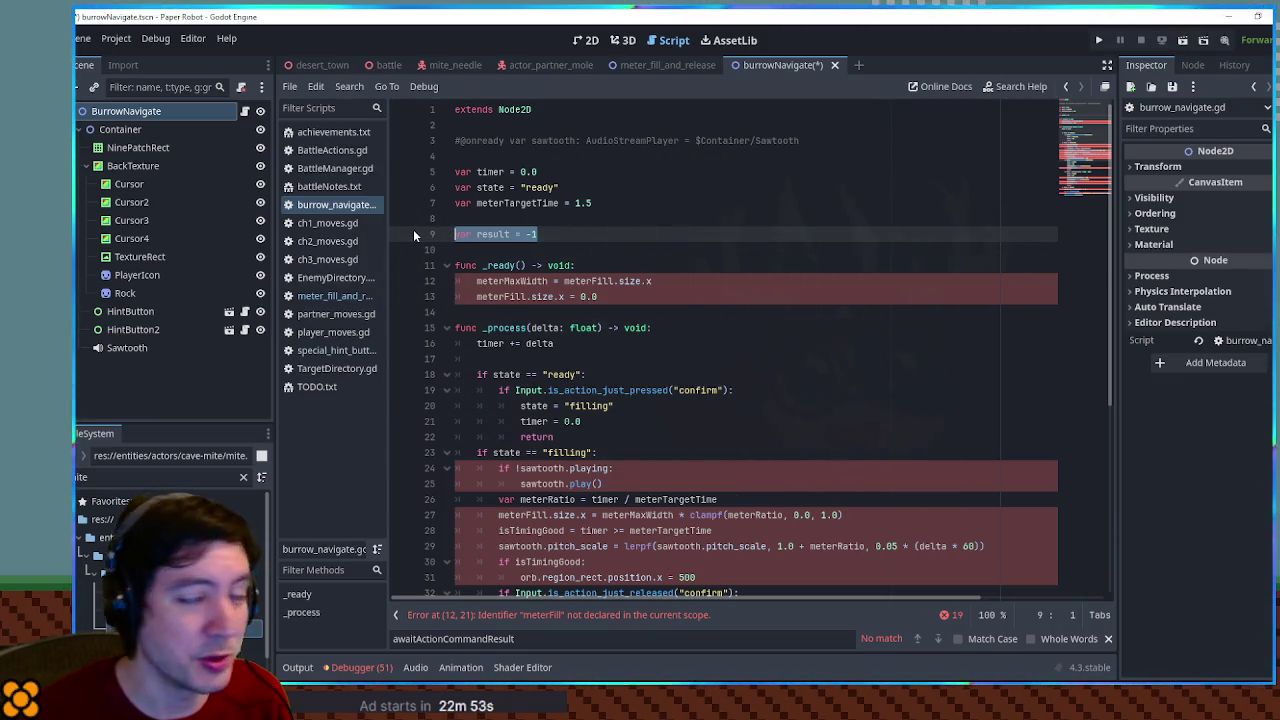
scroll(564, 202, down, 3)
scroll(560, 203, up, 3)
click(518, 234)
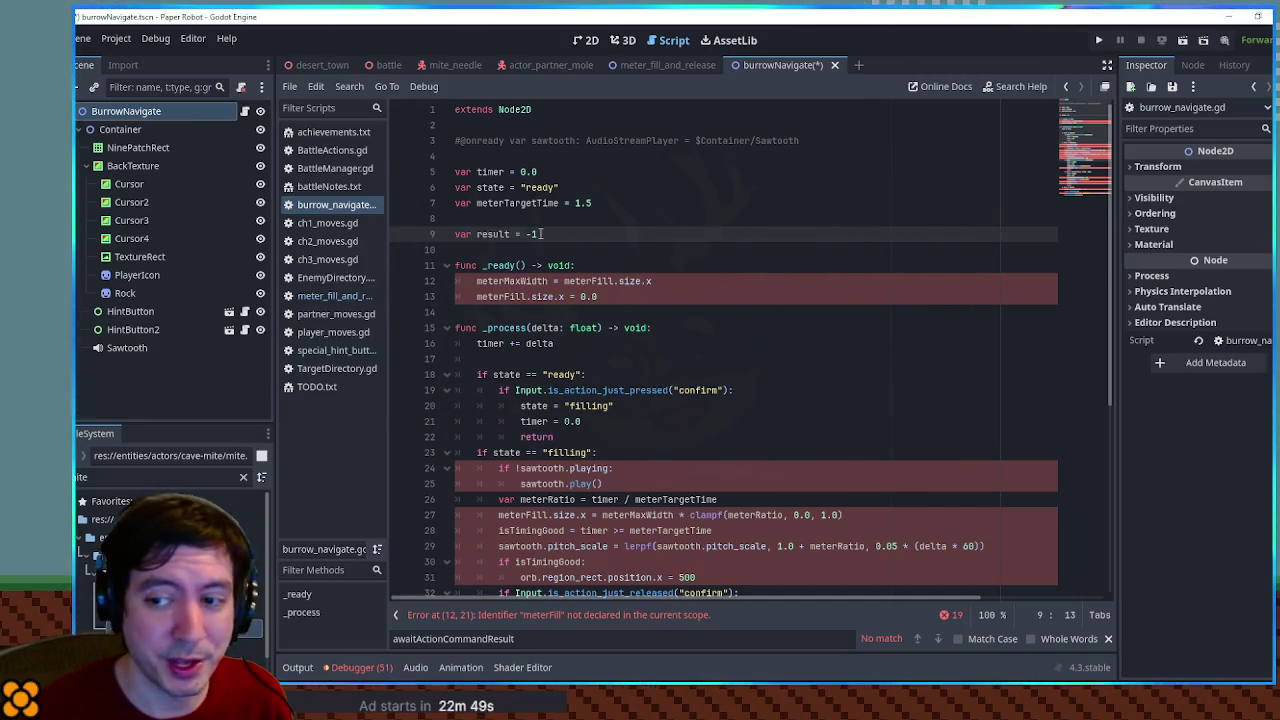
shift+click(476, 234)
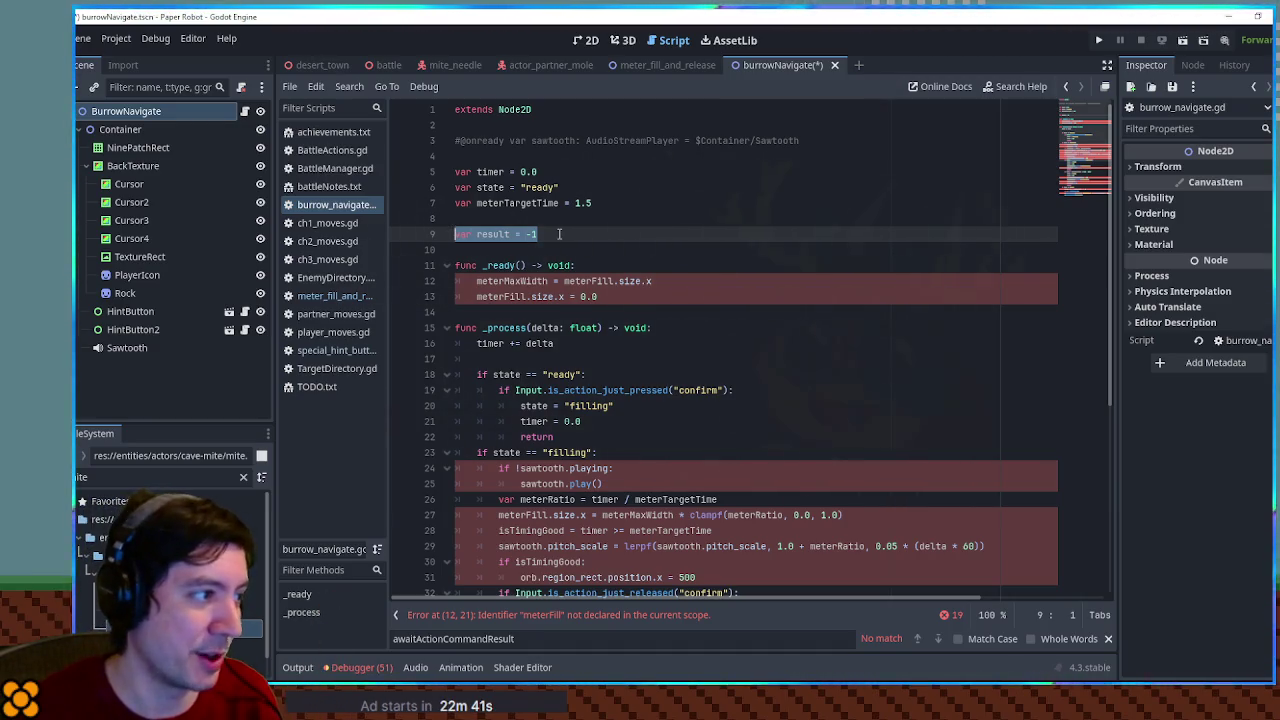
double_click(492, 234)
click(566, 234)
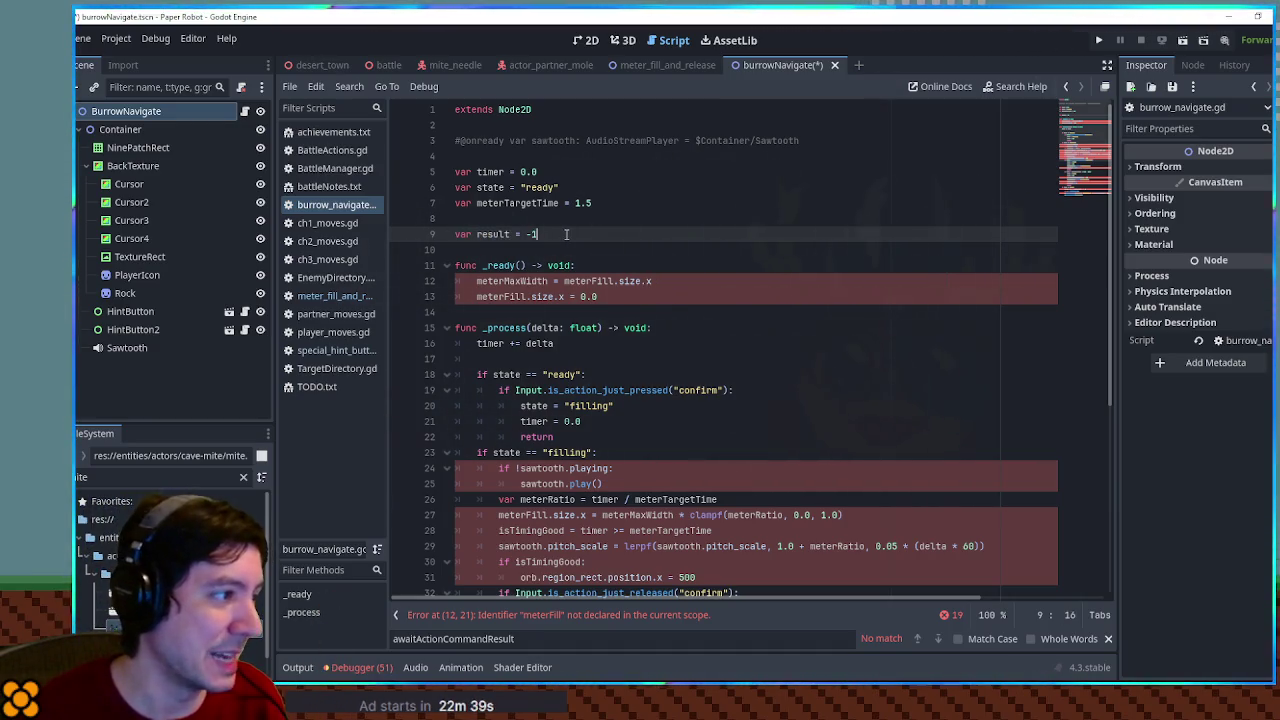
click(517, 265)
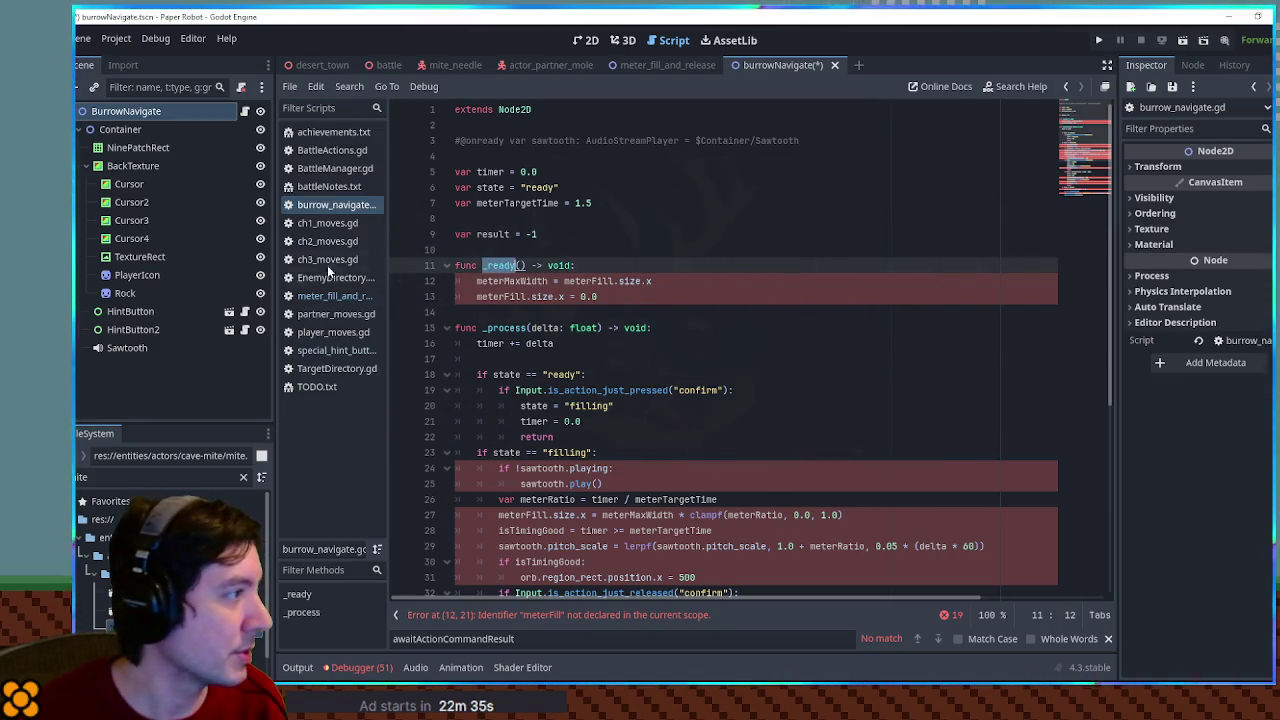
mouse_move(138, 293)
mouse_down()
mouse_move(513, 234)
mouse_move(513, 218)
mouse_up()
Add an onready player_icon reference and declare var rockXs = [200.0]
mouse_move(134, 275)
mouse_down()
mouse_move(131, 286)
mouse_move(559, 237)
mouse_up()
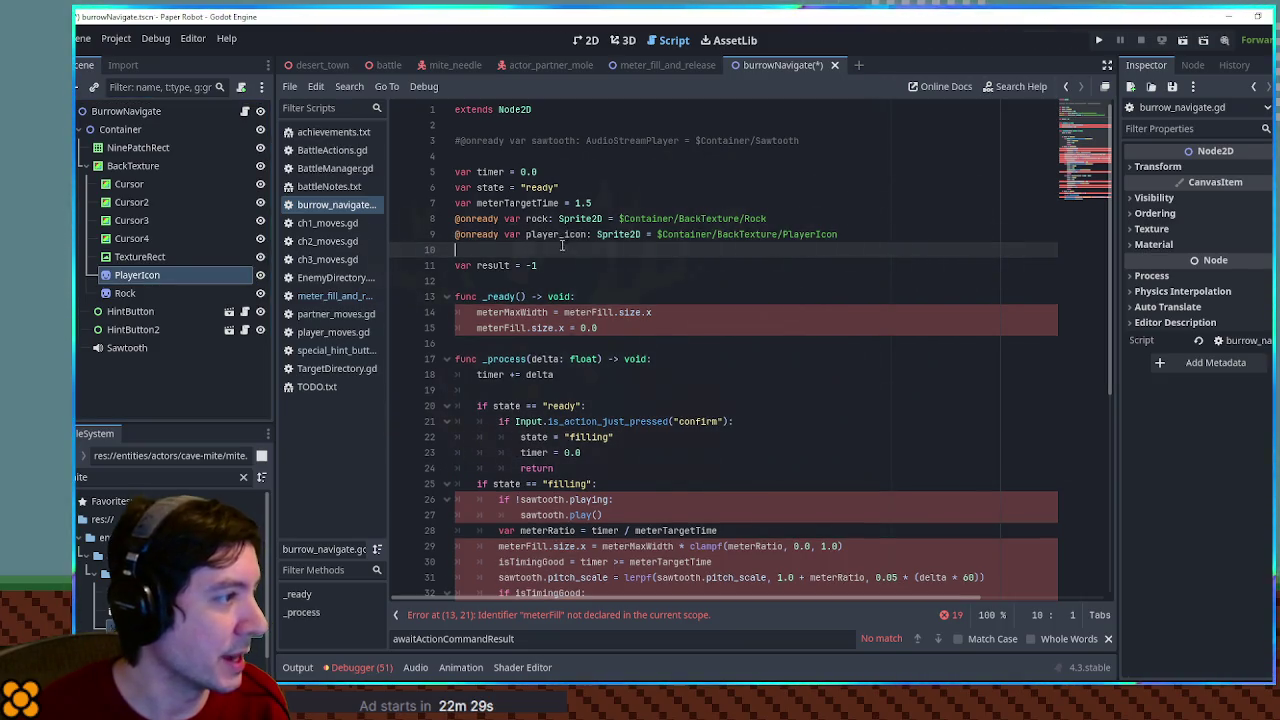
click(627, 297)
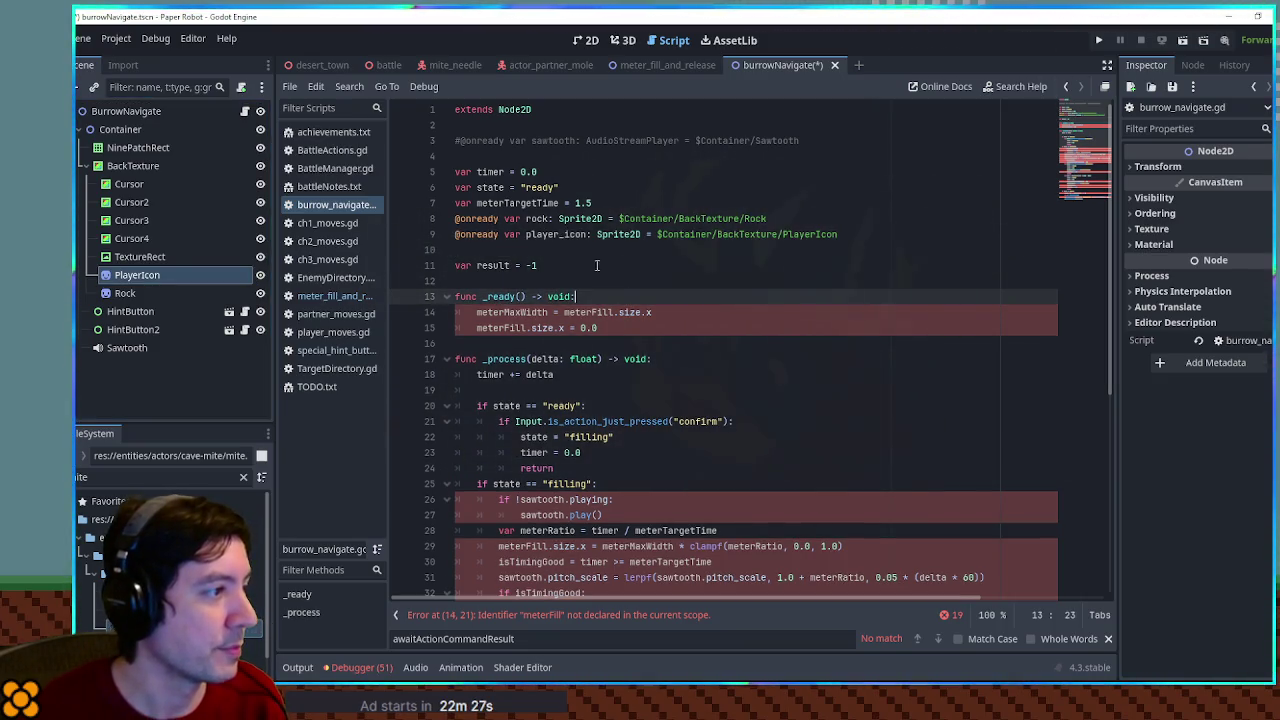
click(590, 265)
key(Return)
key(Return)
text(va)
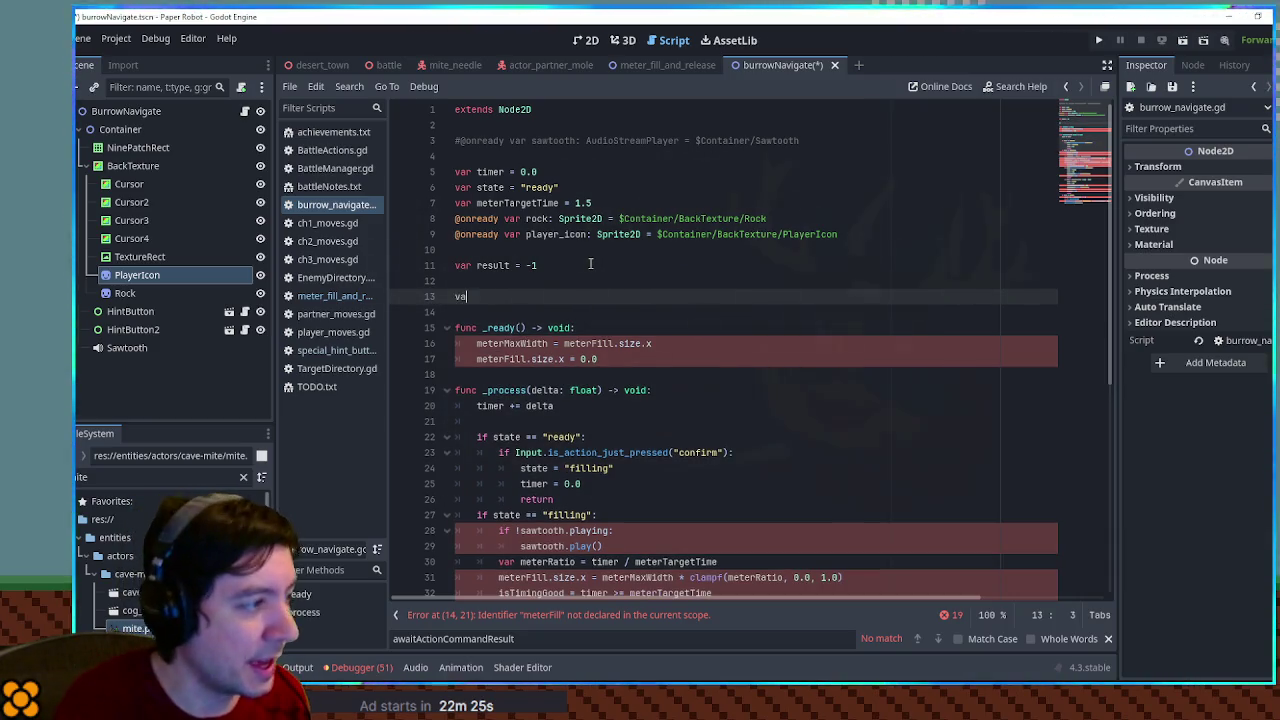
text(r roc)
text(kXs = )
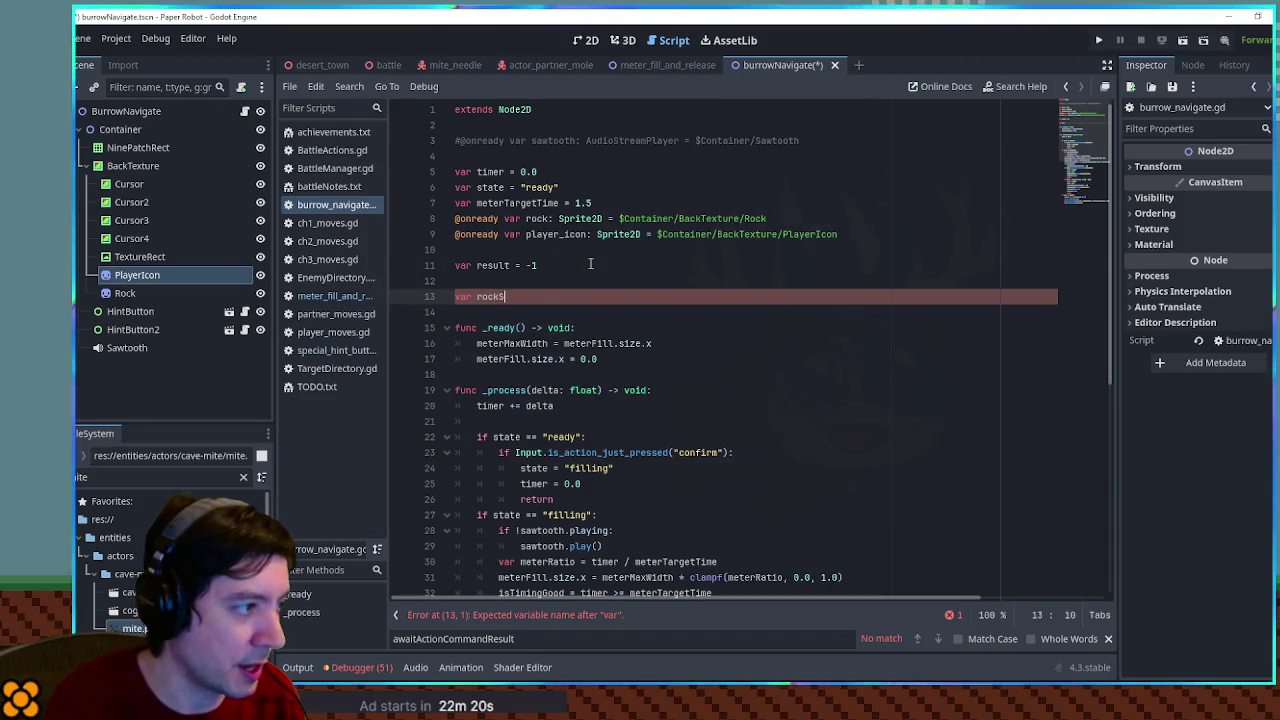
text([)
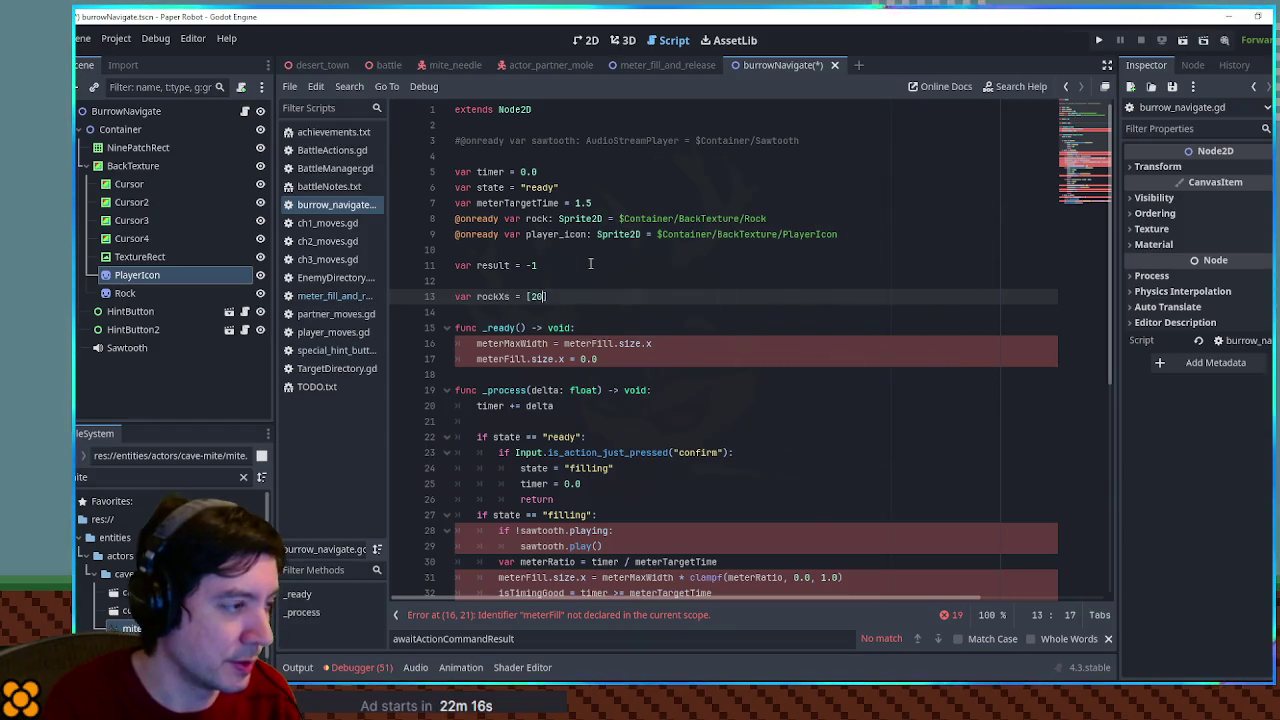
text(200.0)
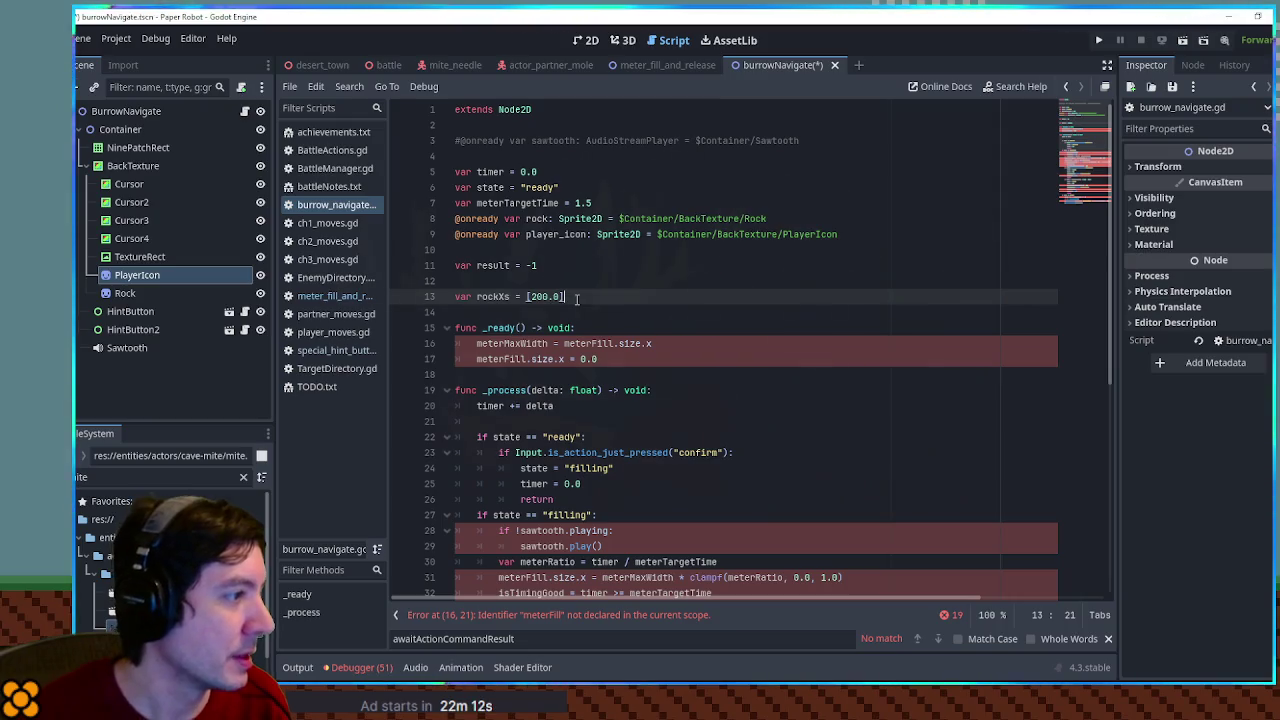
Duplicate the rockXs line as laneYs and change its value to 70
key(shift+Up)
key(ctrl+shift+d)
double_click(492, 312)
text(laneYs)
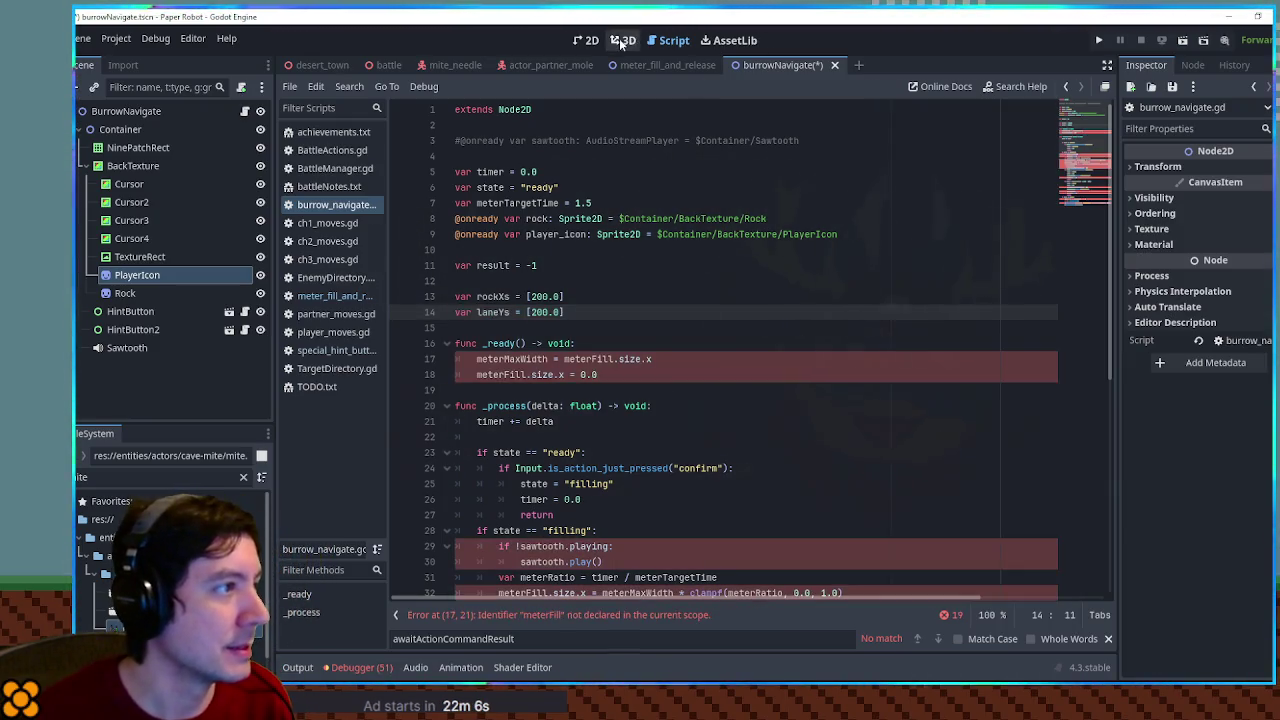
click(148, 275)
click(136, 295)
click(136, 295)
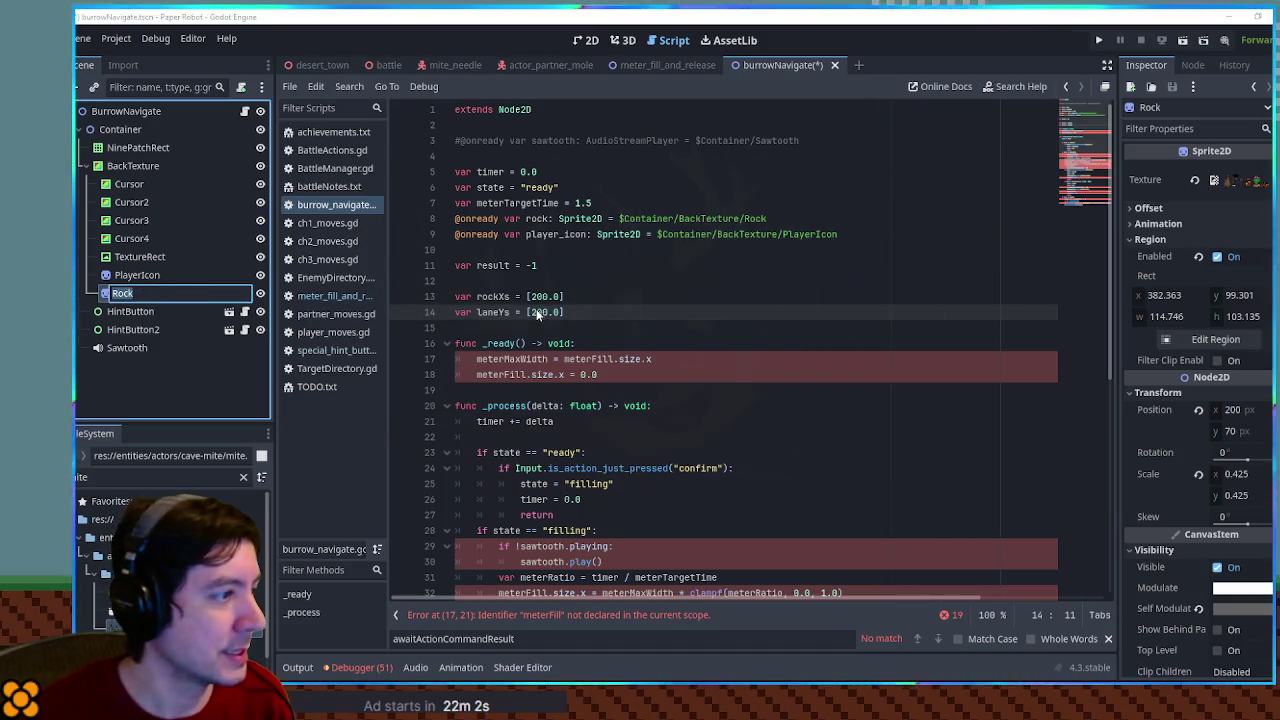
drag(530, 312, 562, 312)
text(70)
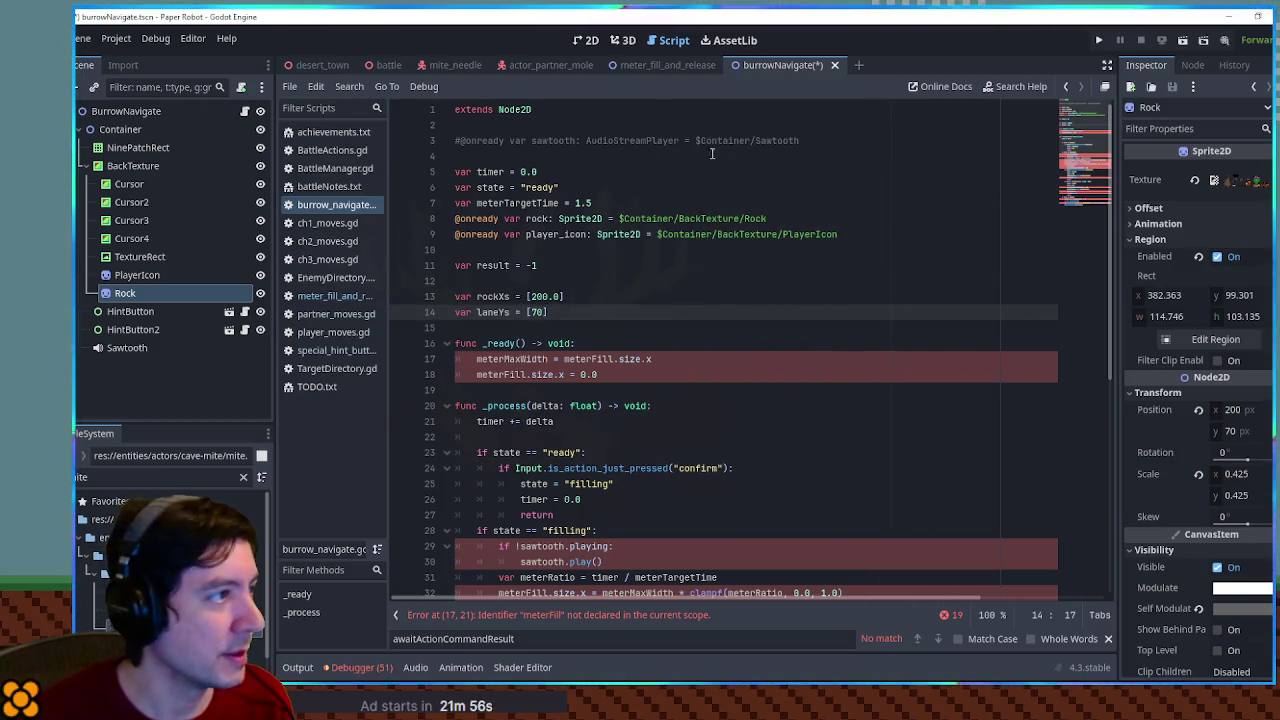
After checking the rock's lane height in the 2D view, make laneYs [30, 70, 110]
click(586, 40)
drag(634, 251, 636, 220)
key(Escape)
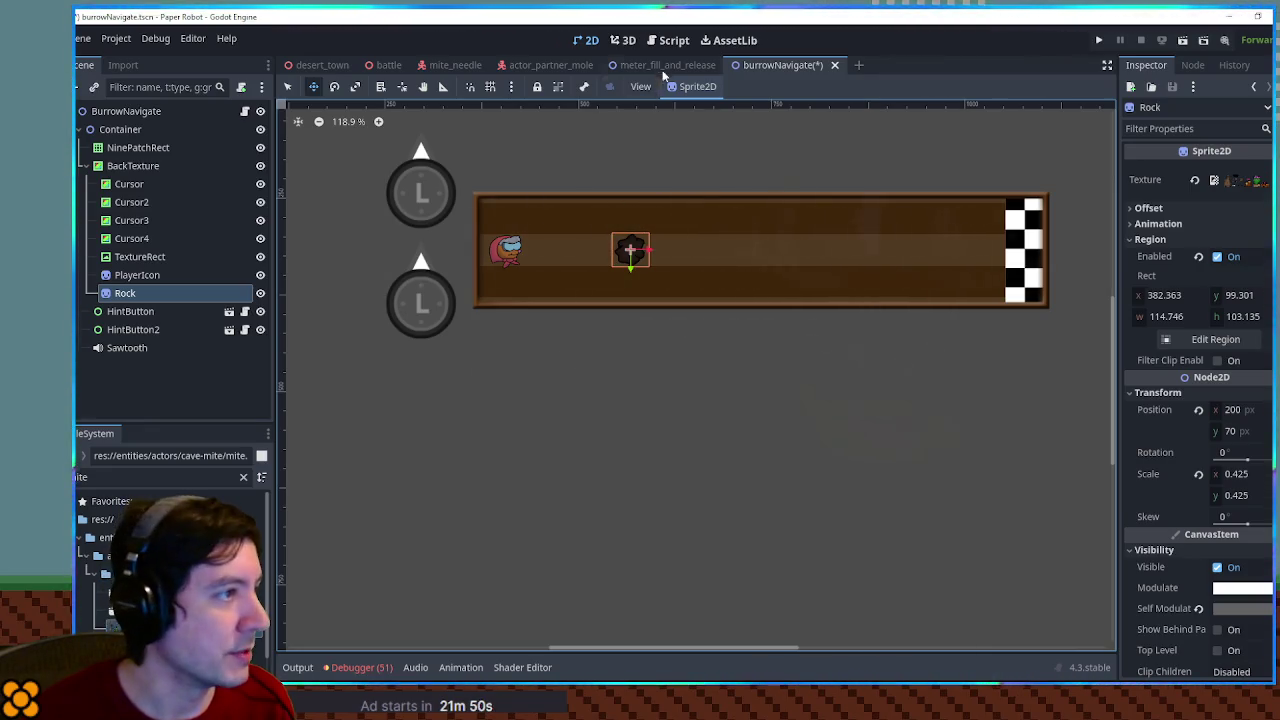
click(660, 42)
key(Left)
key(Left)
text(30,)
key(Right)
key(Right)
text(, )
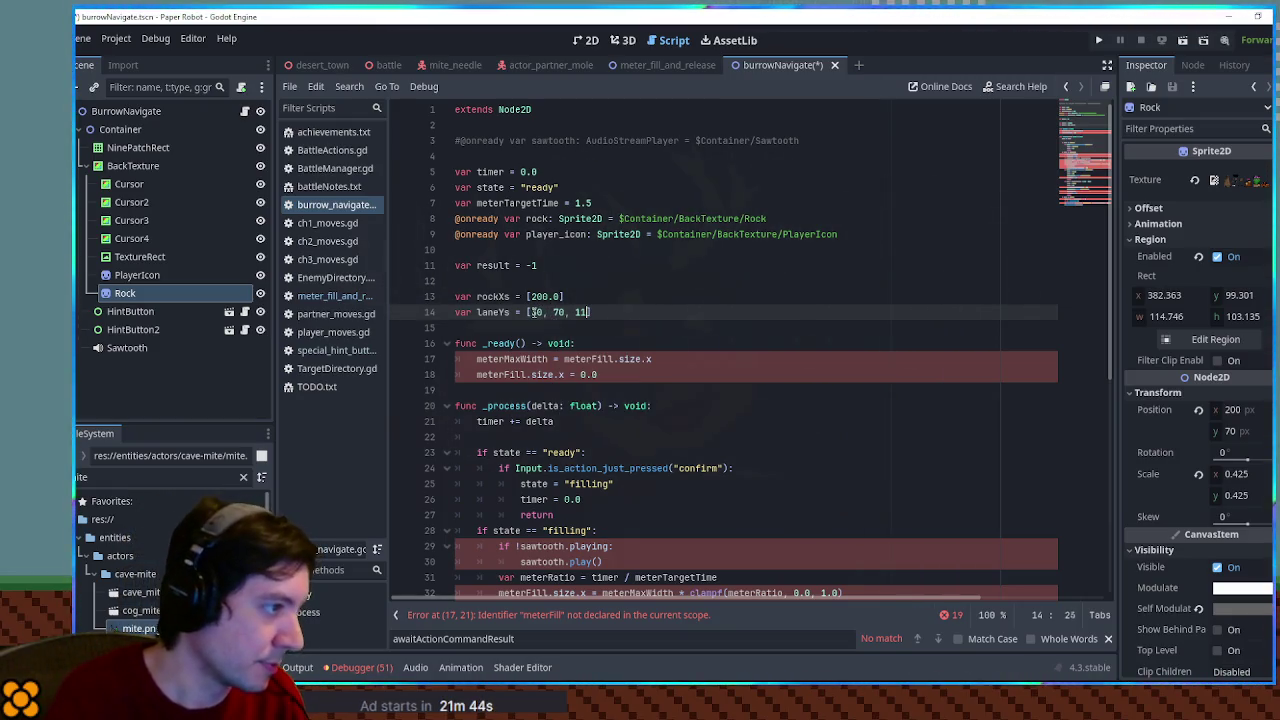
text(110)
click(627, 284)
scroll(627, 284, down, 2)
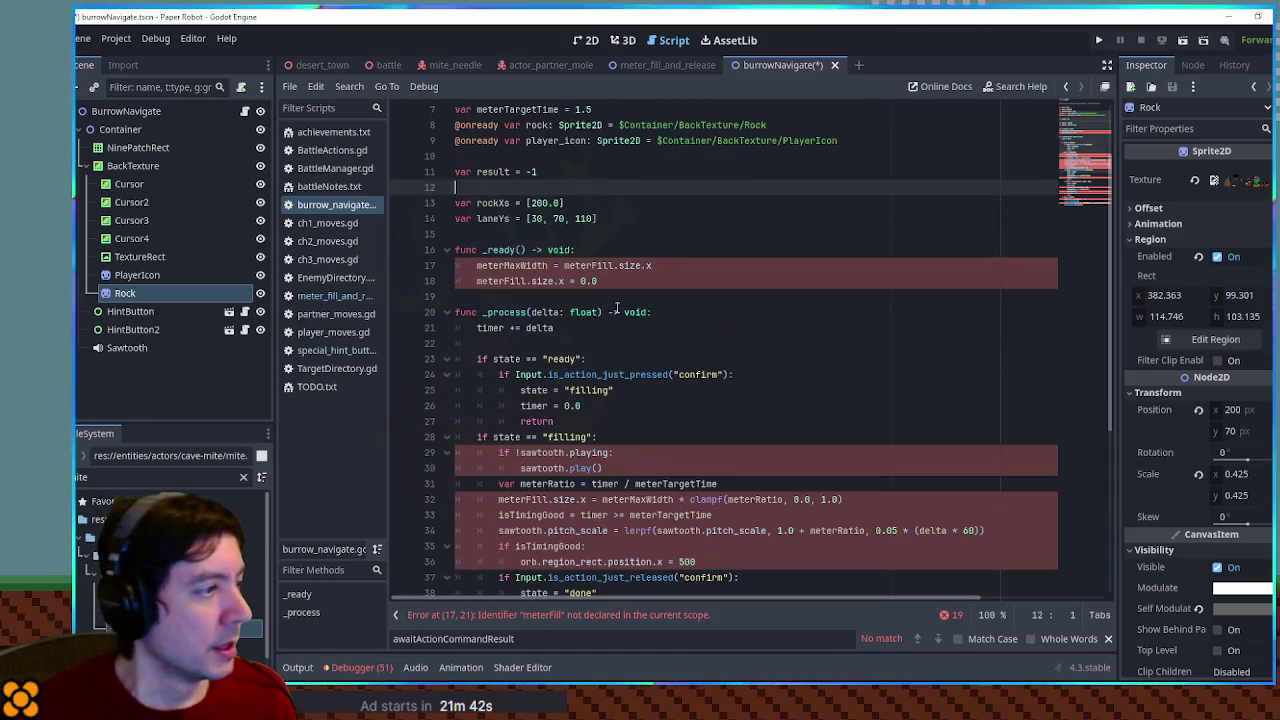
Replace the two meterFill lines in _ready with var rockCountToAdd = 4, followed by blank lines
click(694, 281)
key(shift+Up)
key(shift+Home)
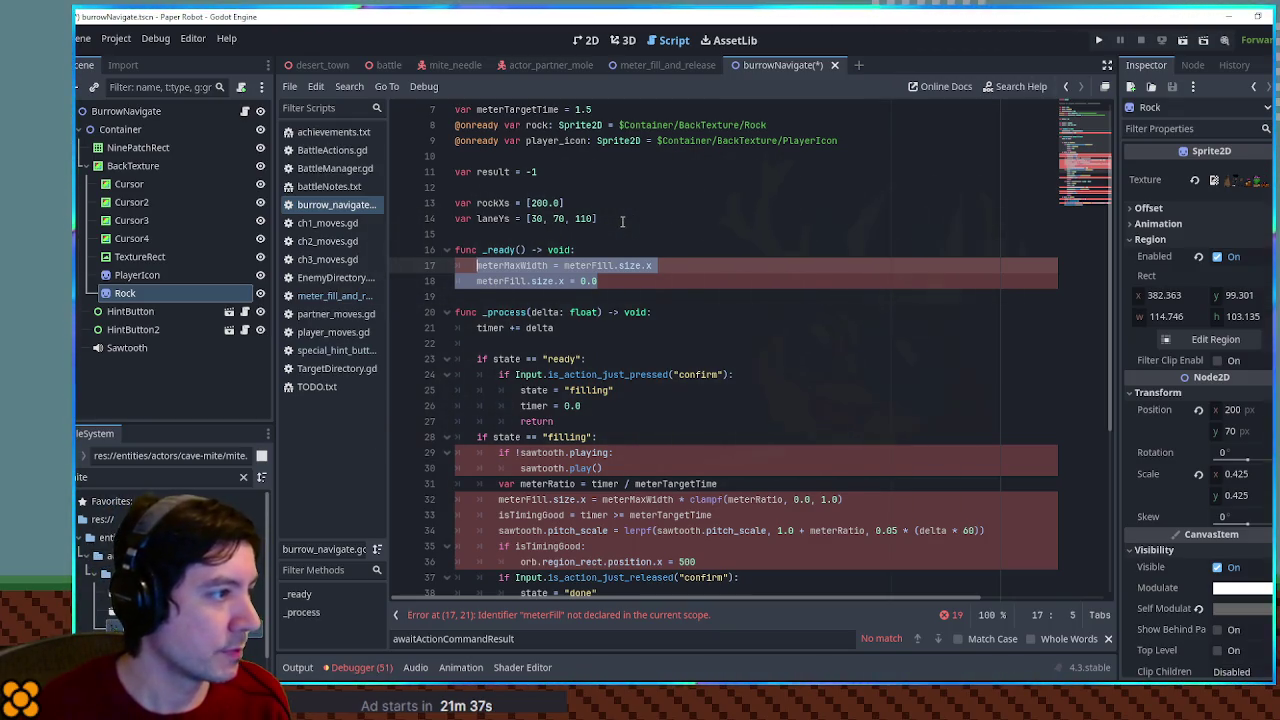
text(var rock)
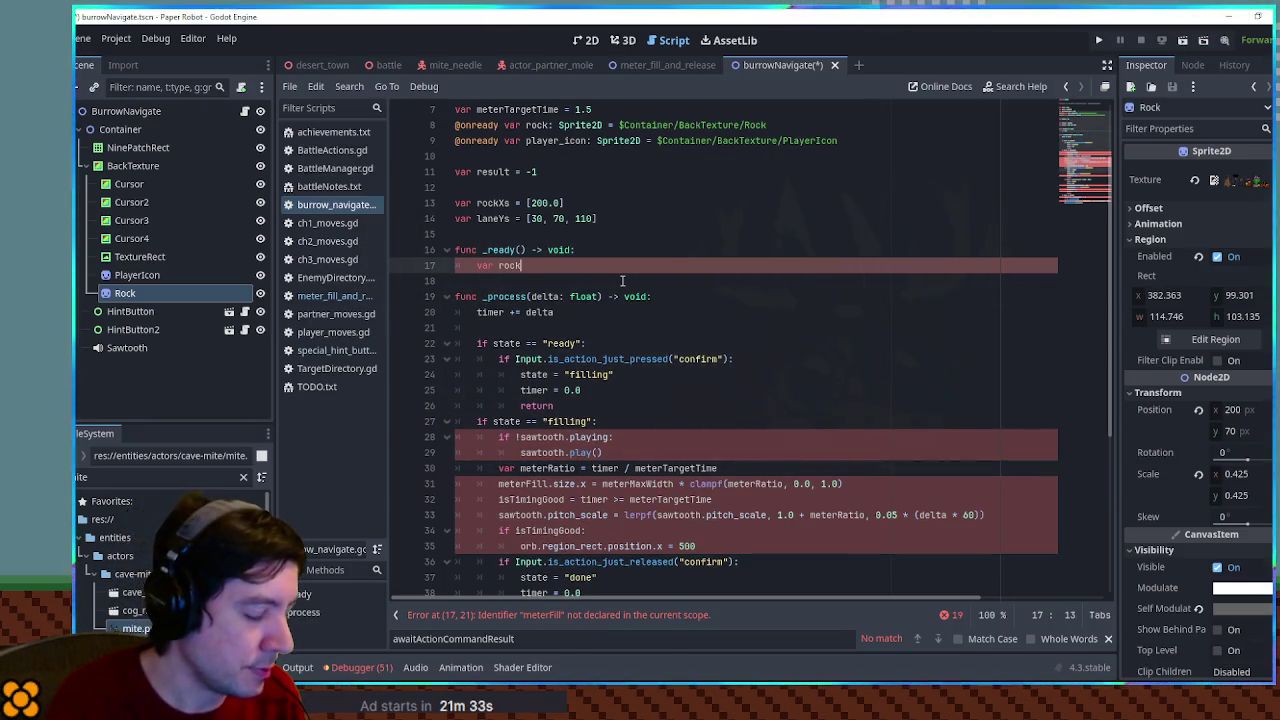
text(CountToAdd =)
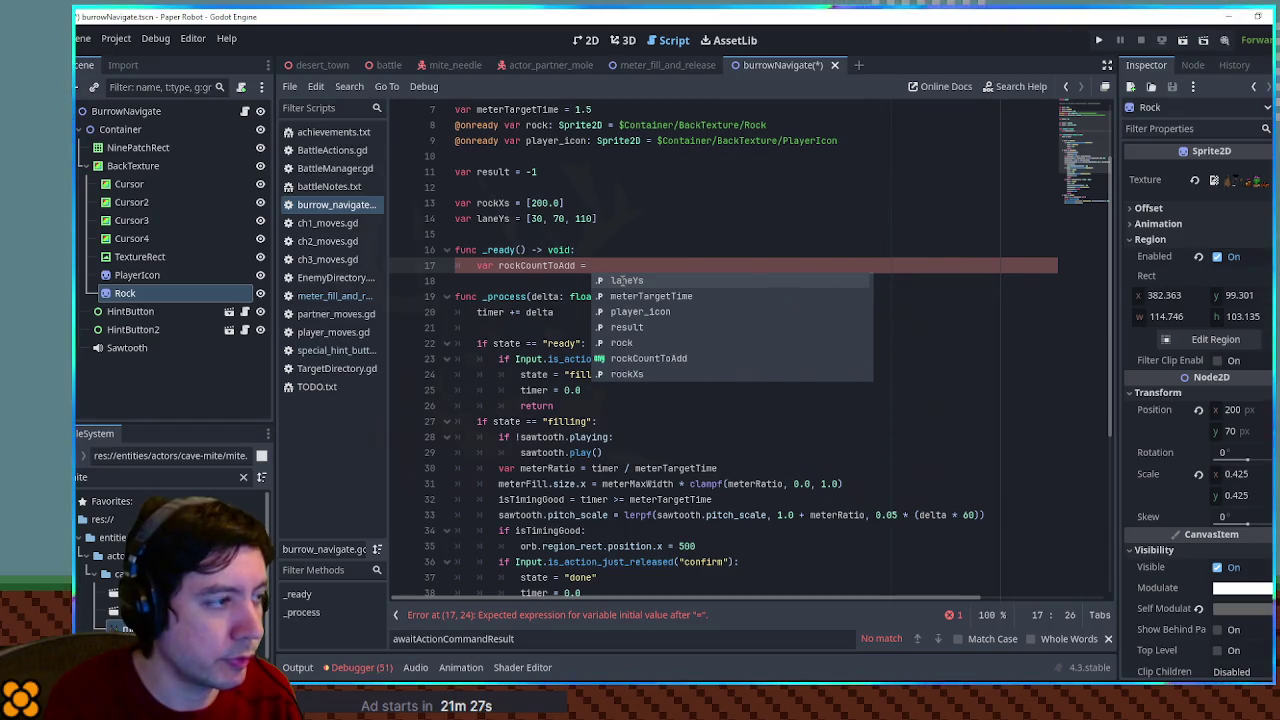
text(4)
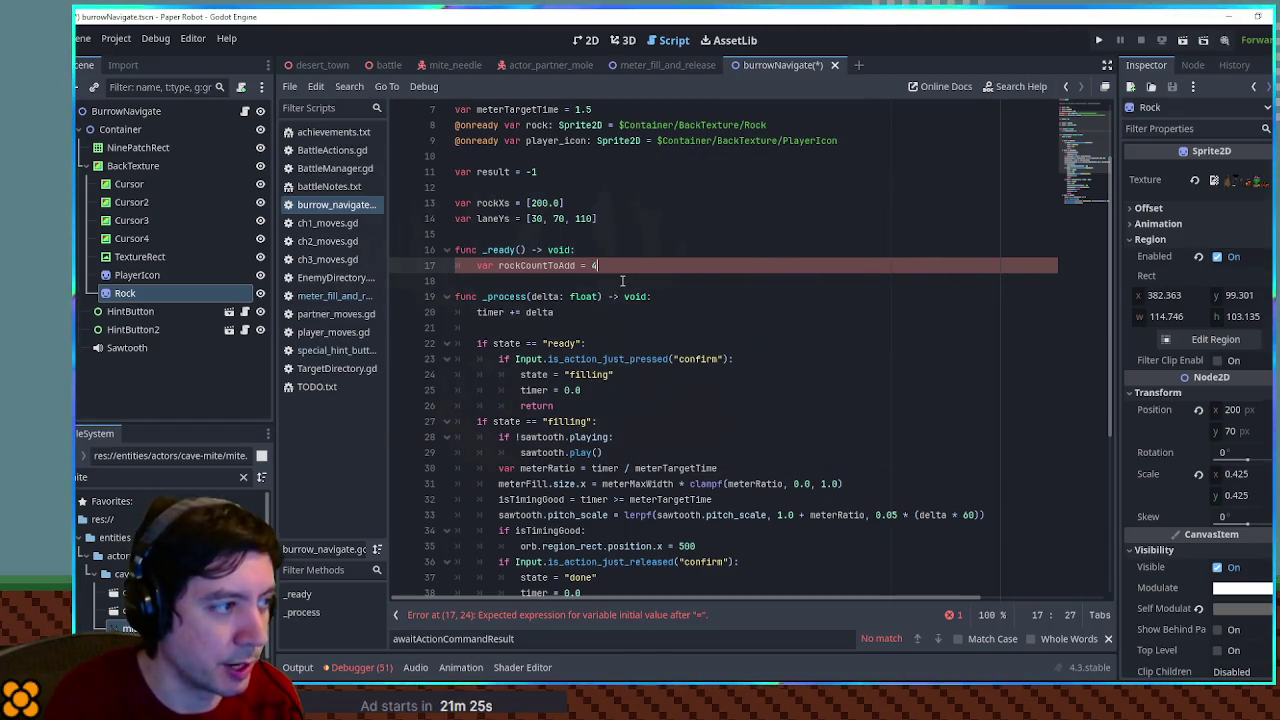
key(BackSpace)
text(3)
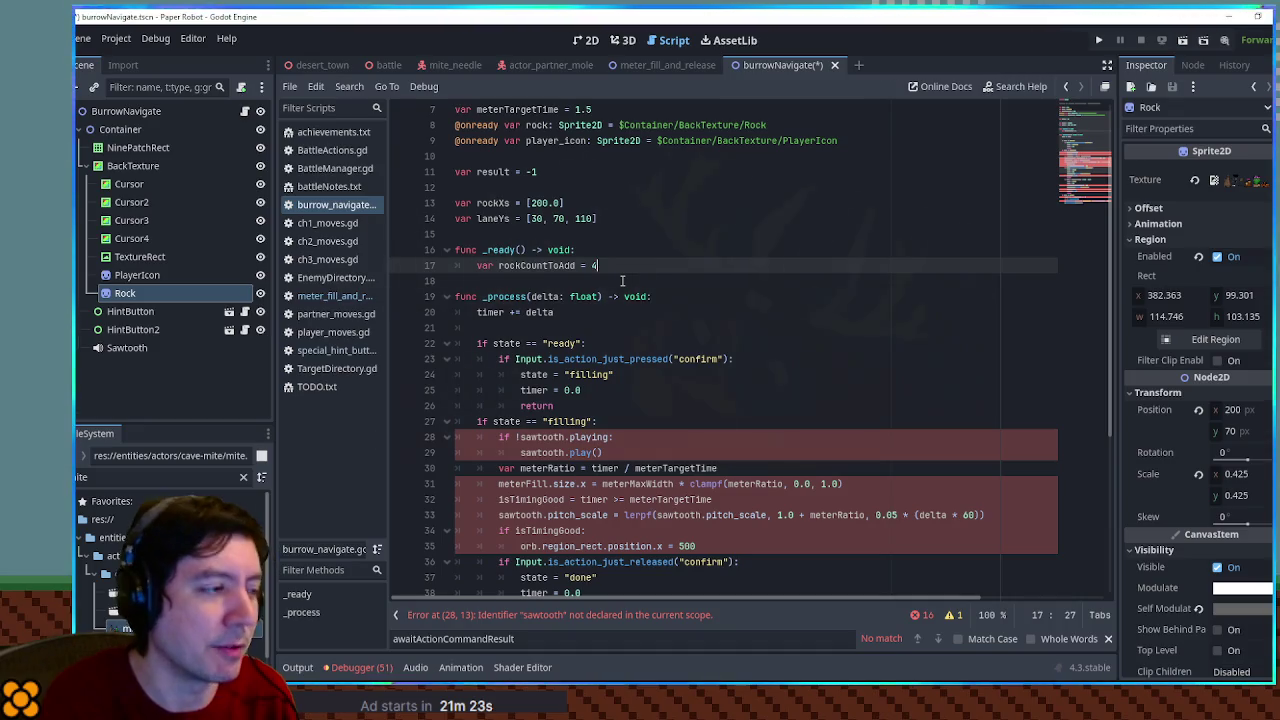
key(Return)
key(Return)
key(Up)
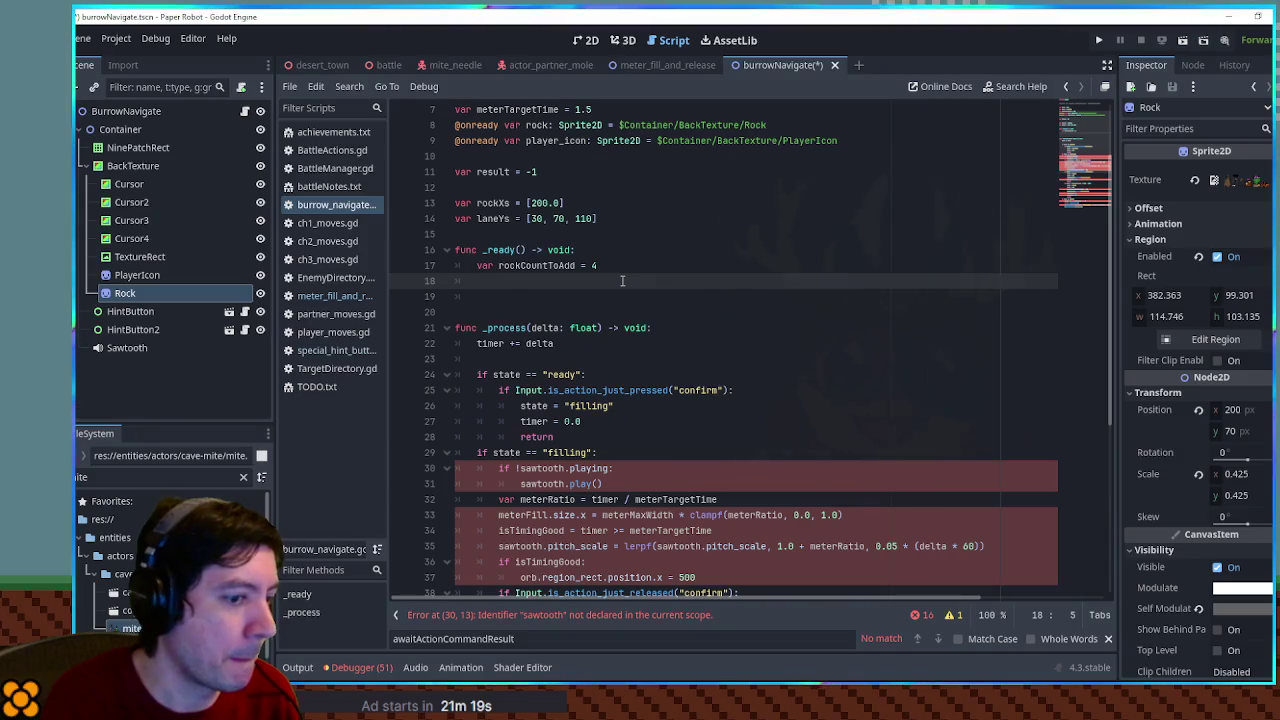
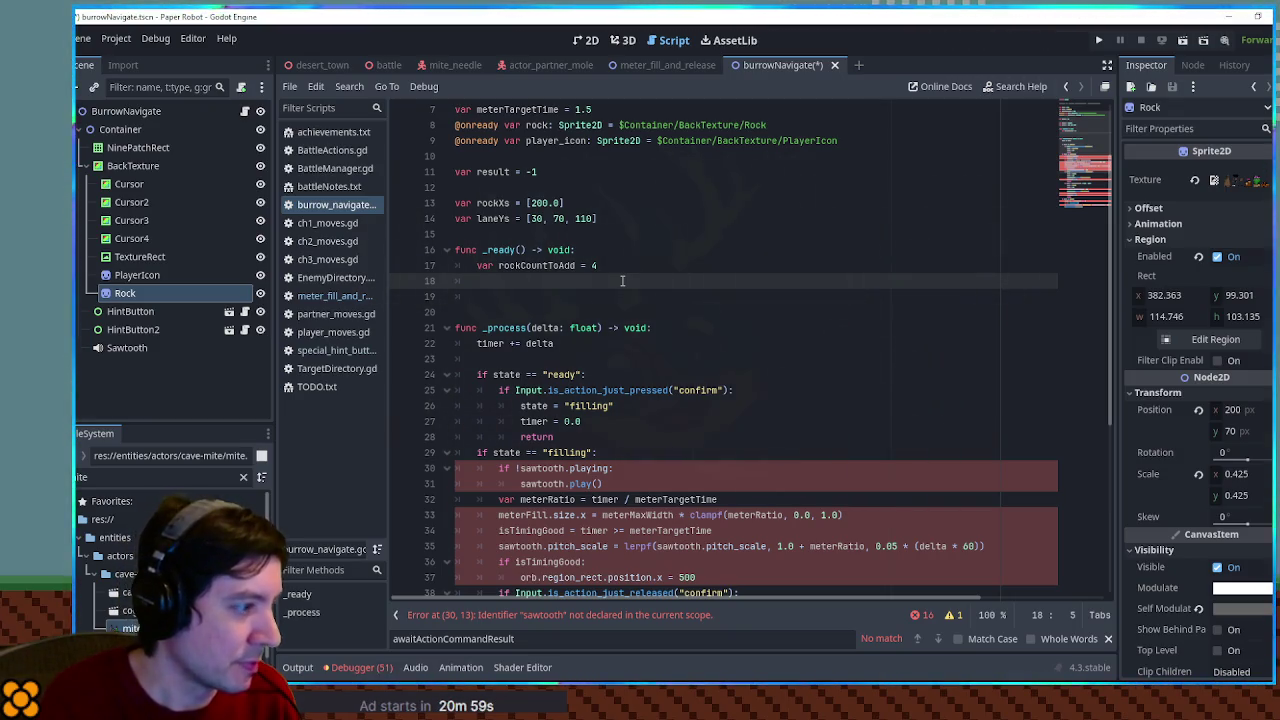
Replace the started for loop in _ready with a var lanesToAdd = [] declaration
text(for i)
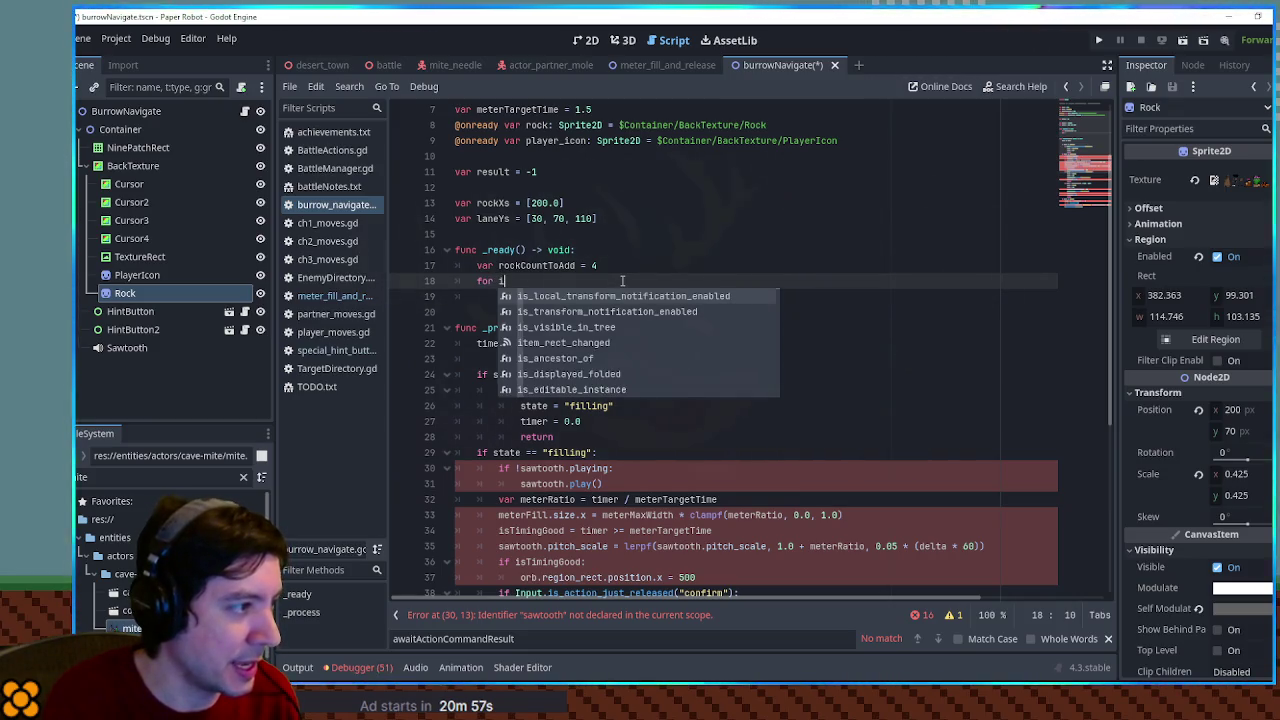
key(BackSpace)
key(BackSpace)
key(BackSpace)
text(va)
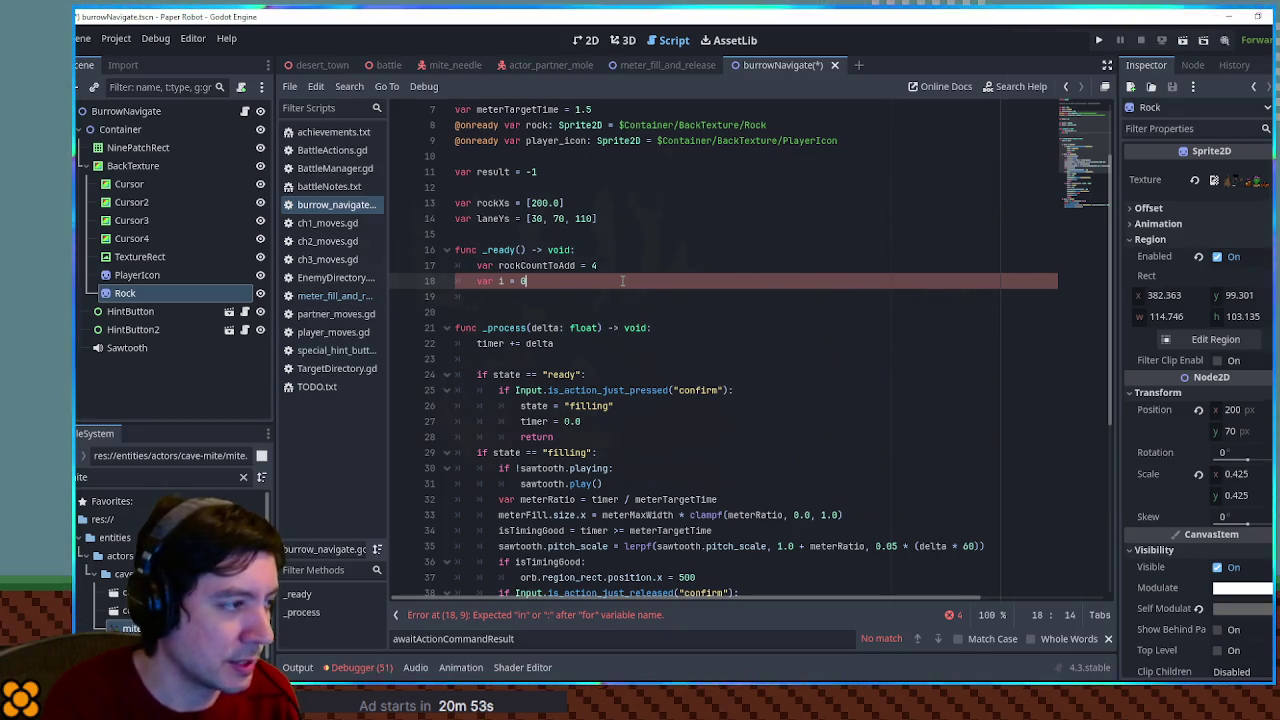
key(Return)
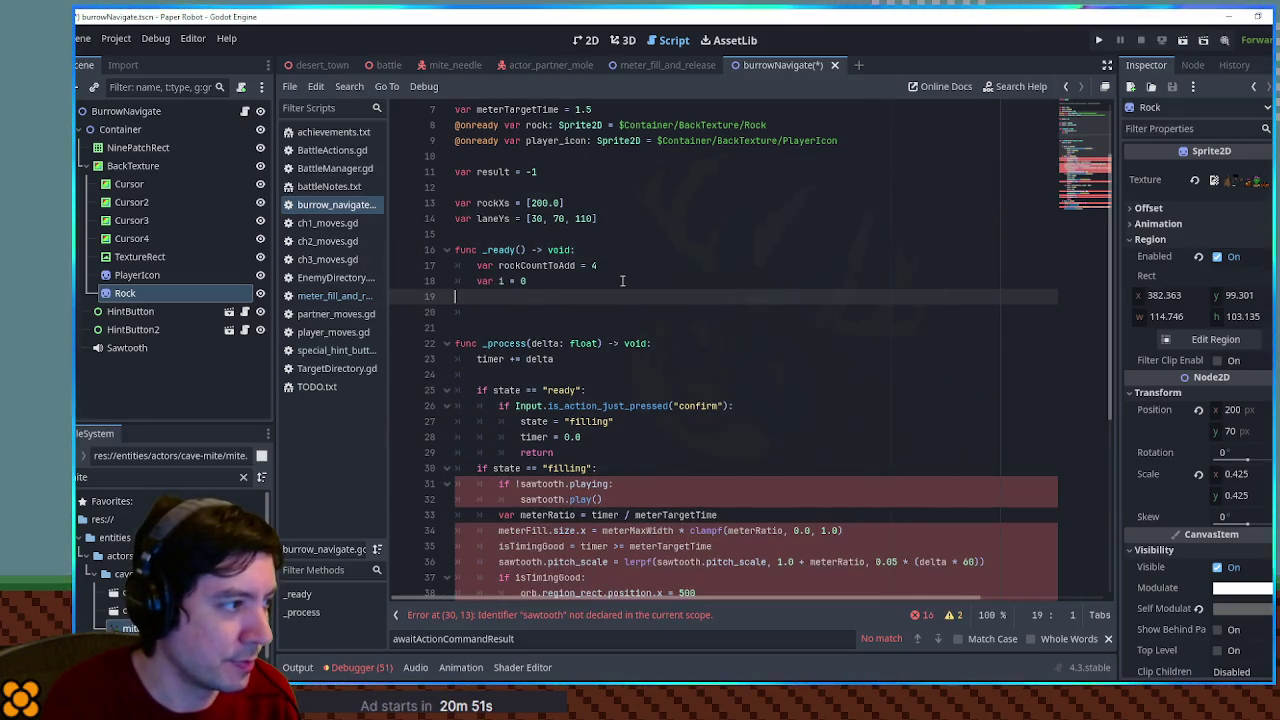
key(BackSpace)
key(BackSpace)
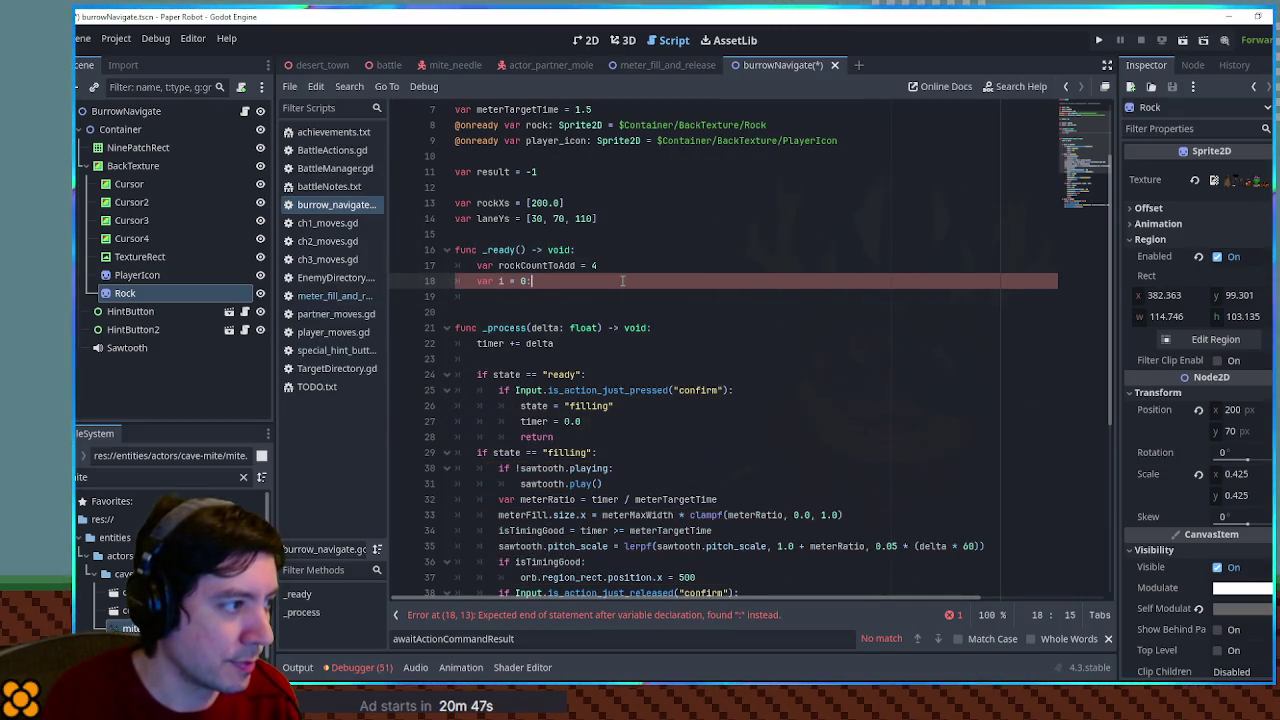
key(Return)
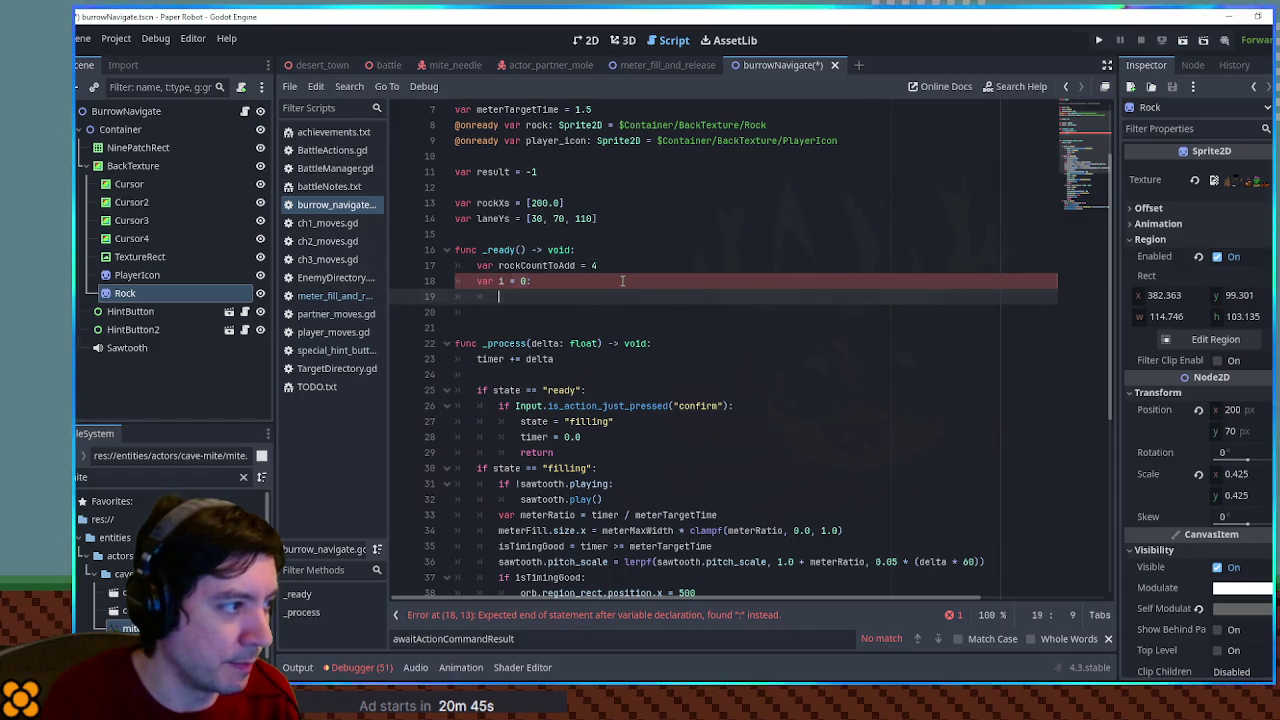
key(Up)
key(ctrl+shift+Return)
text(var lanesToAdd = [)
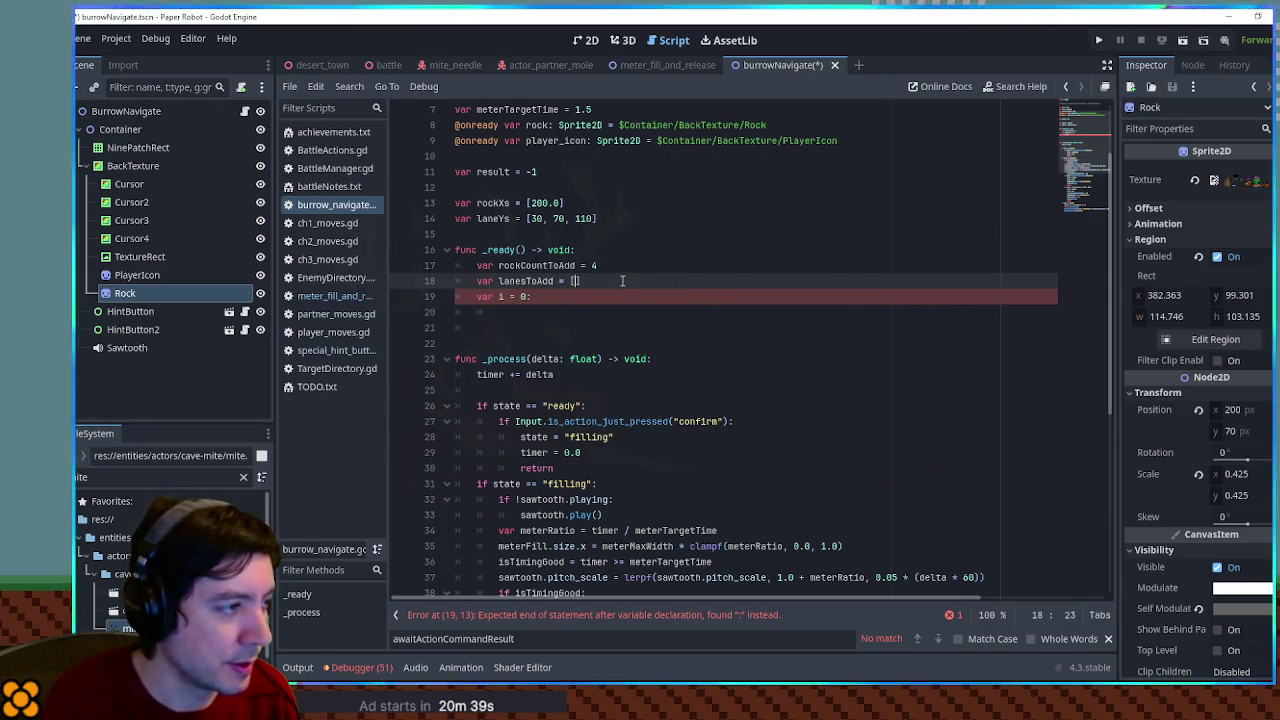
Replace the counter line with while lanesToAdd < rockCountToAdd: calling lanesToAdd.append_array
key(Down)
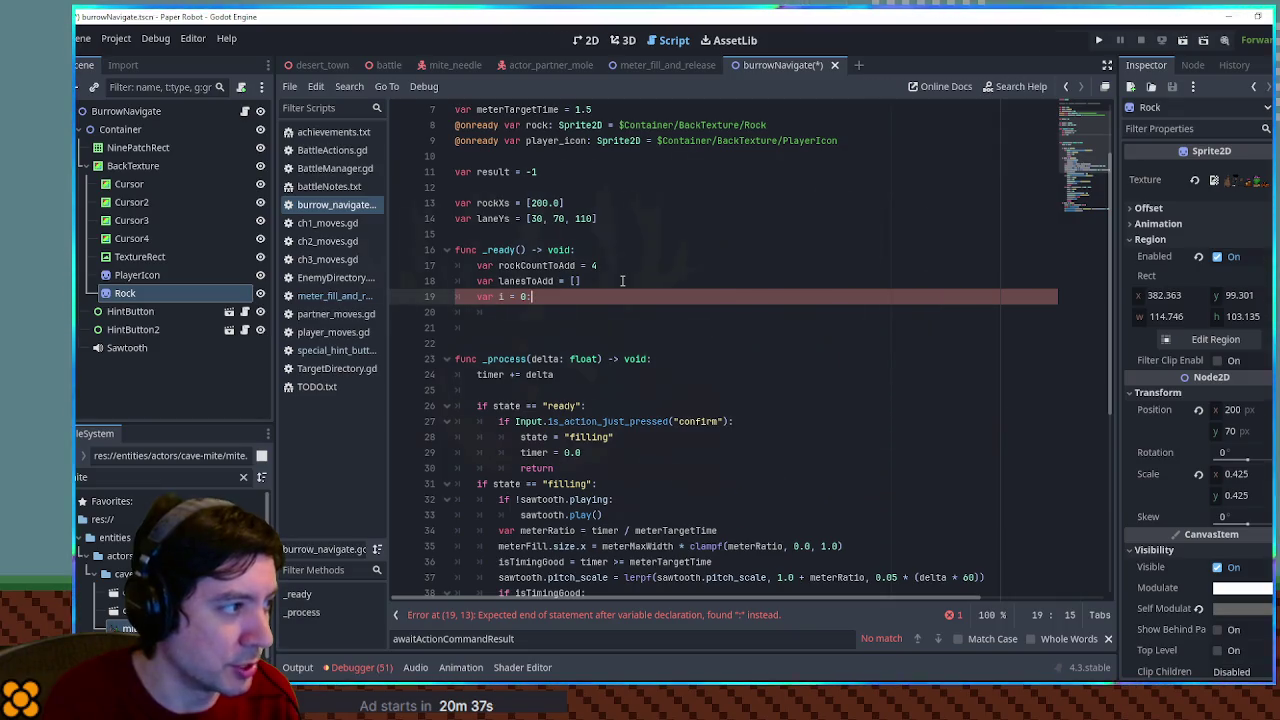
key(Up)
key(Up)
key(Down)
key(Down)
key(Down)
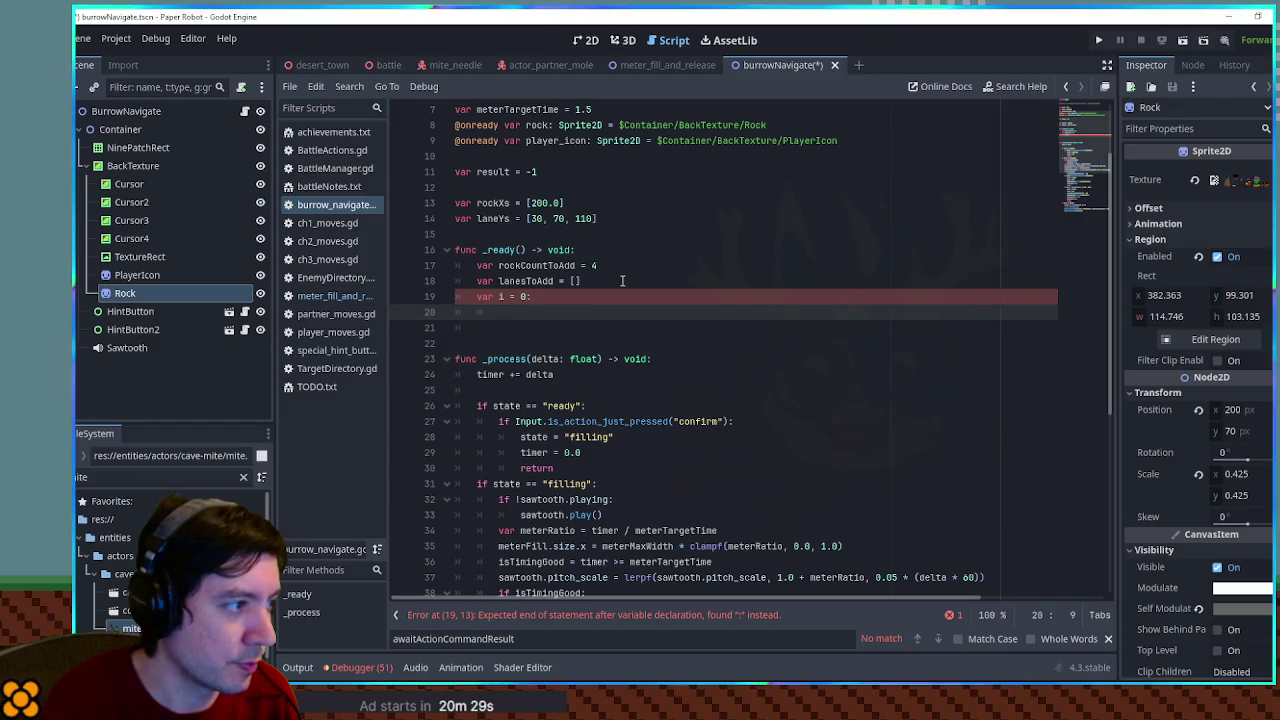
key(Up)
key(shift+Home)
key(BackSpace)
text(while)
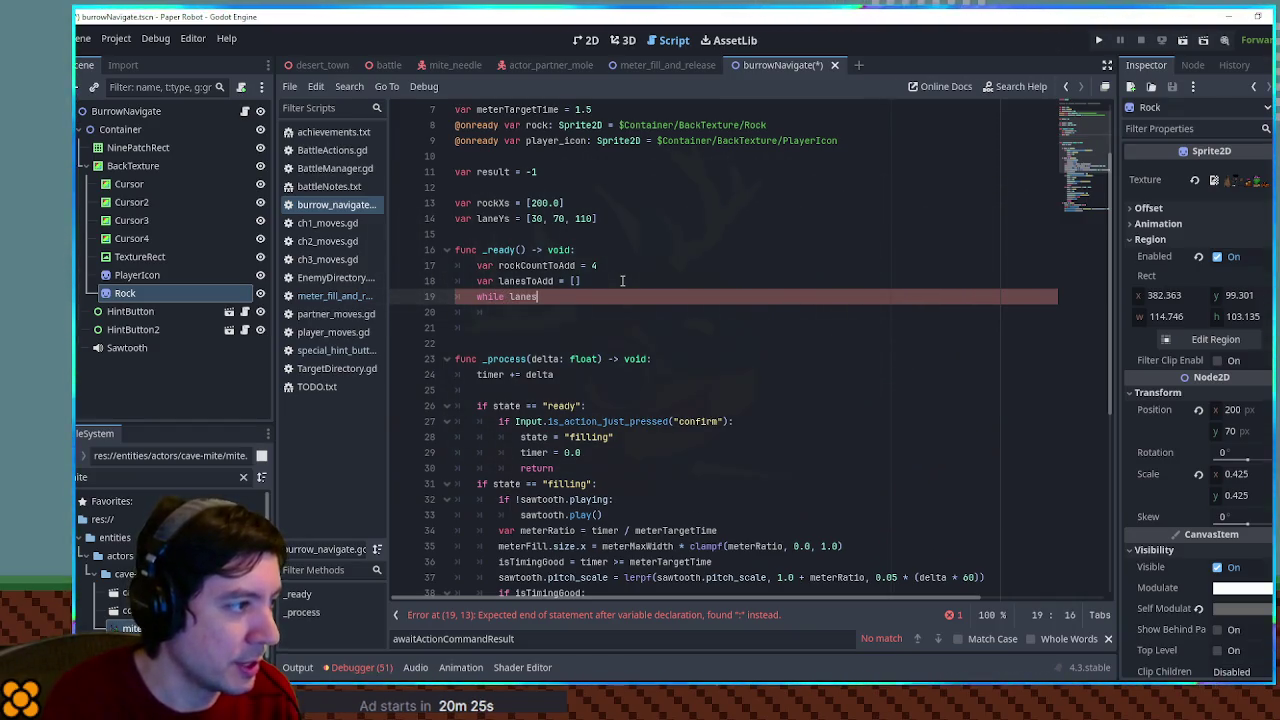
key(Return)
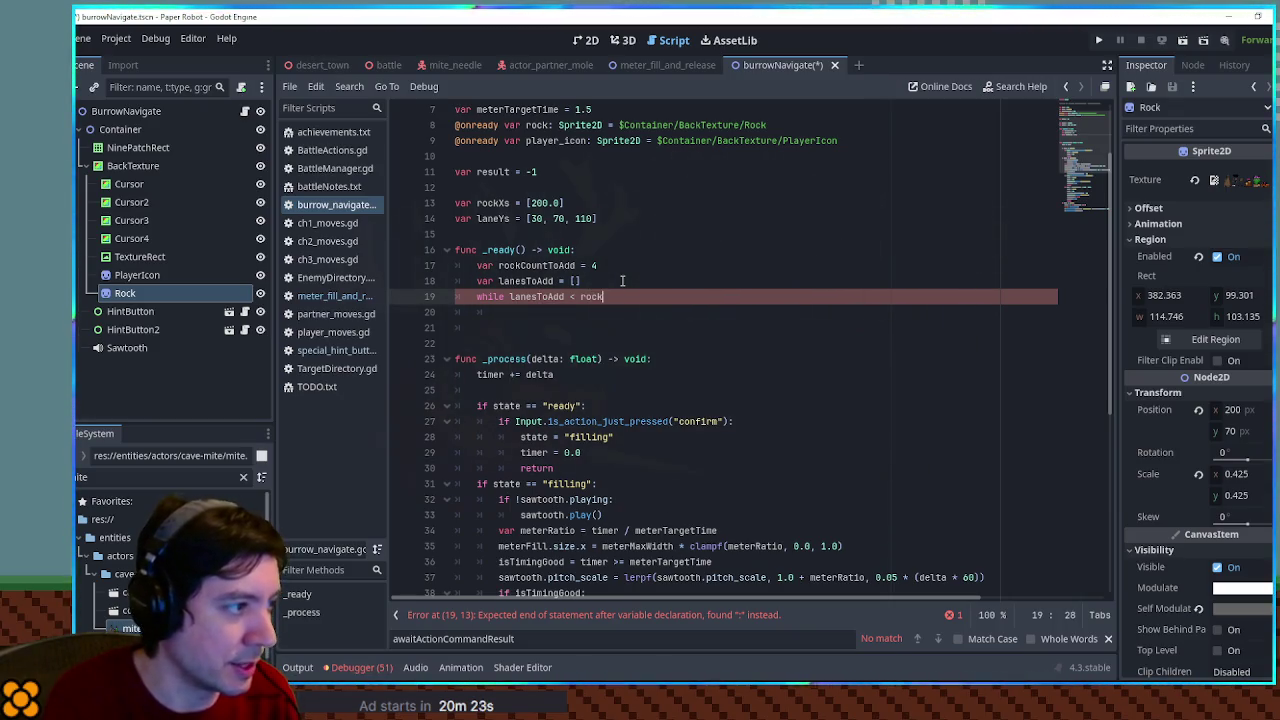
key(Return)
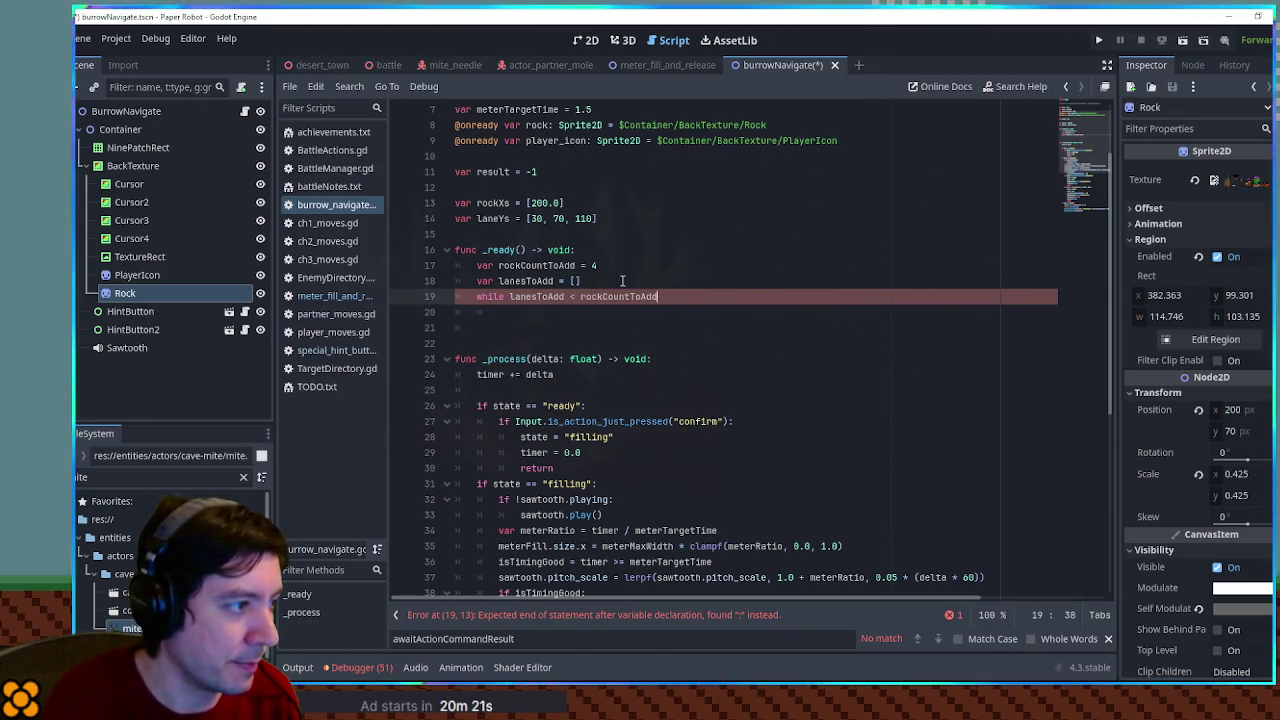
text(:)
key(Return)
text(lanes)
key(Return)
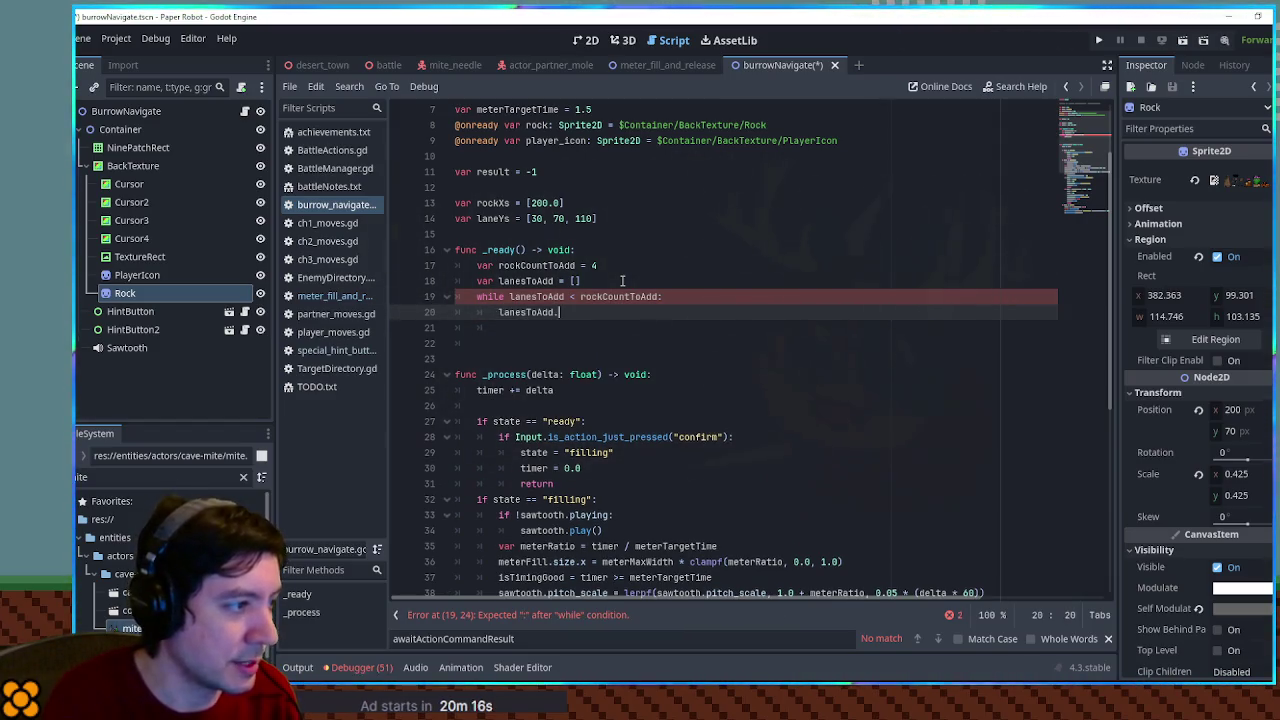
text(append_a)
key(Return)
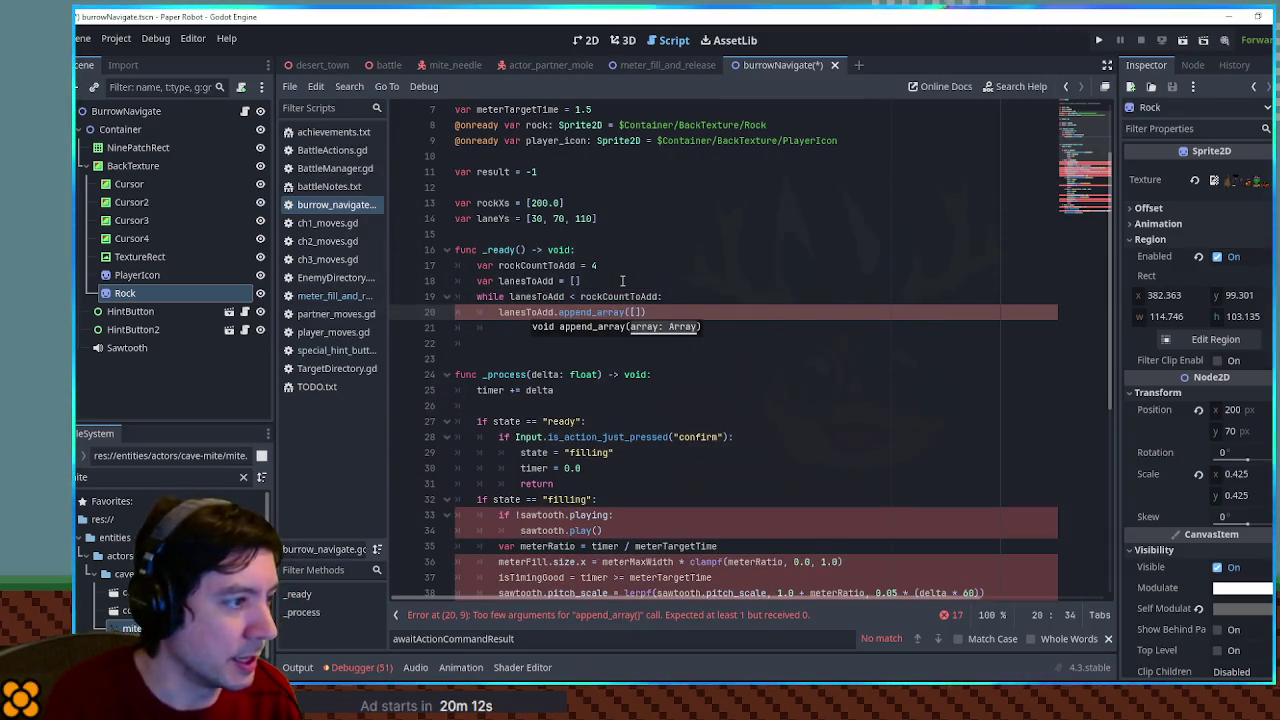
Fill the append_array call with the lanes [0,1,2]
text(0,1,2)
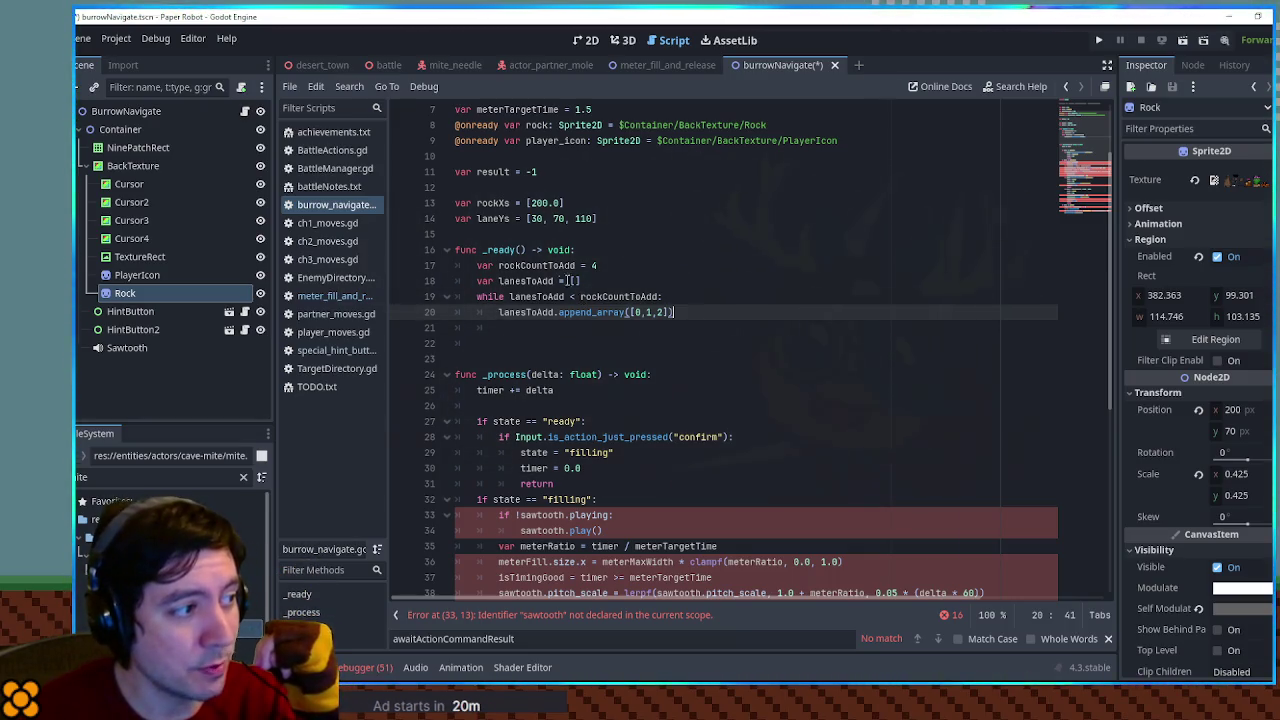
double_click(555, 264)
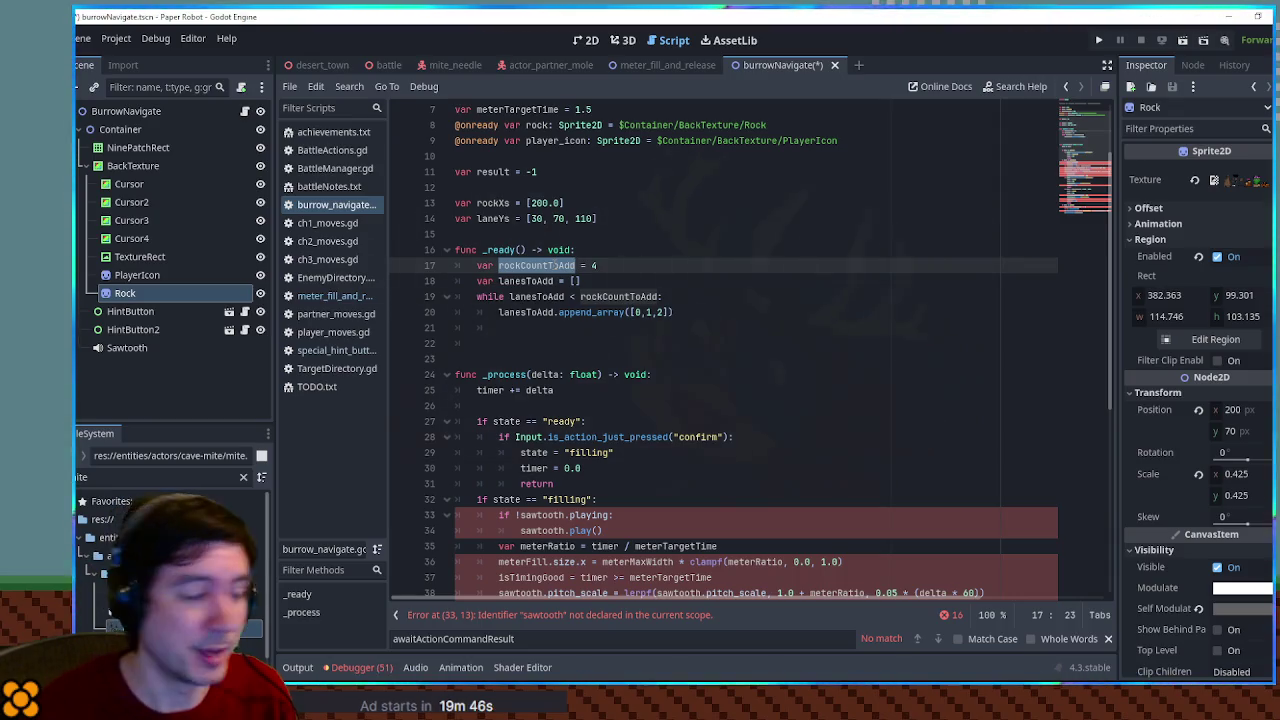
click(593, 324)
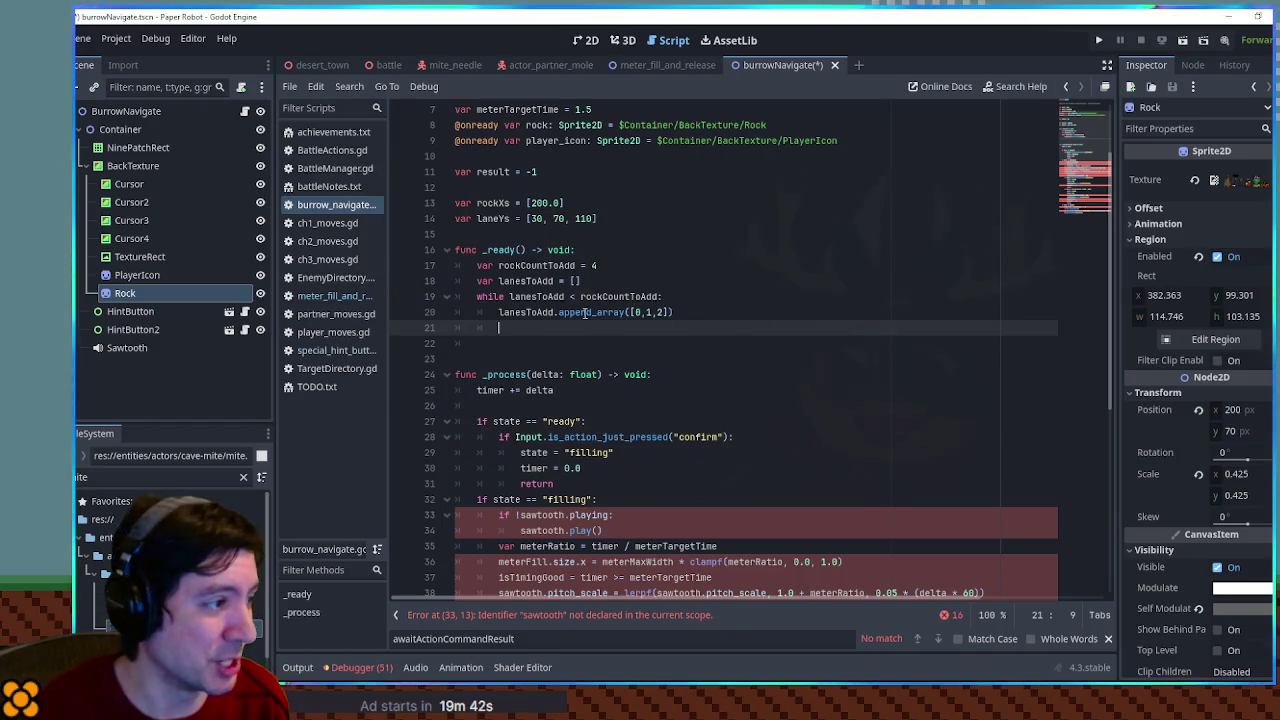
click(480, 328)
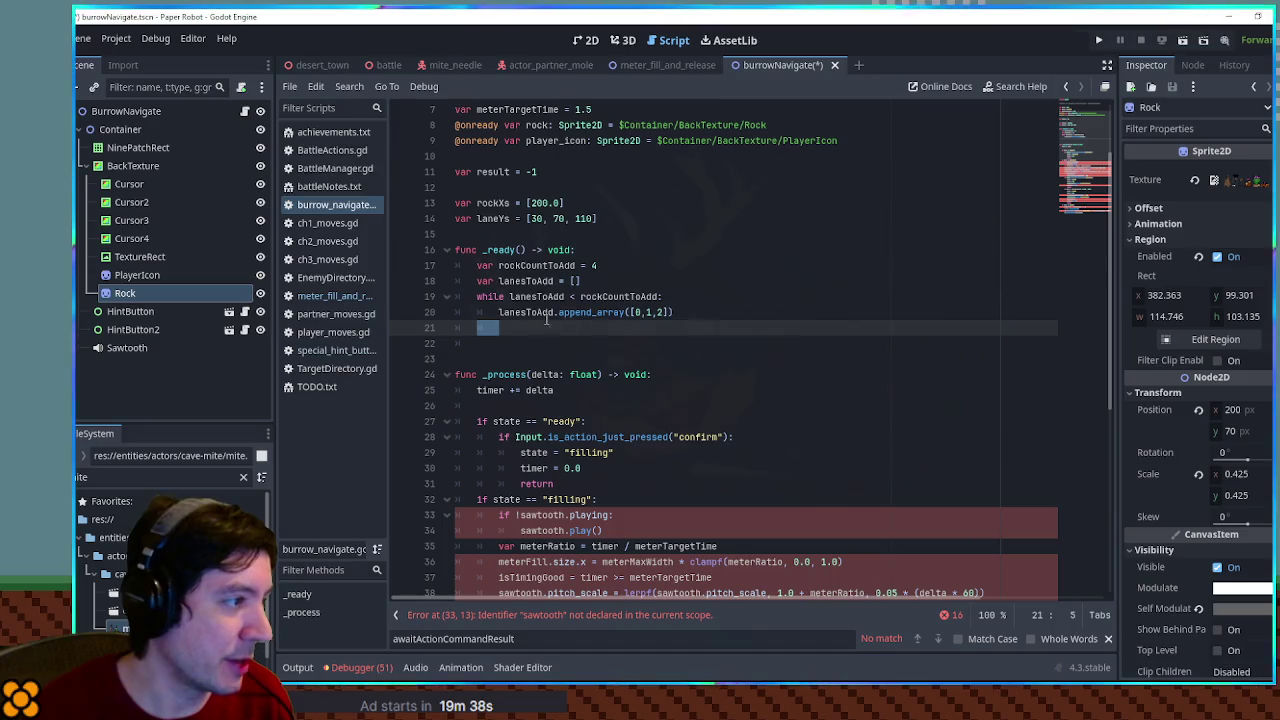
Add Utility.shuffle_array(lanesToAdd) after the loop and check its definition in Utility.gd
text(Utilty)
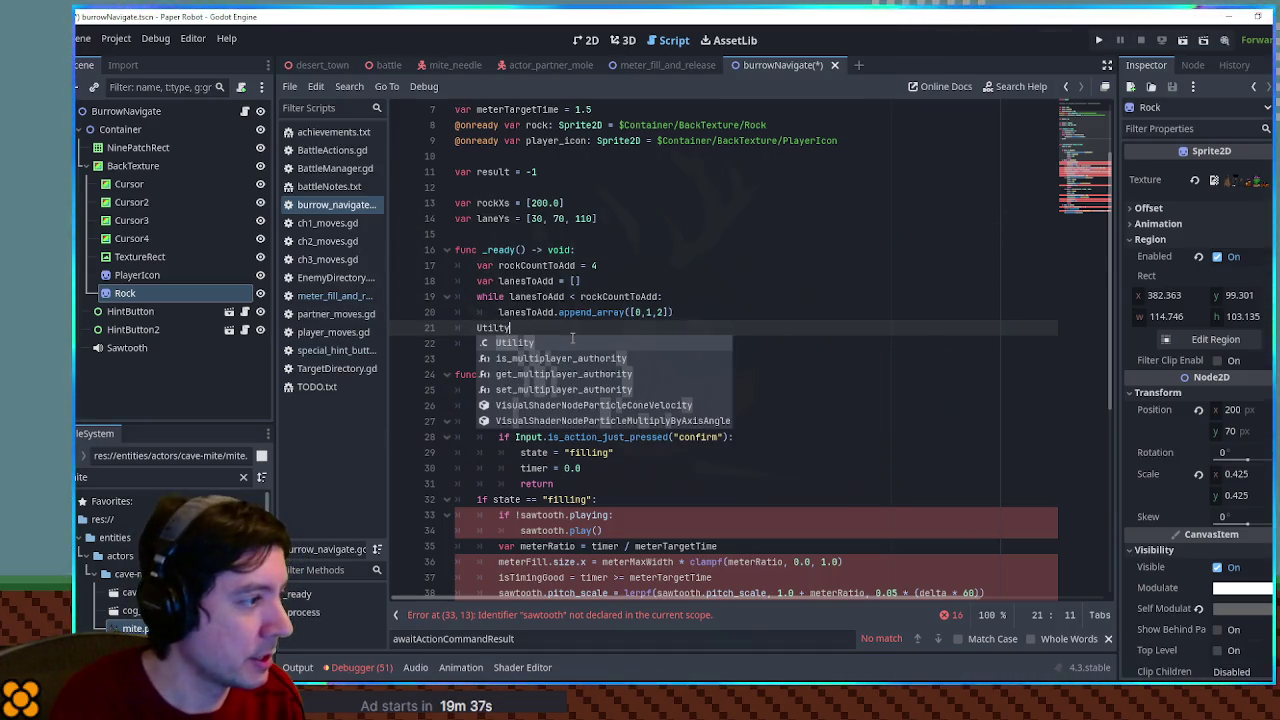
key(Return)
text(.shuf)
key(Return)
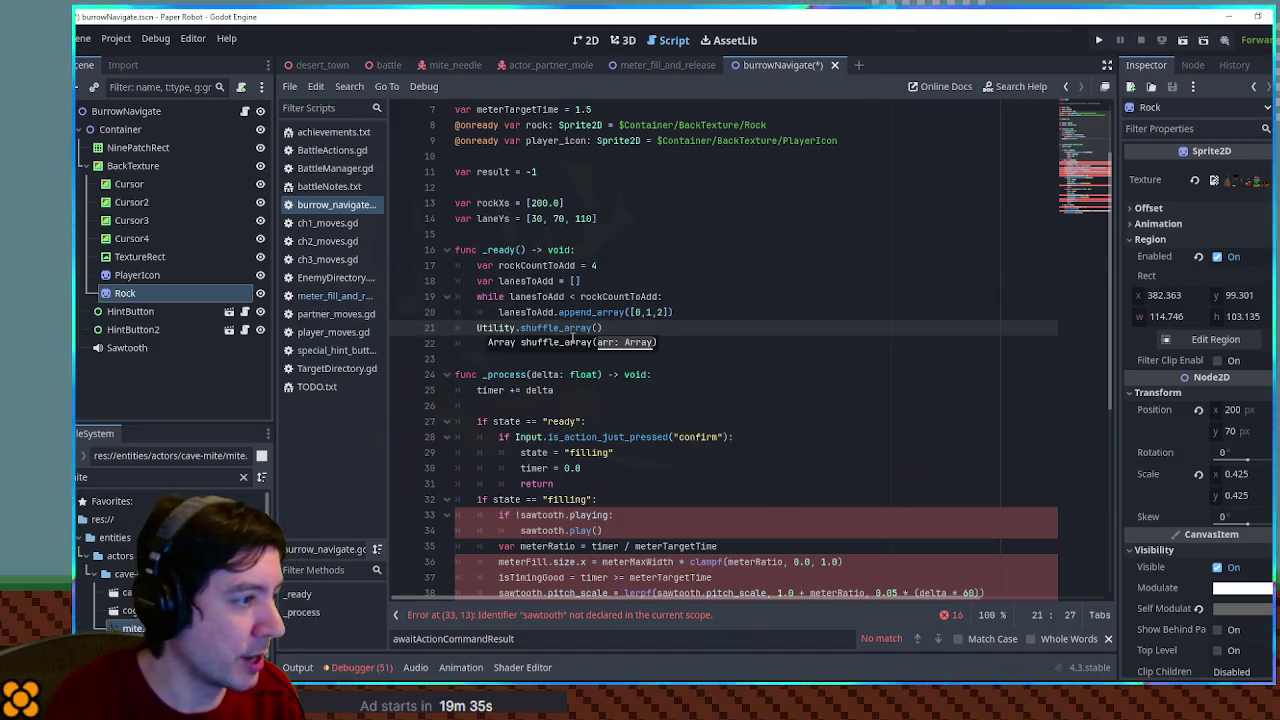
text(lanes)
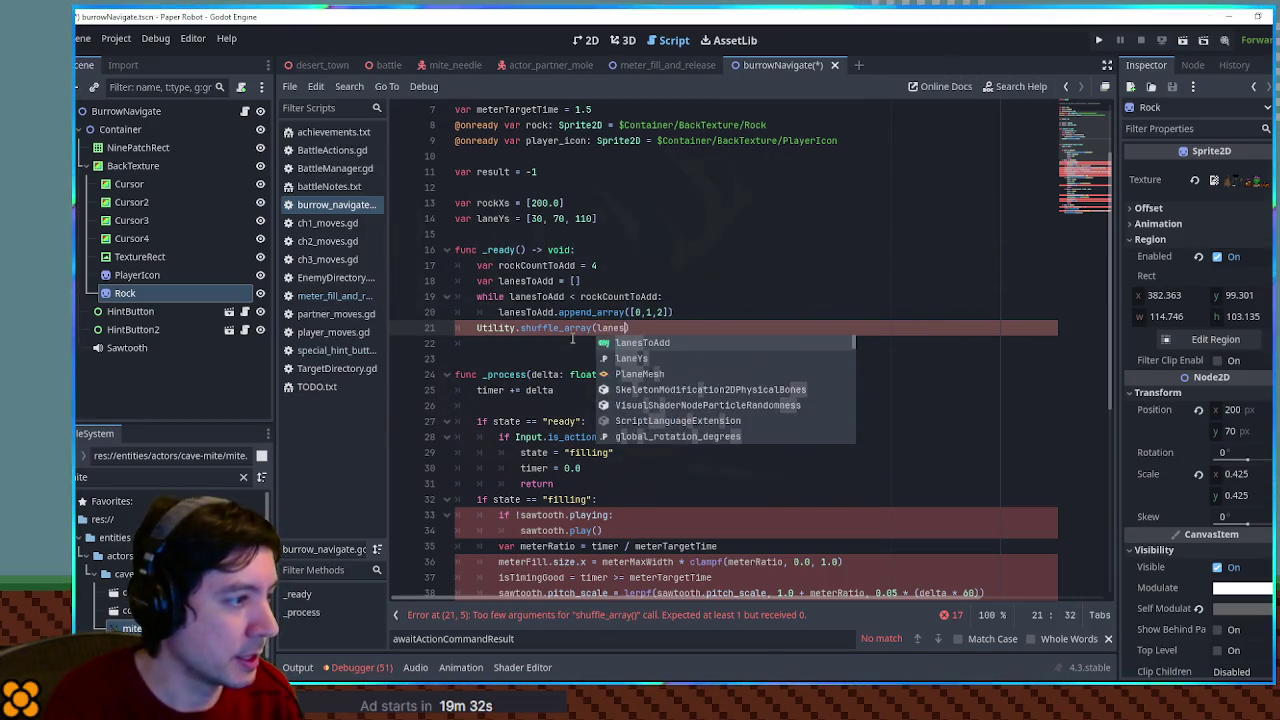
key(Return)
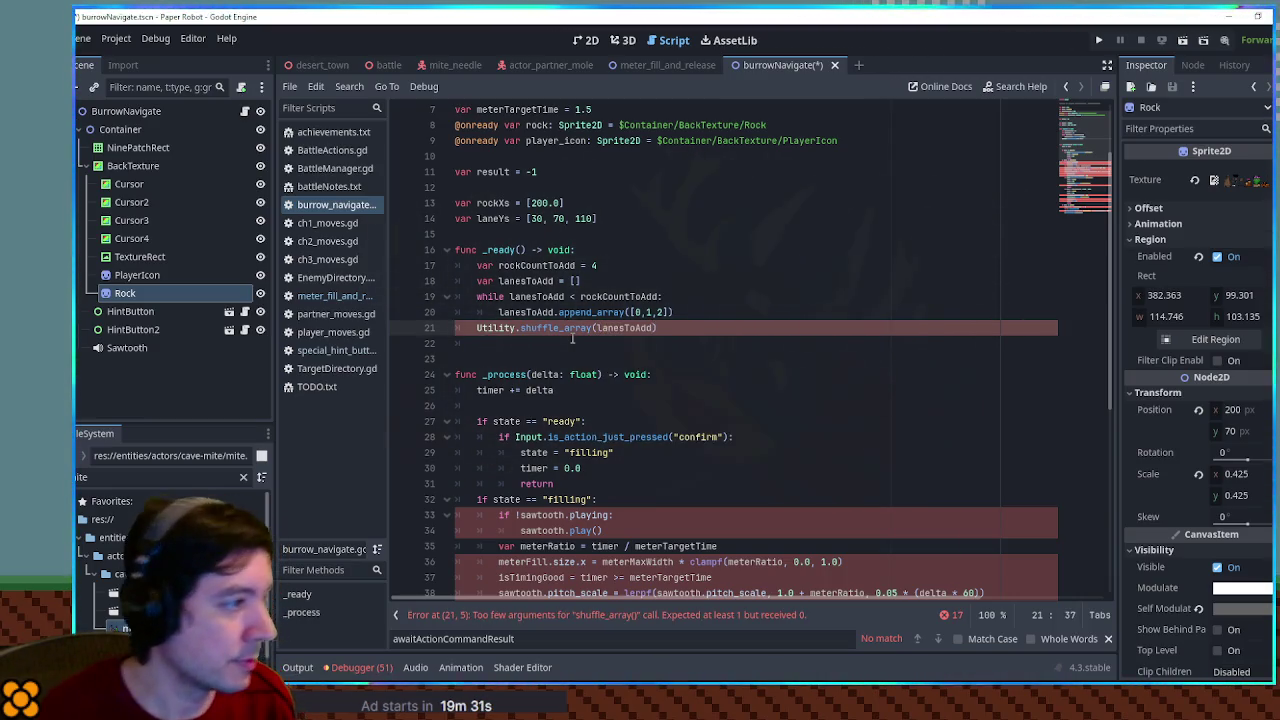
ctrl+click(560, 329)
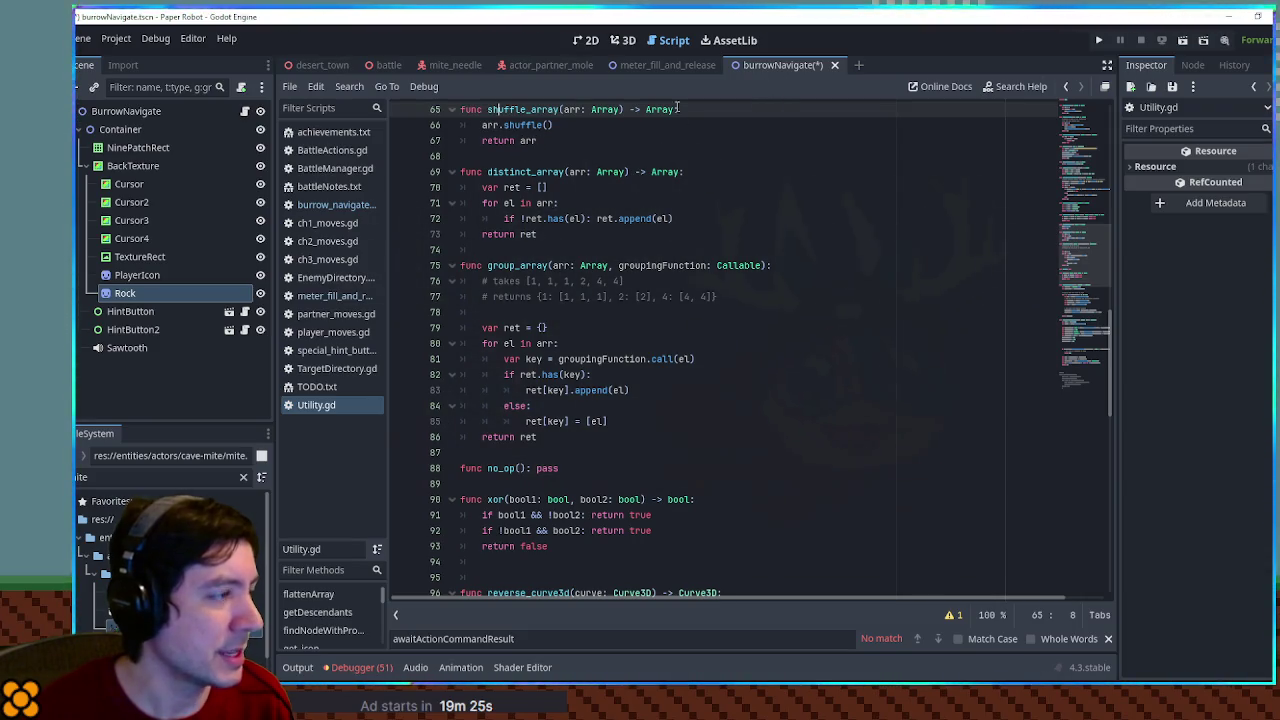
middle_click(330, 404)
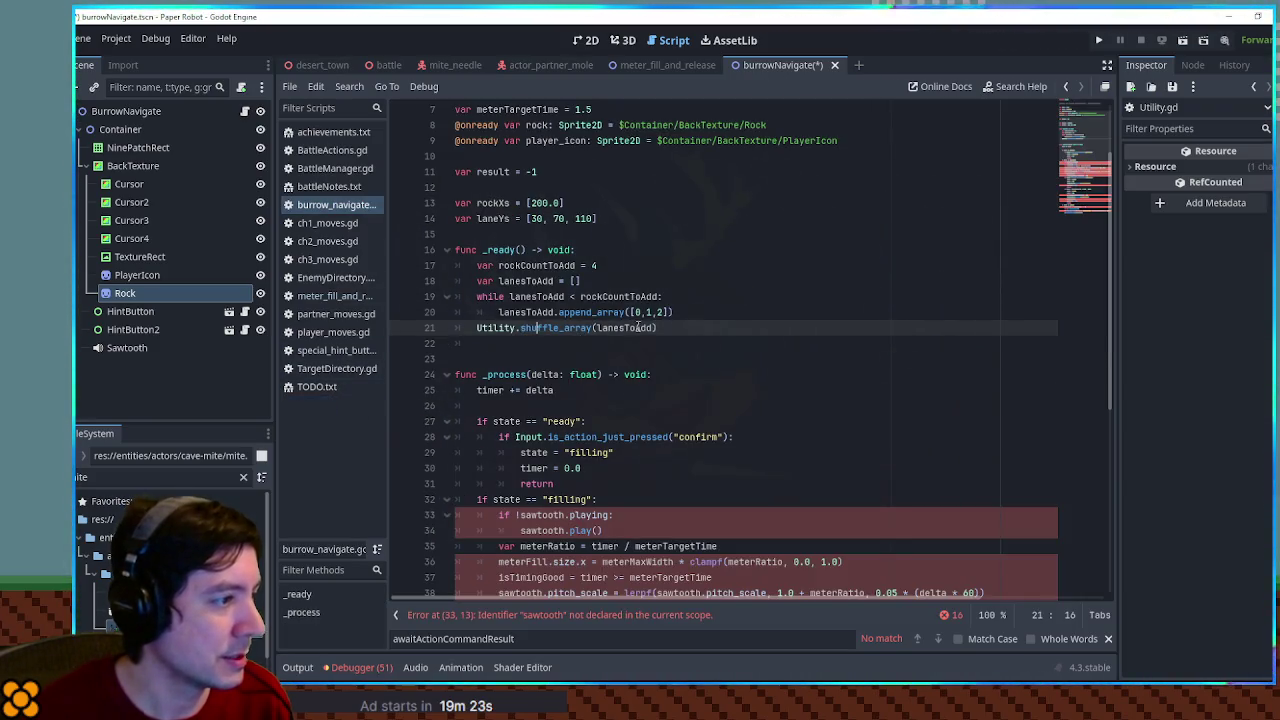
double_click(637, 327)
click(676, 328)
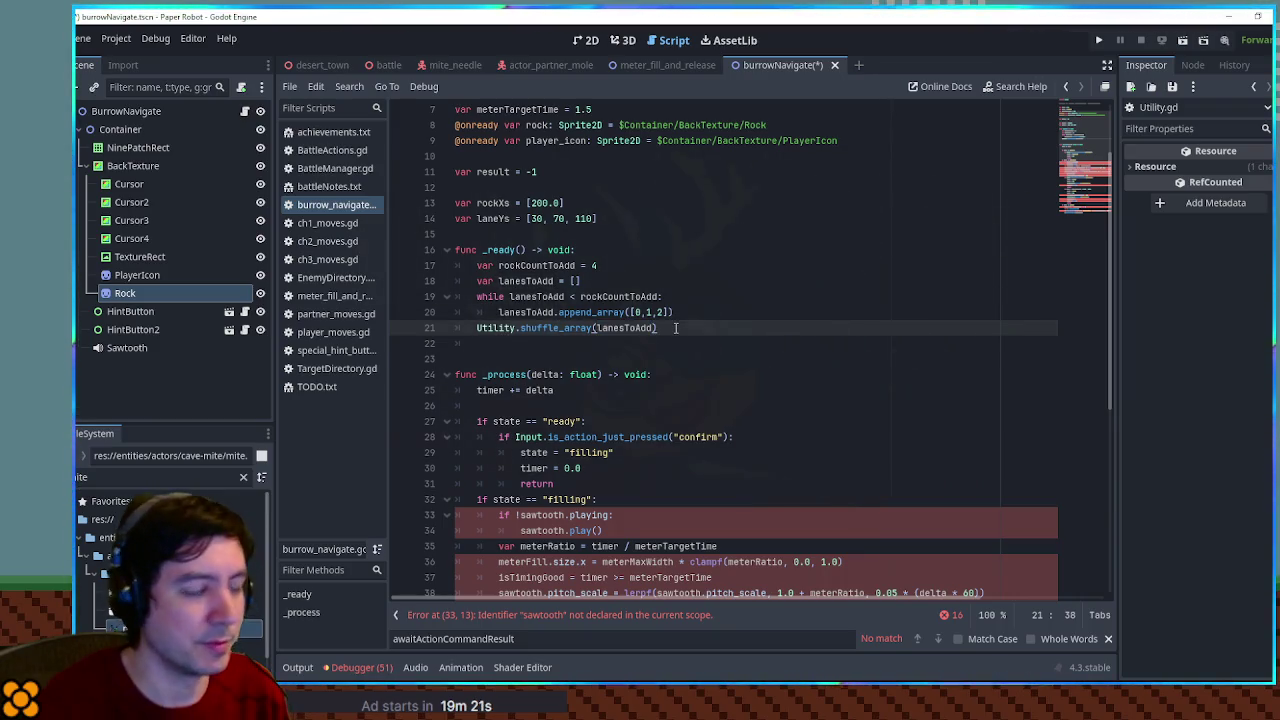
key(Return)
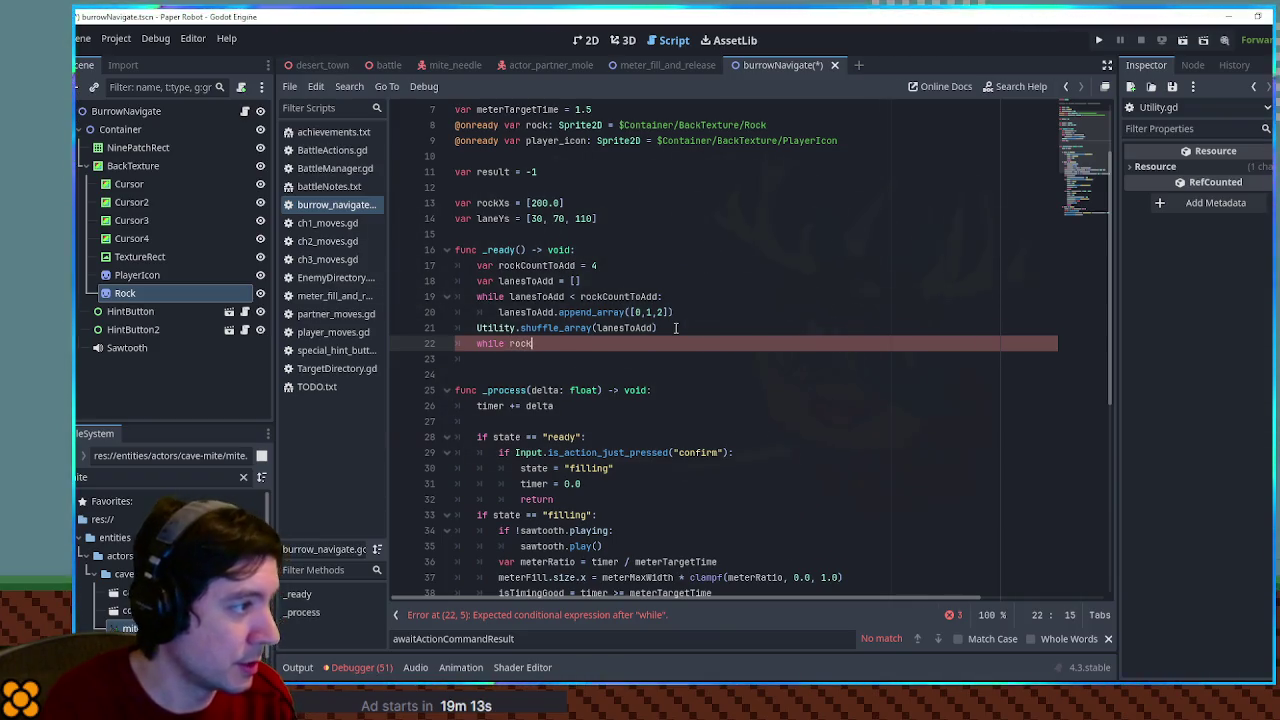
Write a while rockCountToAdd loop that duplicates the rock and adds it as a sibling
key(Escape)
key(Return)
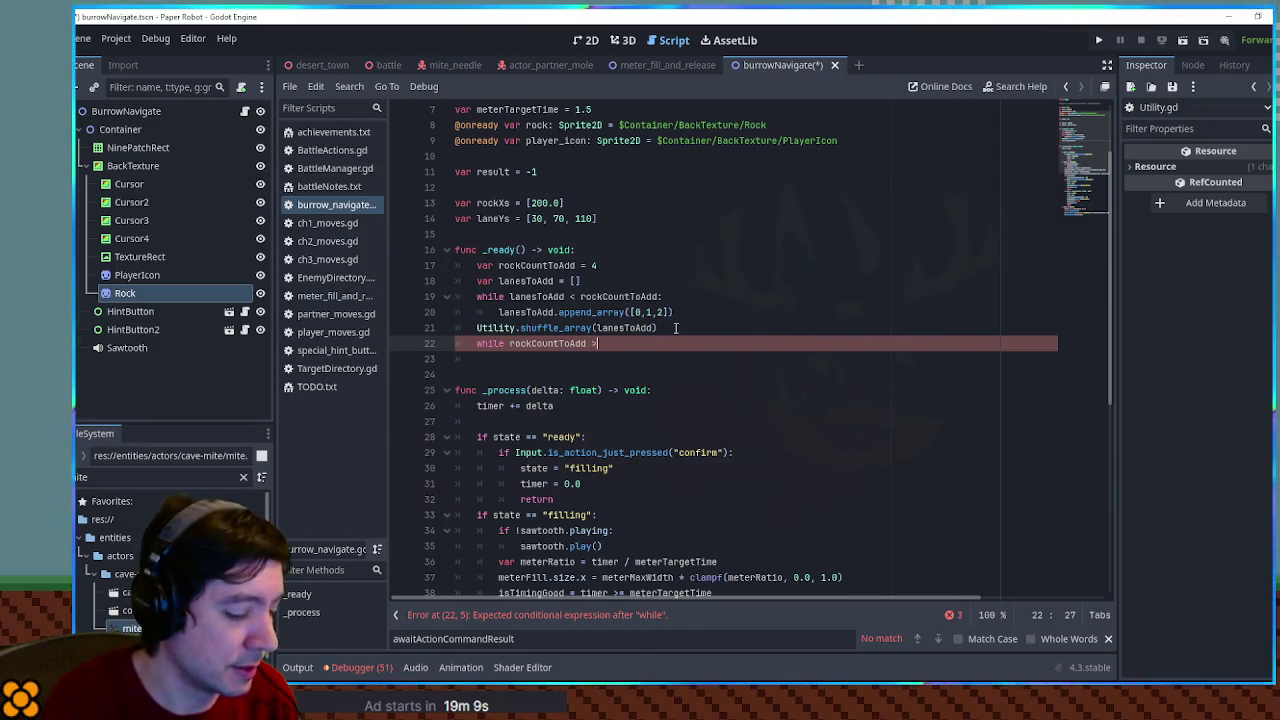
key(Return)
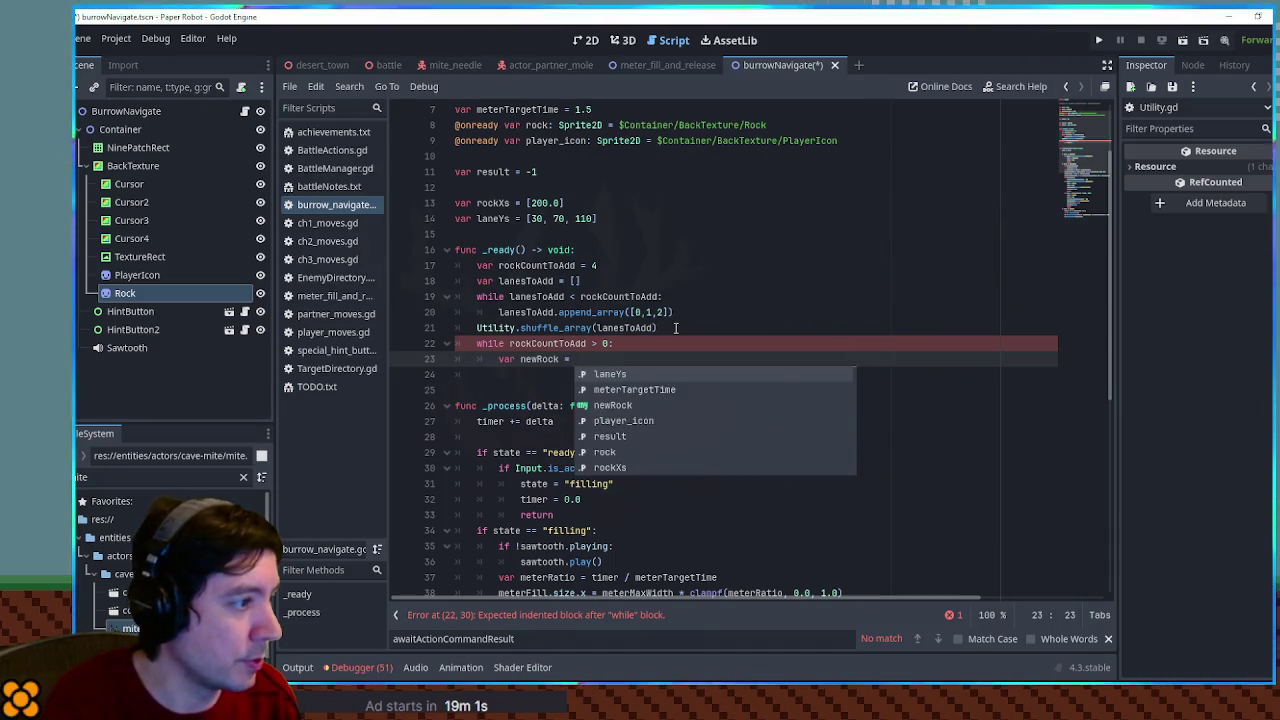
text(rock.duplicate()
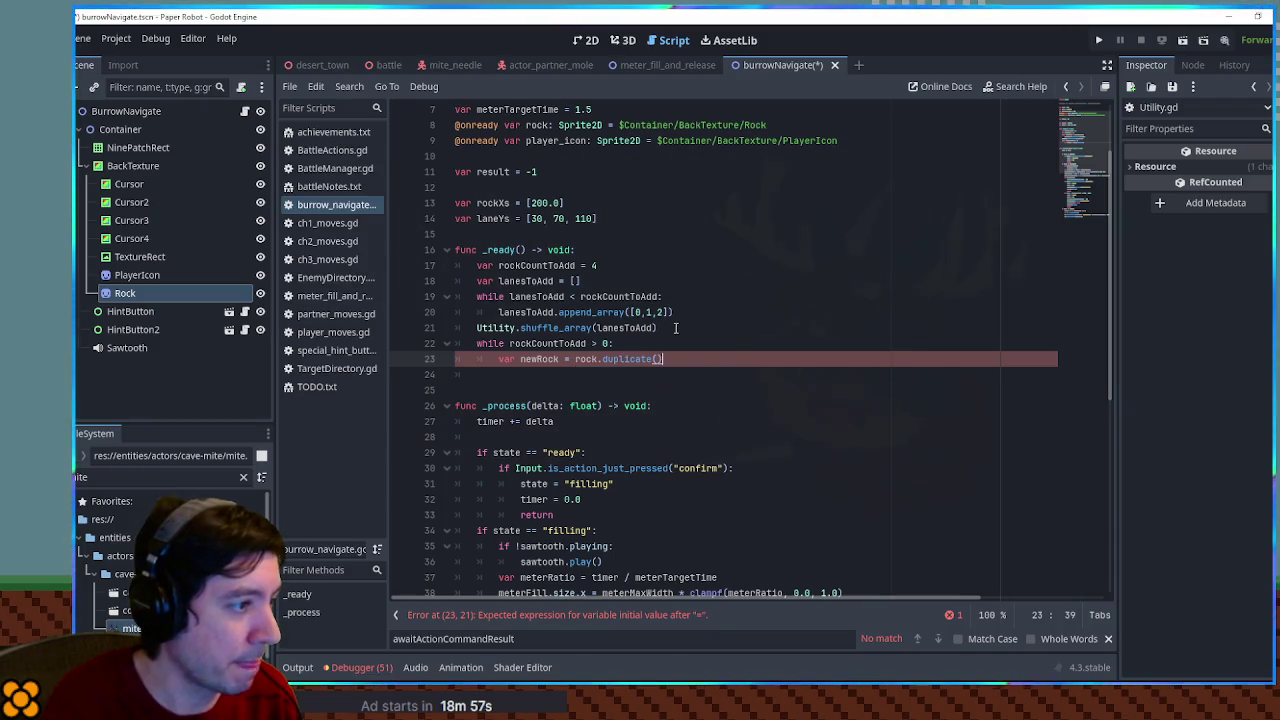
key(Return)
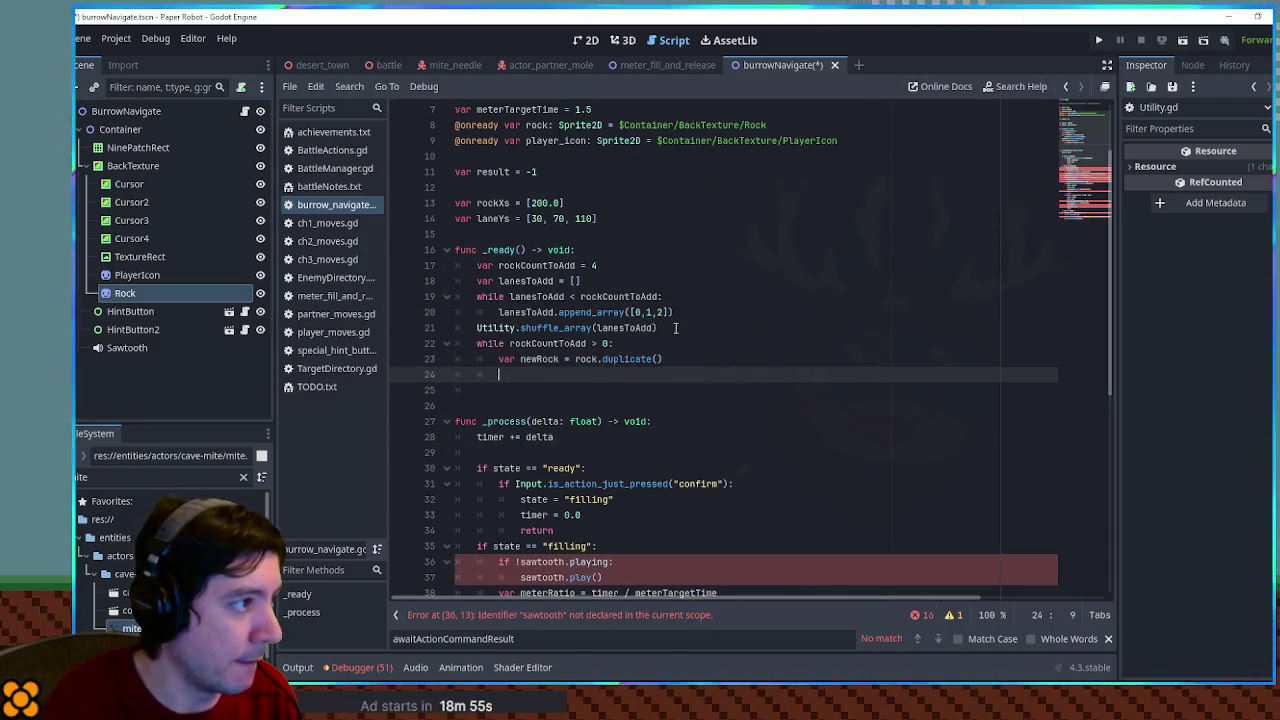
text(rock.add_sib)
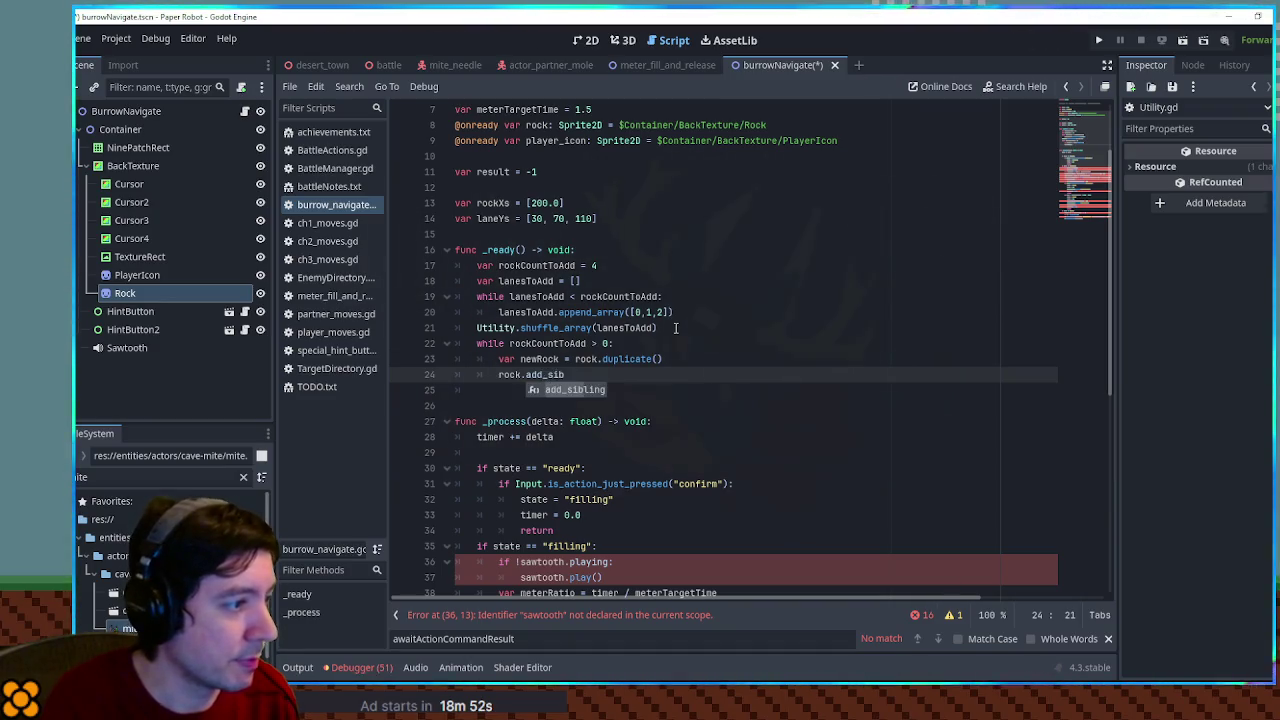
key(Return)
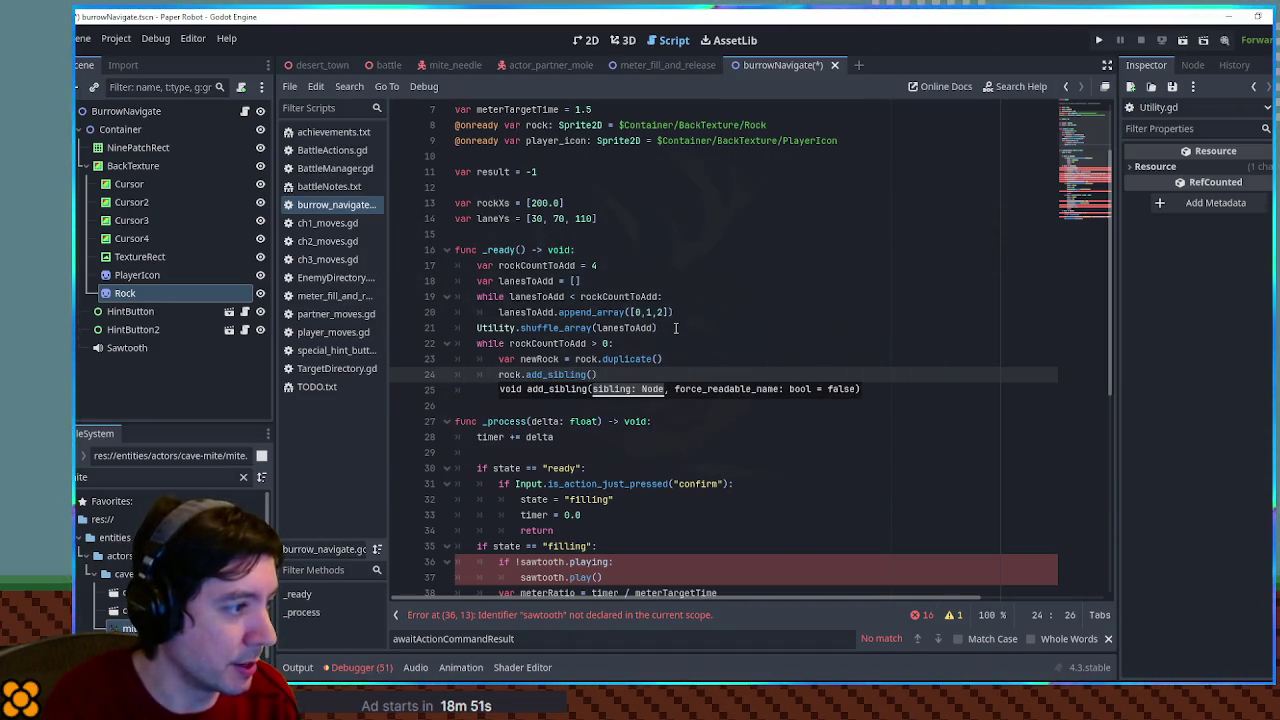
key(End)
key(Return)
Start a rock.position assignment and declare iterX from rock.position.x after the shuffle call
text(ro)
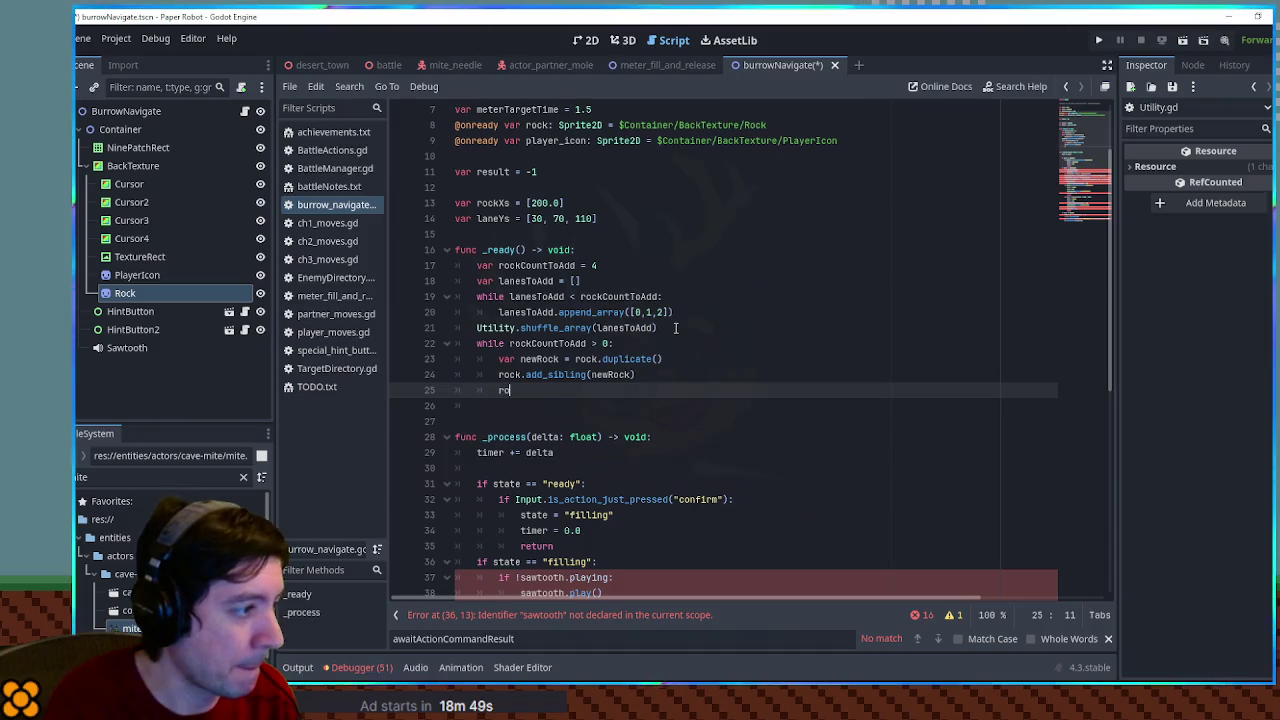
text(ck.position =)
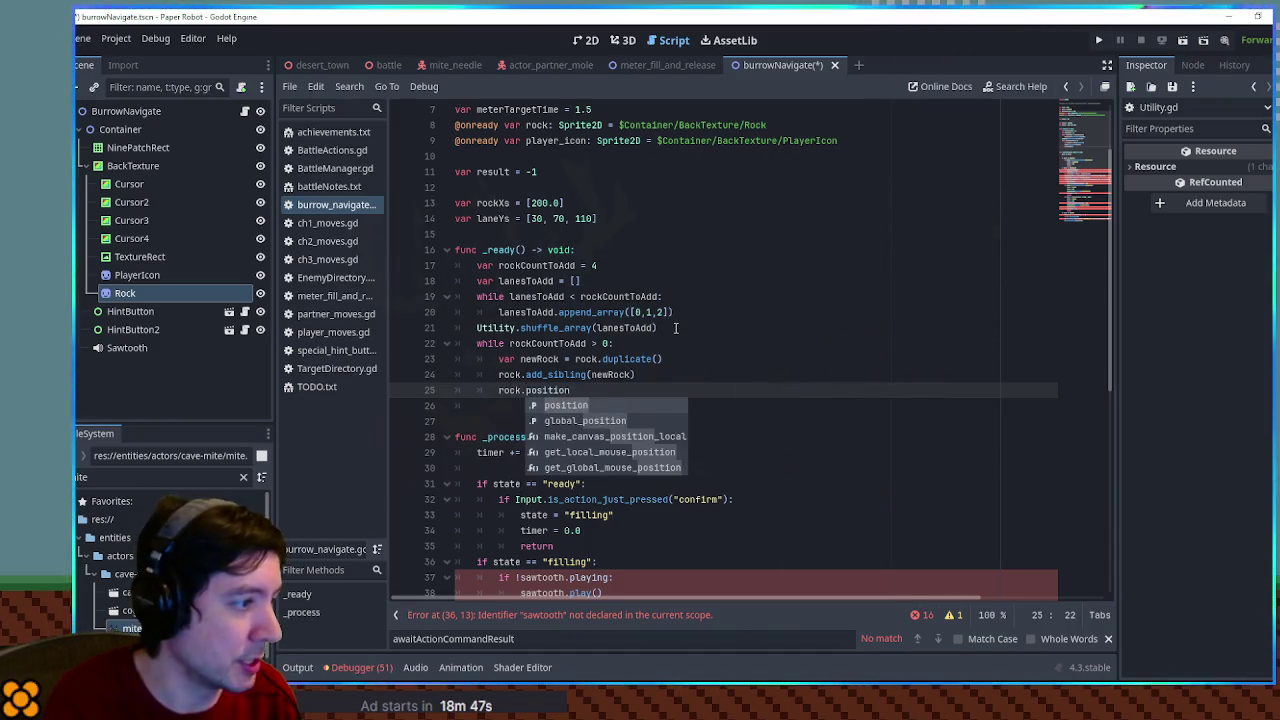
key(Escape)
key(Up)
key(Up)
key(Up)
key(End)
key(Return)
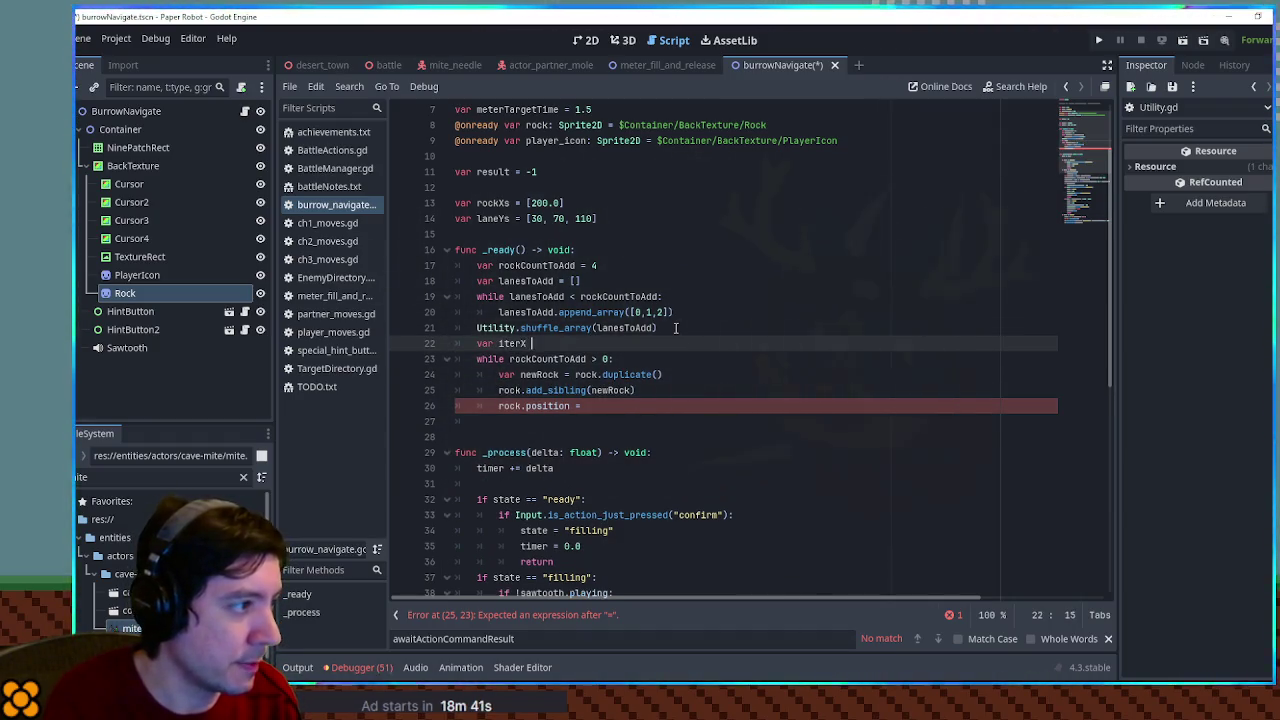
text(= rocks)
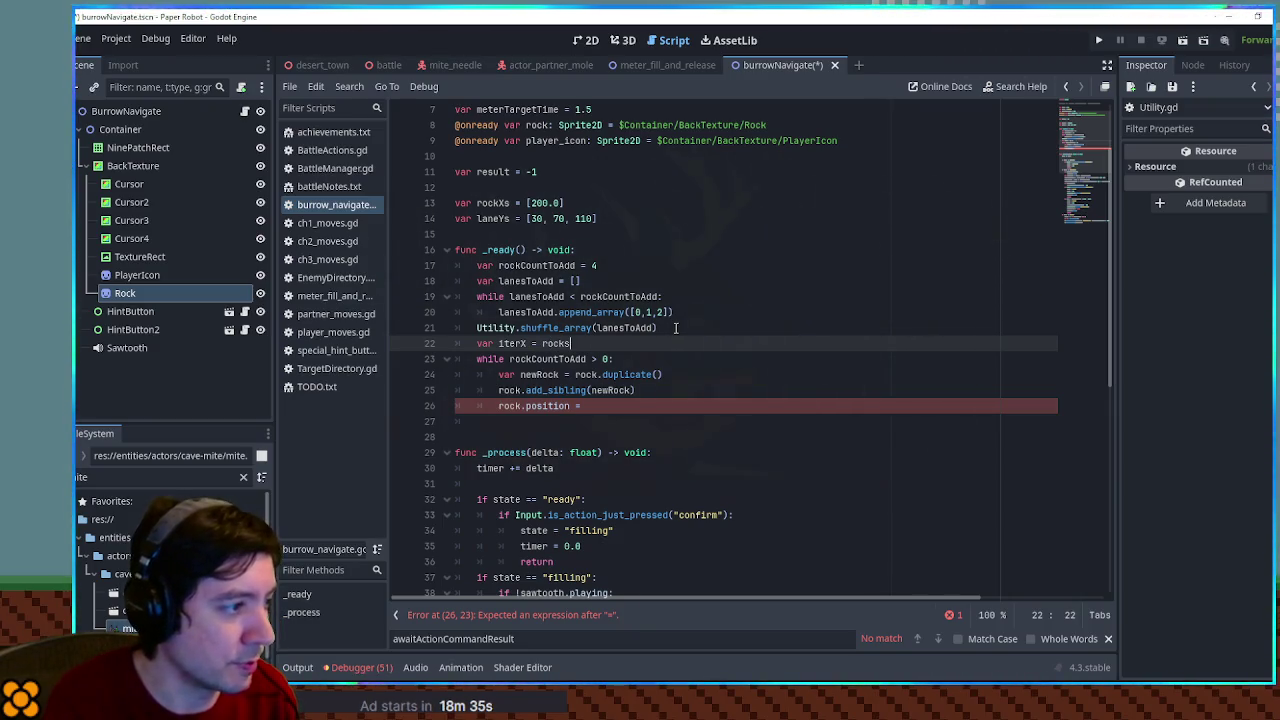
text(Xrock.position/)
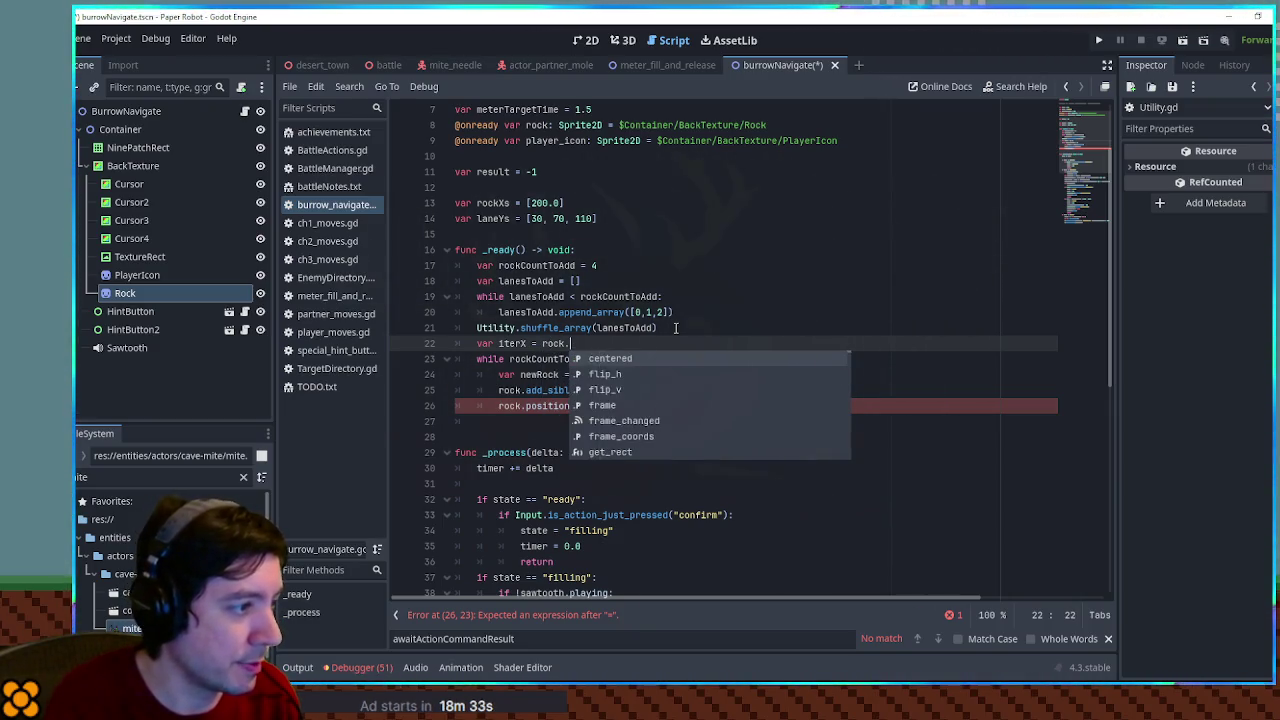
key(BackSpace)
text(.x)
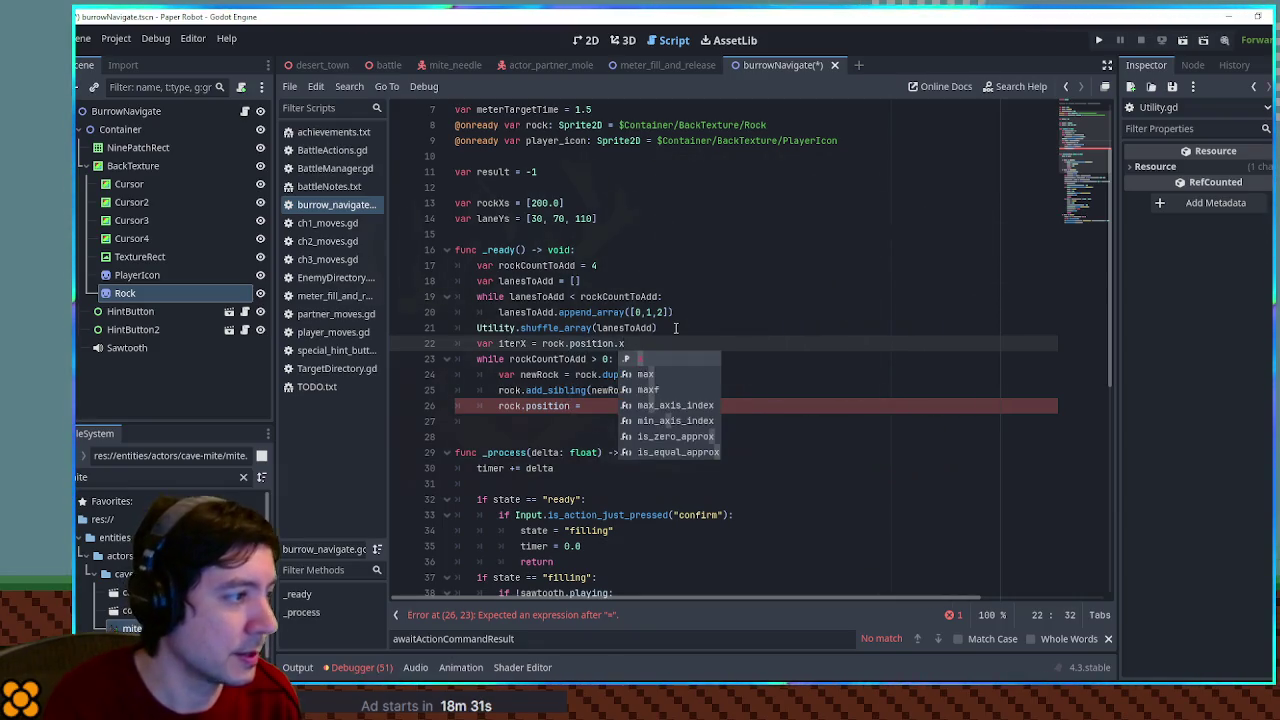
Set rock.position = iterX with an iterX += line above, then test-drag the Rock in 2D
key(Escape)
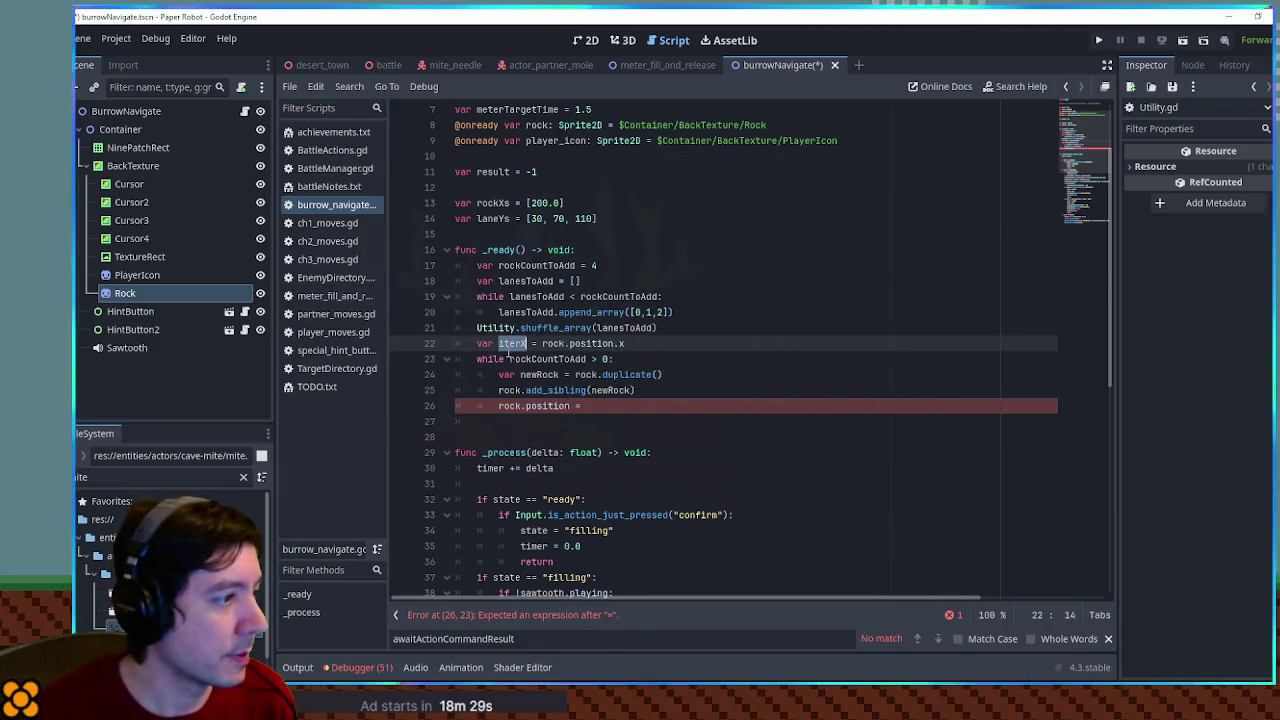
click(700, 408)
text(iterX)
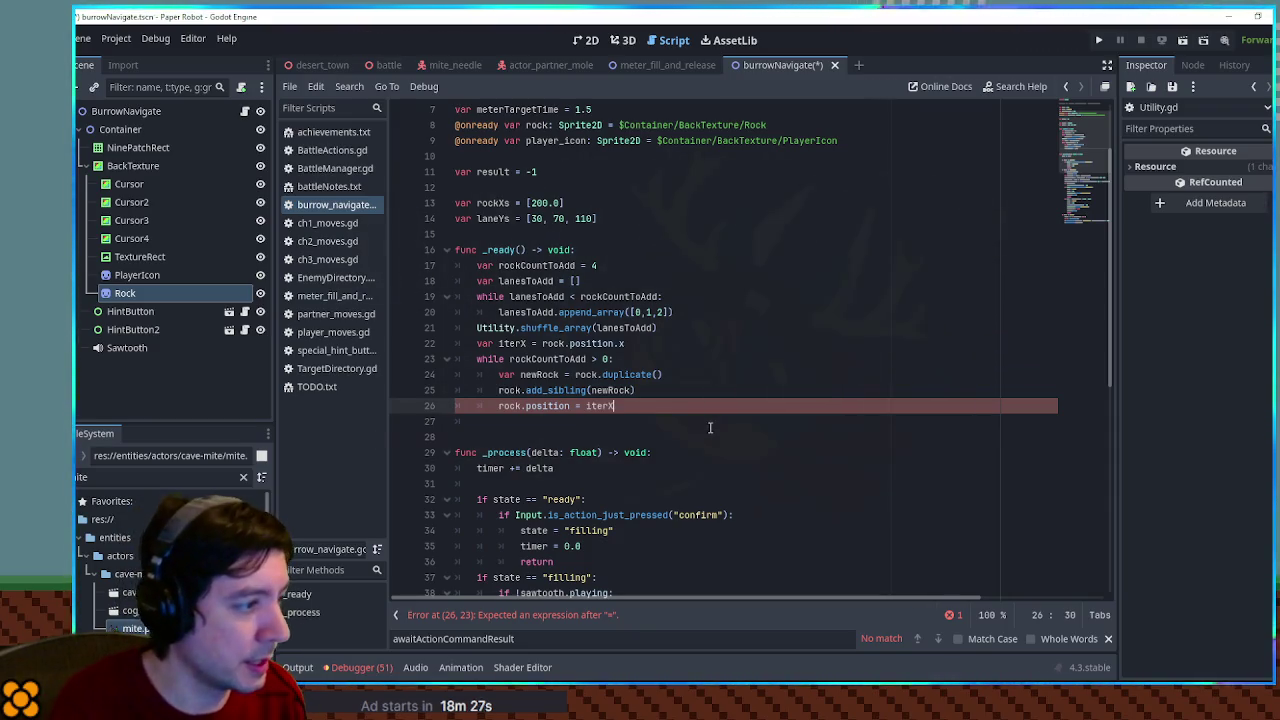
key(BackSpace)
key(BackSpace)
key(BackSpace)
key(Home)
key(Return)
key(Up)
text(iterX)
key(Down)
key(End)
text(iterX)
key(Up)
text(+=)
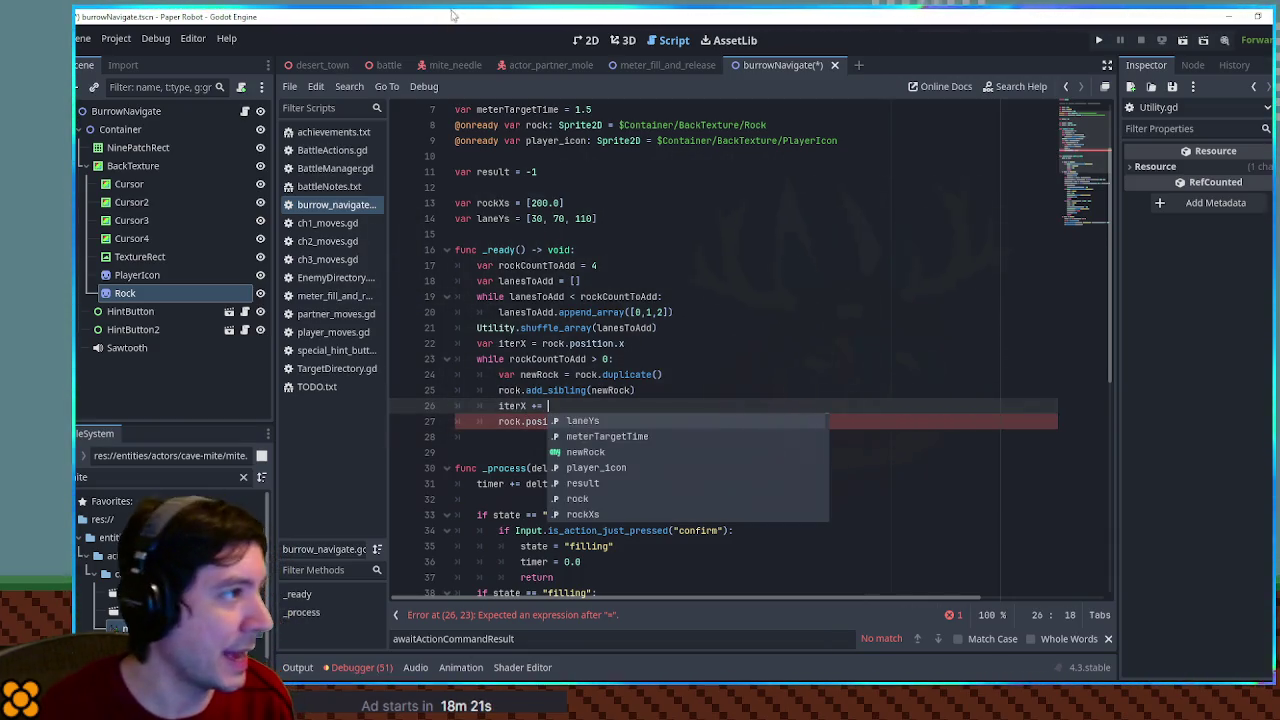
key(ctrl+F1)
drag(628, 250, 670, 254)
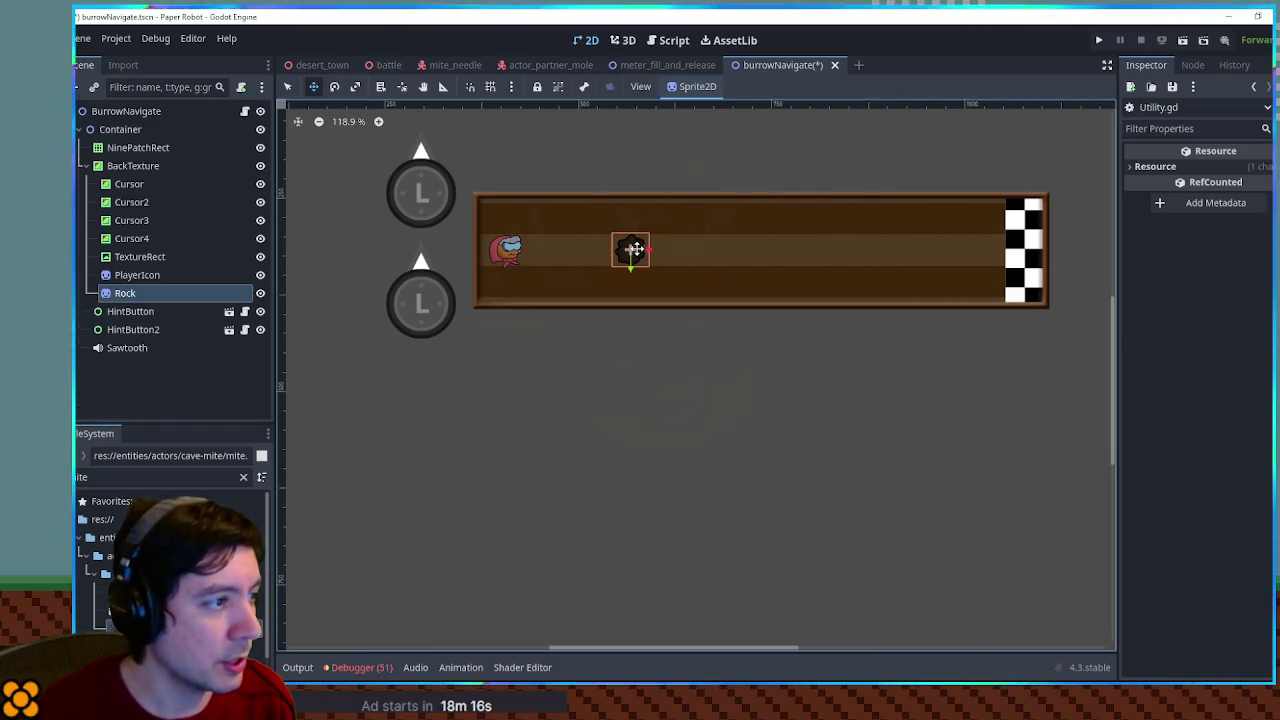
Test-drag the Rock sprite toward different lanes, cancelling each move
mouse_move(633, 249)
mouse_down()
mouse_move(670, 216)
mouse_move(714, 288)
mouse_up()
key(Escape)
mouse_move(632, 251)
mouse_down()
mouse_move(690, 218)
mouse_move(740, 289)
mouse_up()
key(Escape)
drag(634, 249, 697, 223)
key(Escape)
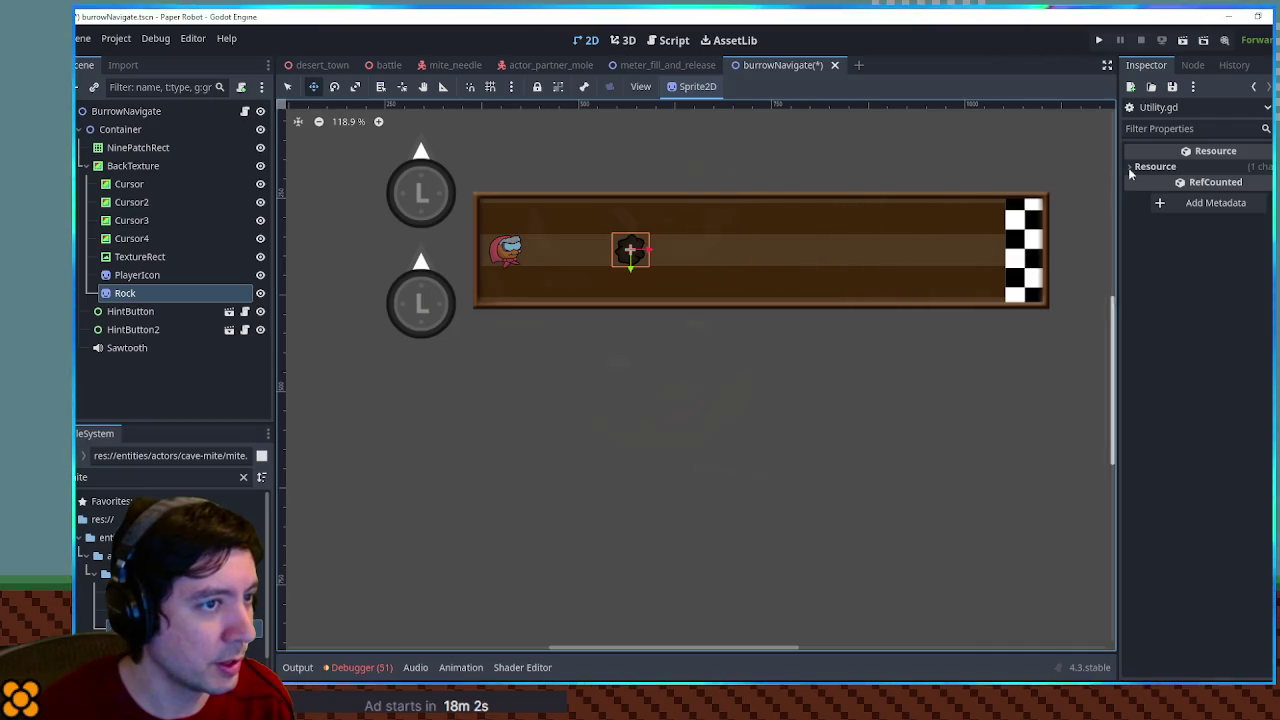
Duplicate the Rock as Rock2 to read its position, undo it, and save the scene
click(160, 277)
click(160, 293)
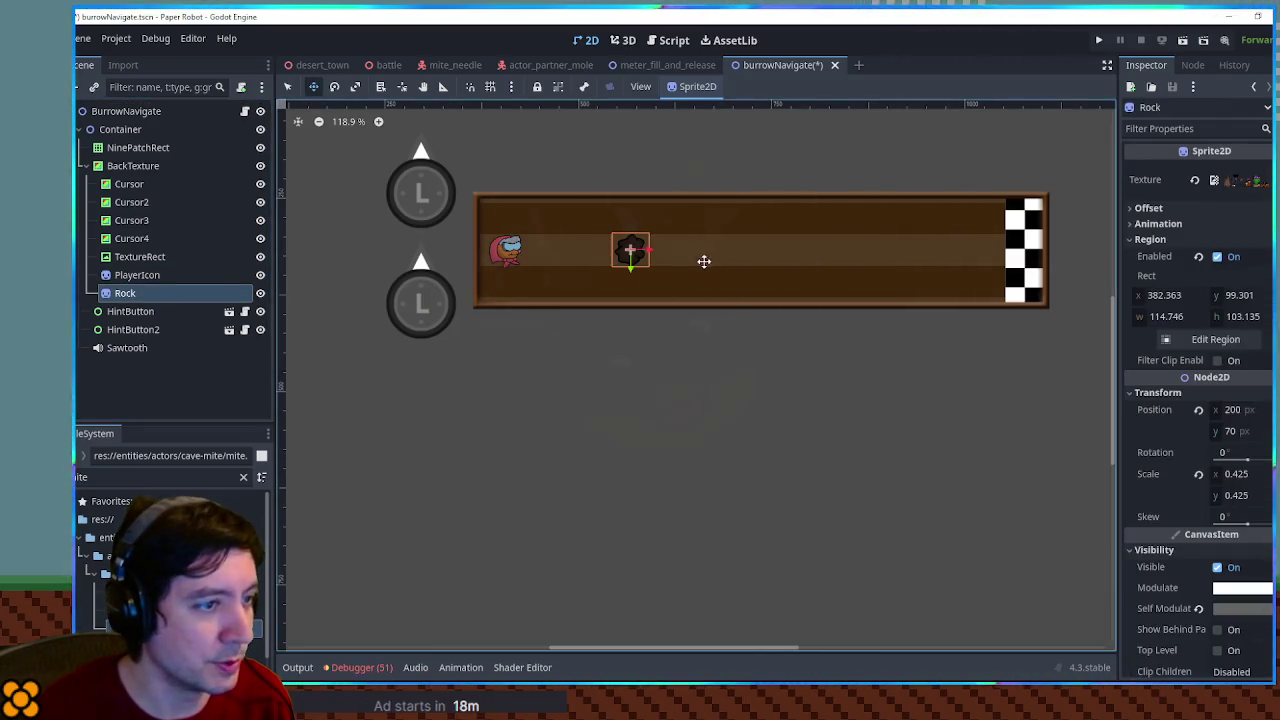
drag(625, 248, 691, 224)
key(ctrl+d)
click(1157, 270)
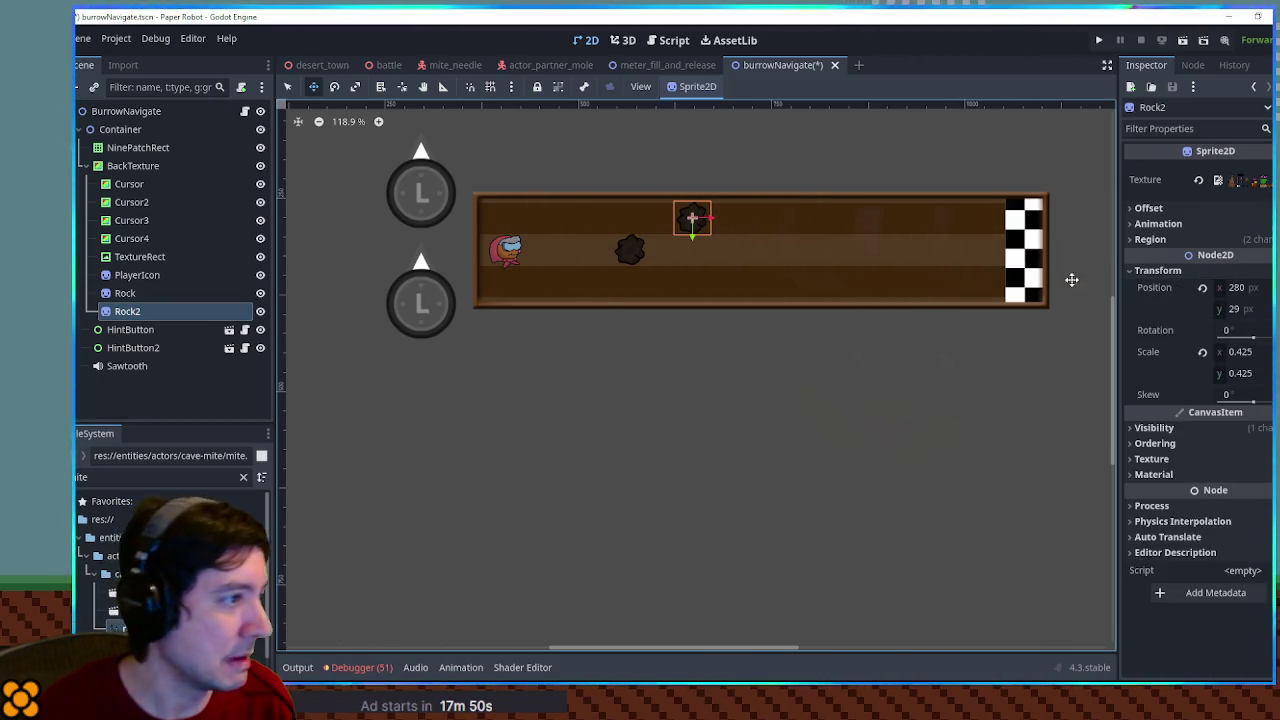
key(ctrl+z)
key(ctrl+z)
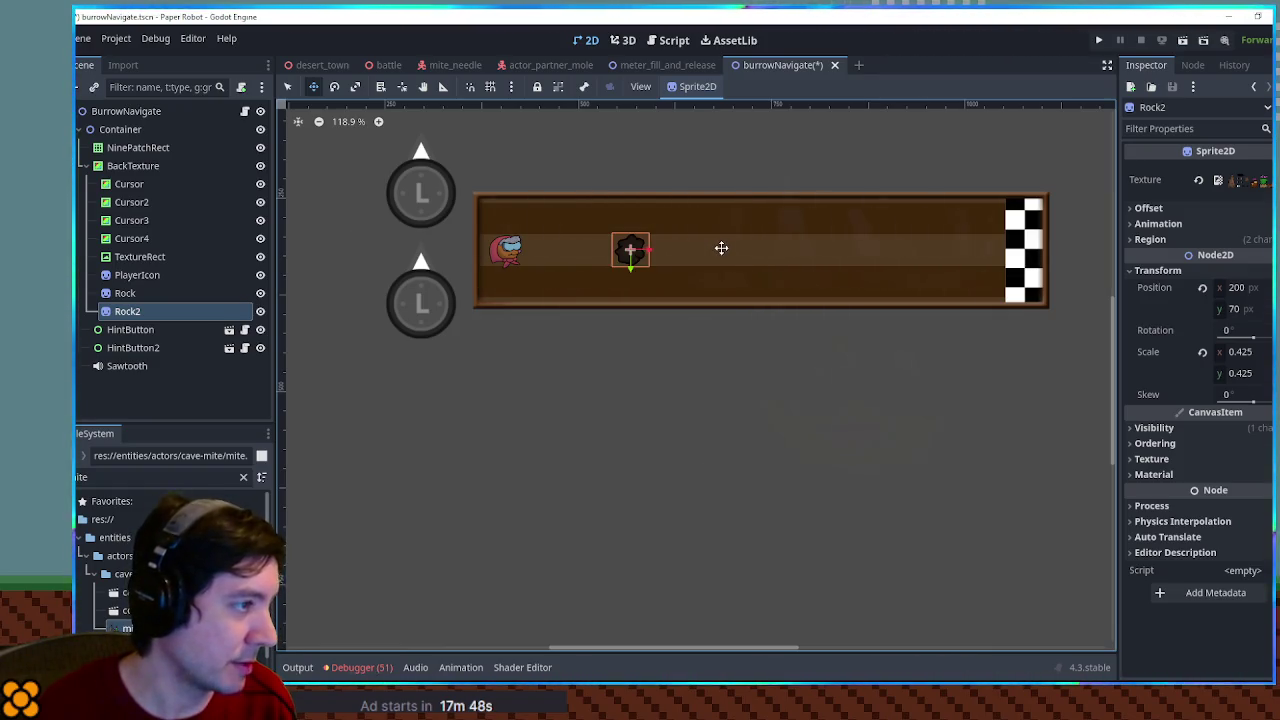
key(ctrl+s)
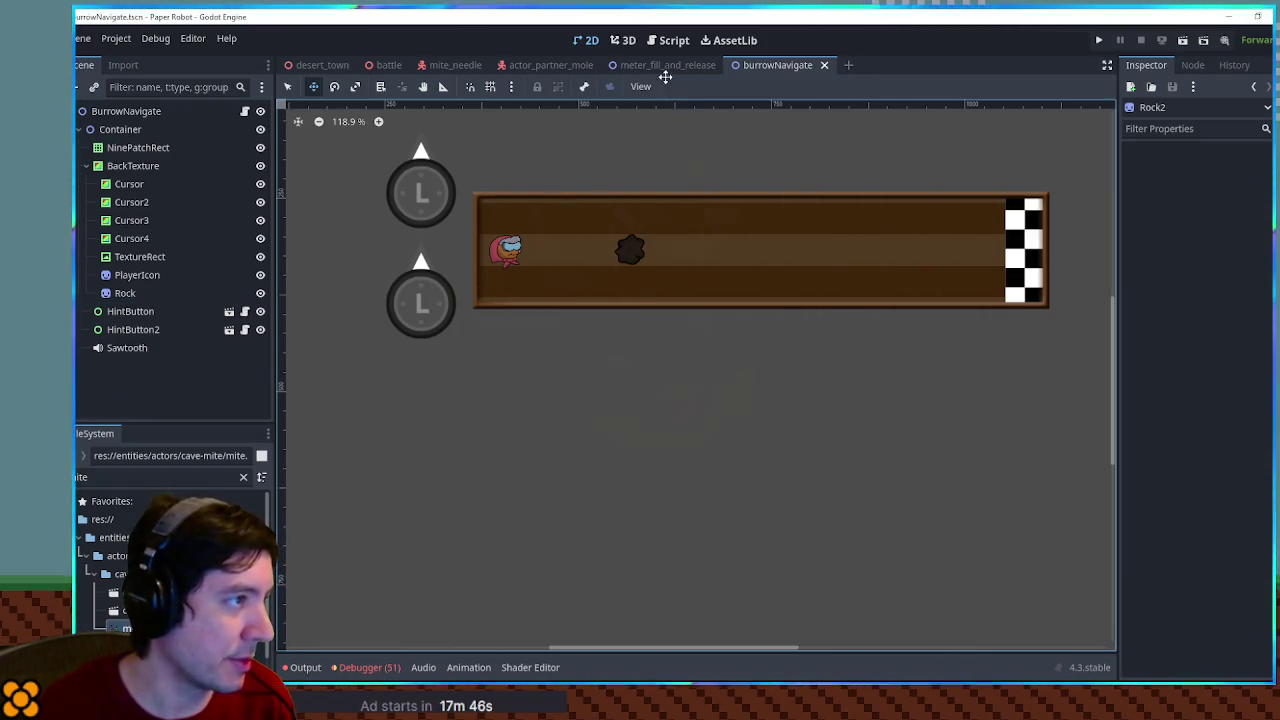
click(655, 45)
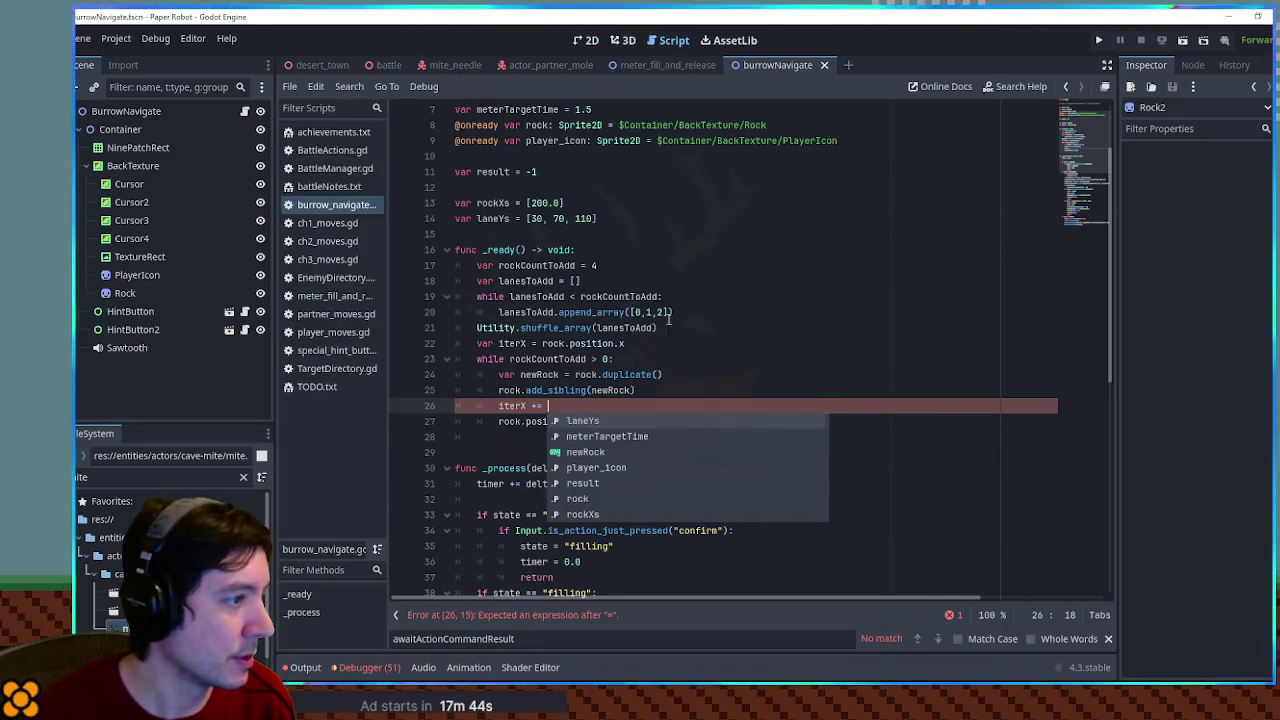
Make the iterX increment randf_range(80, 120) and open a new line after it
text(rand)
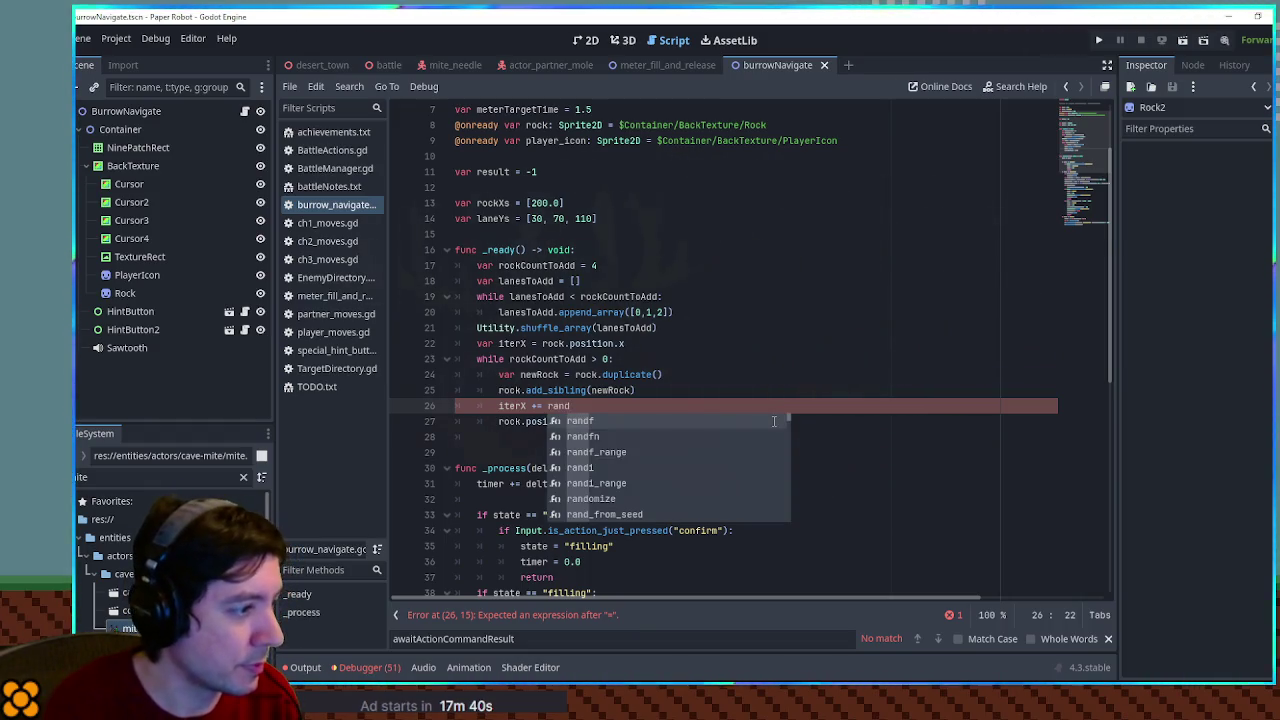
key(Down)
key(Down)
key(Return)
text(80, )
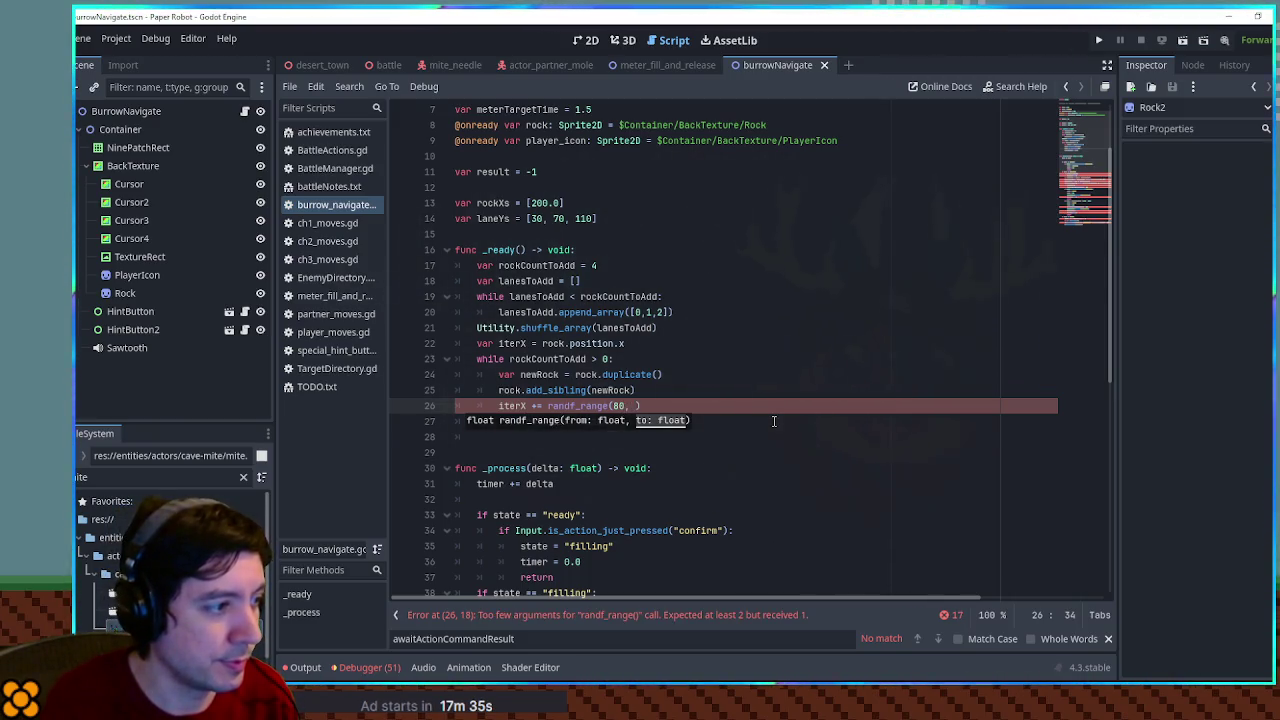
text(120)
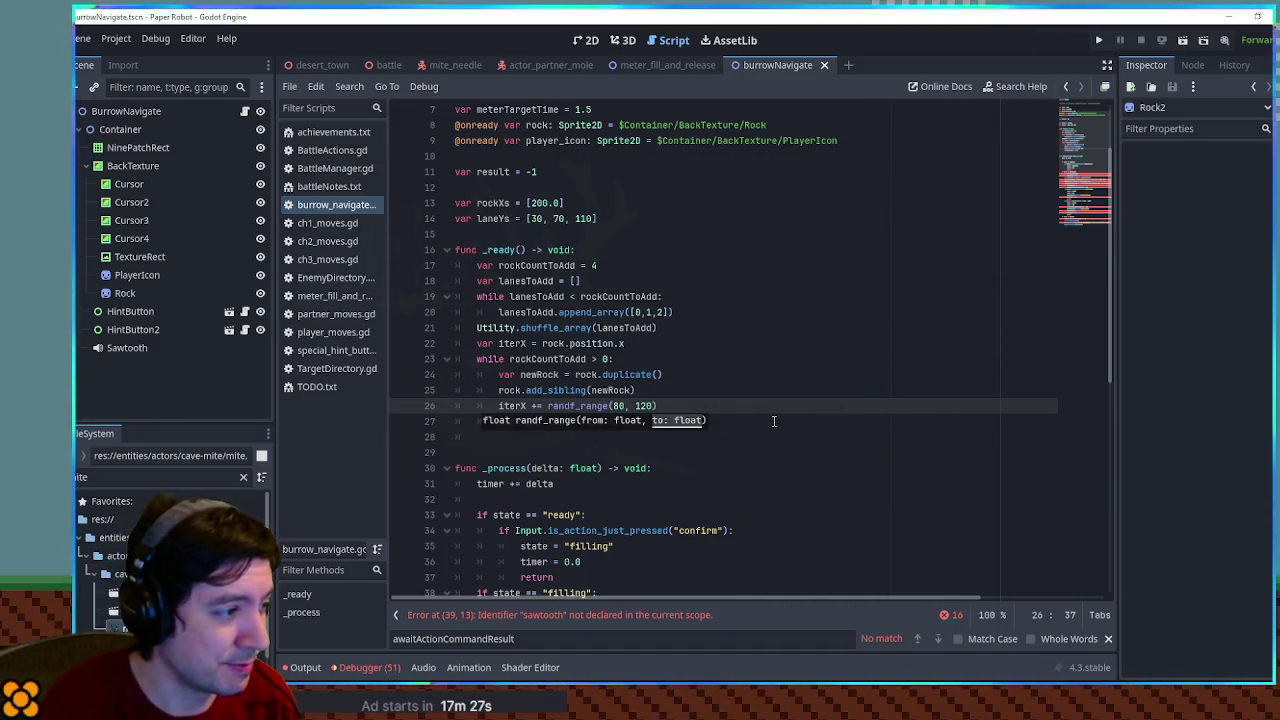
text())
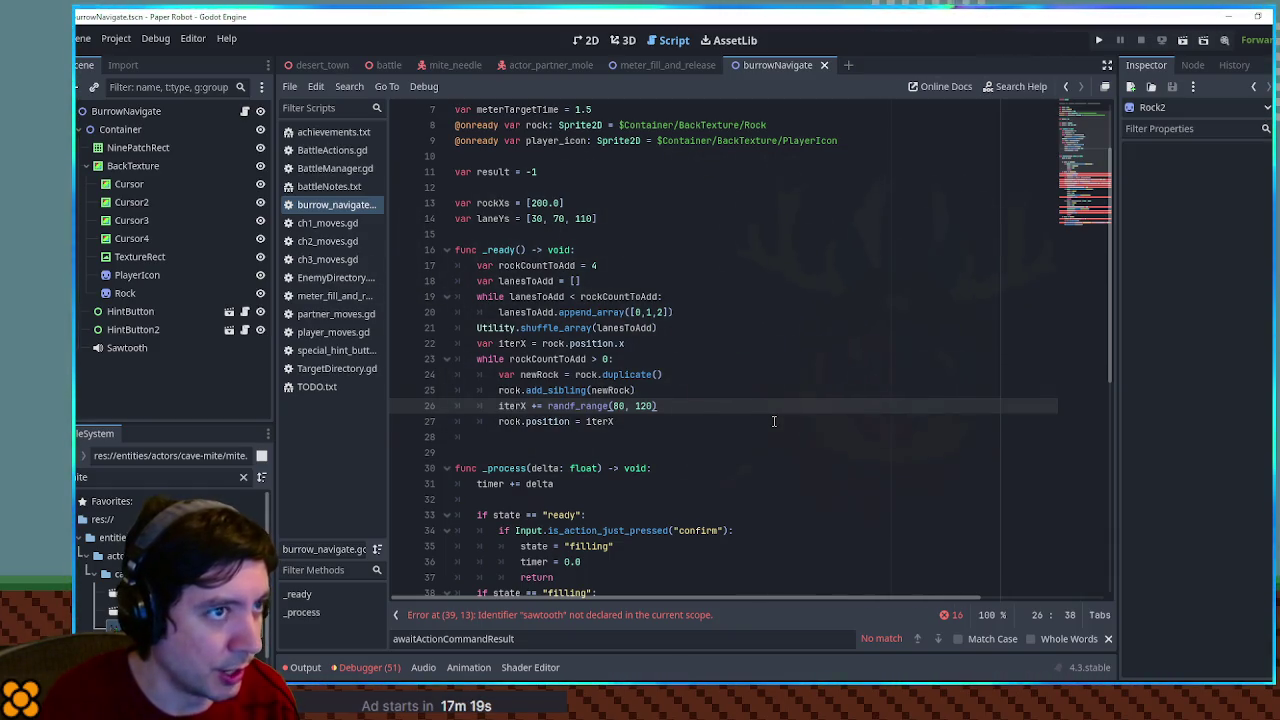
key(Return)
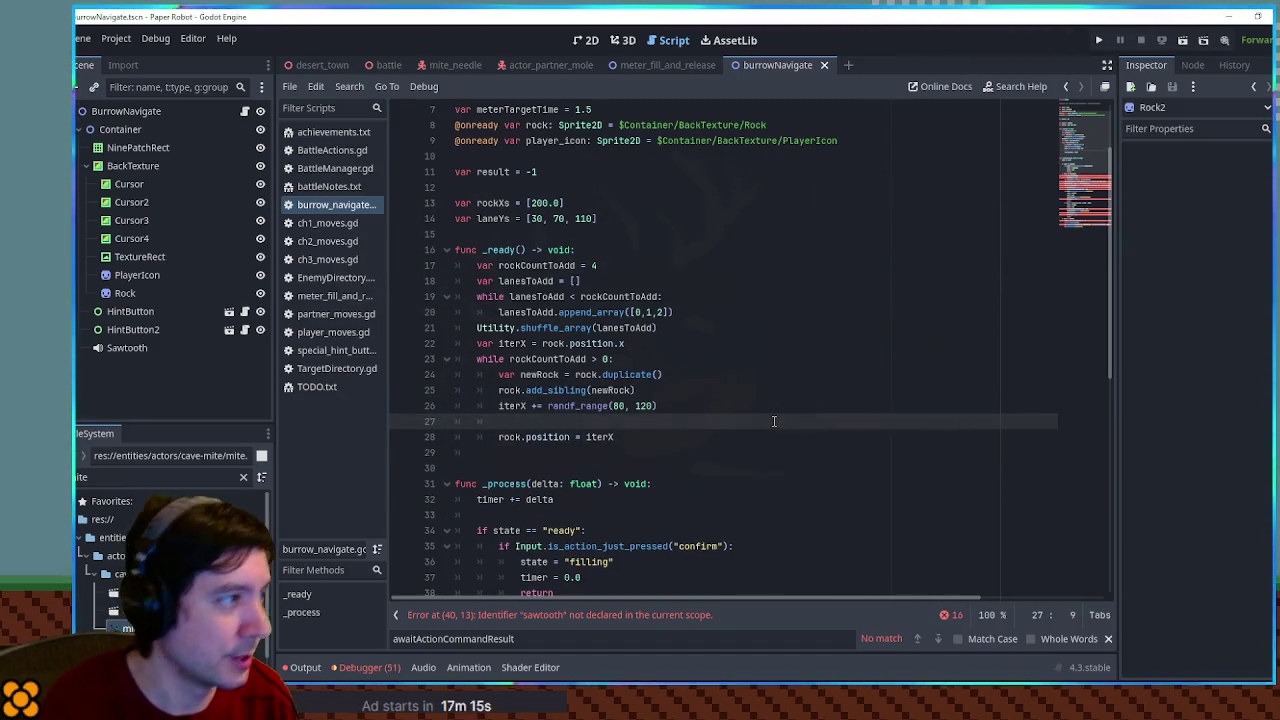
click(579, 44)
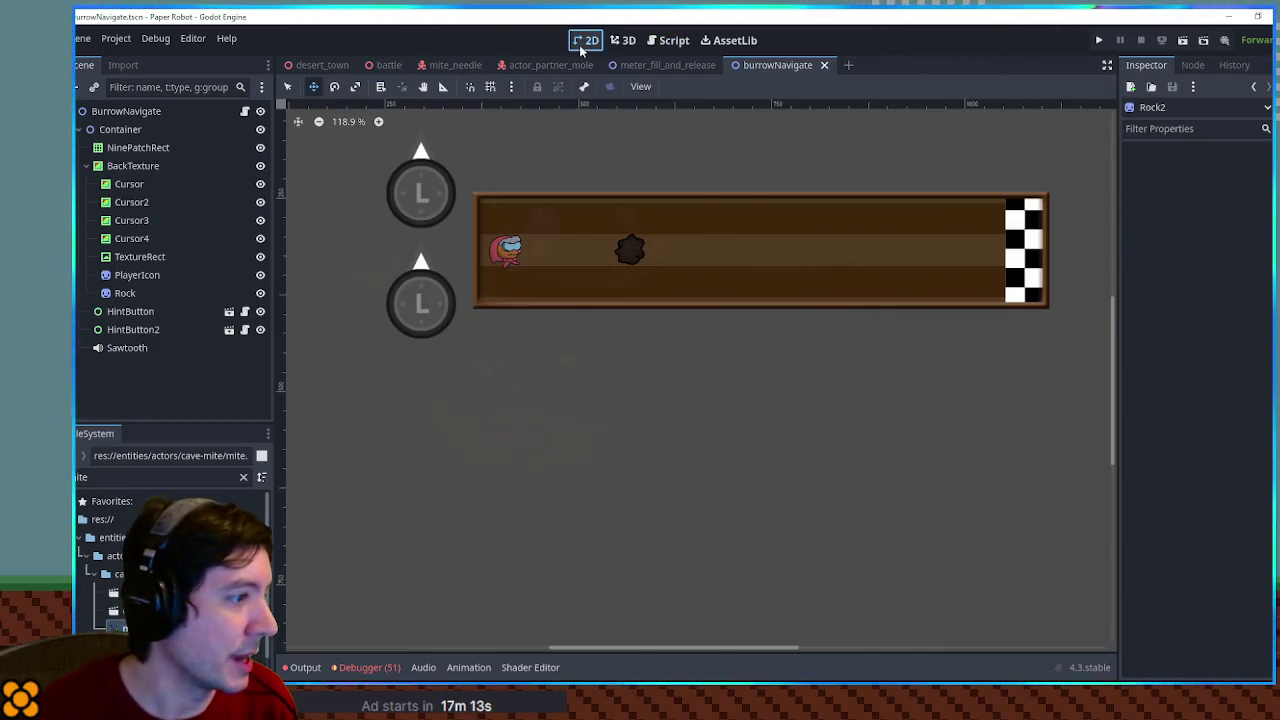
click(630, 251)
mouse_move(630, 251)
mouse_down()
mouse_move(930, 256)
mouse_move(915, 253)
mouse_up()
key(ctrl+z)
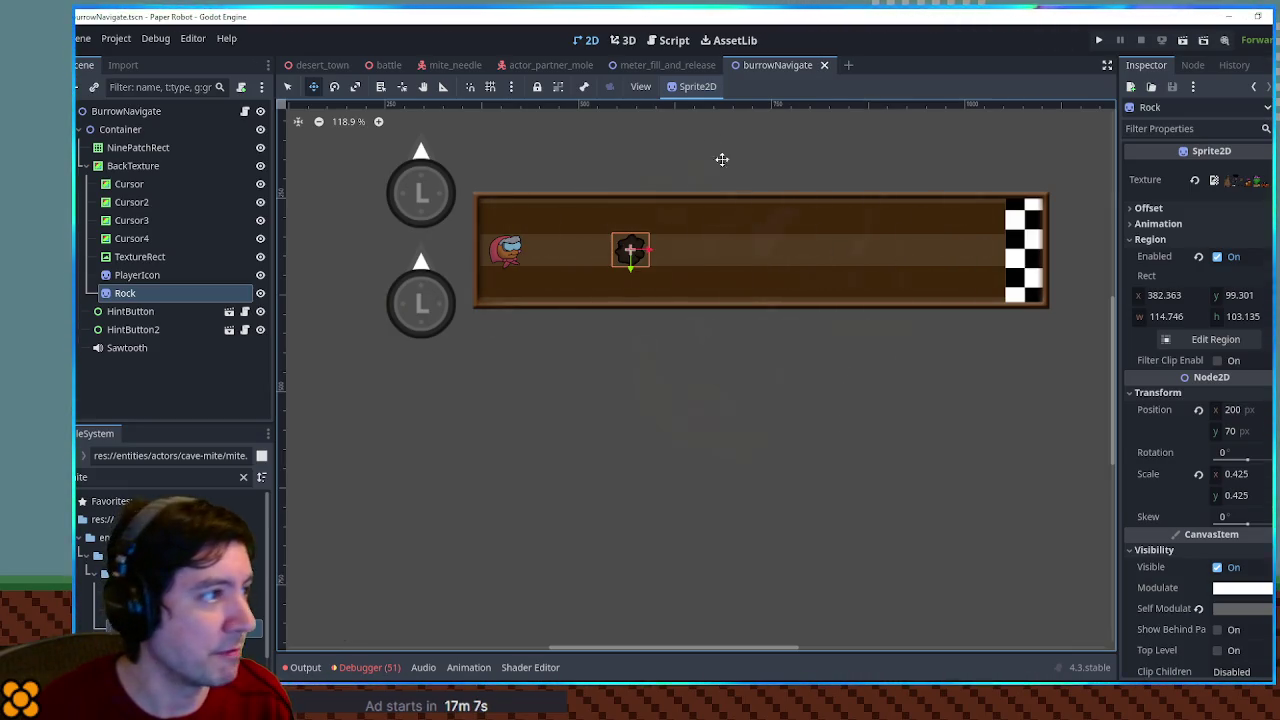
click(666, 40)
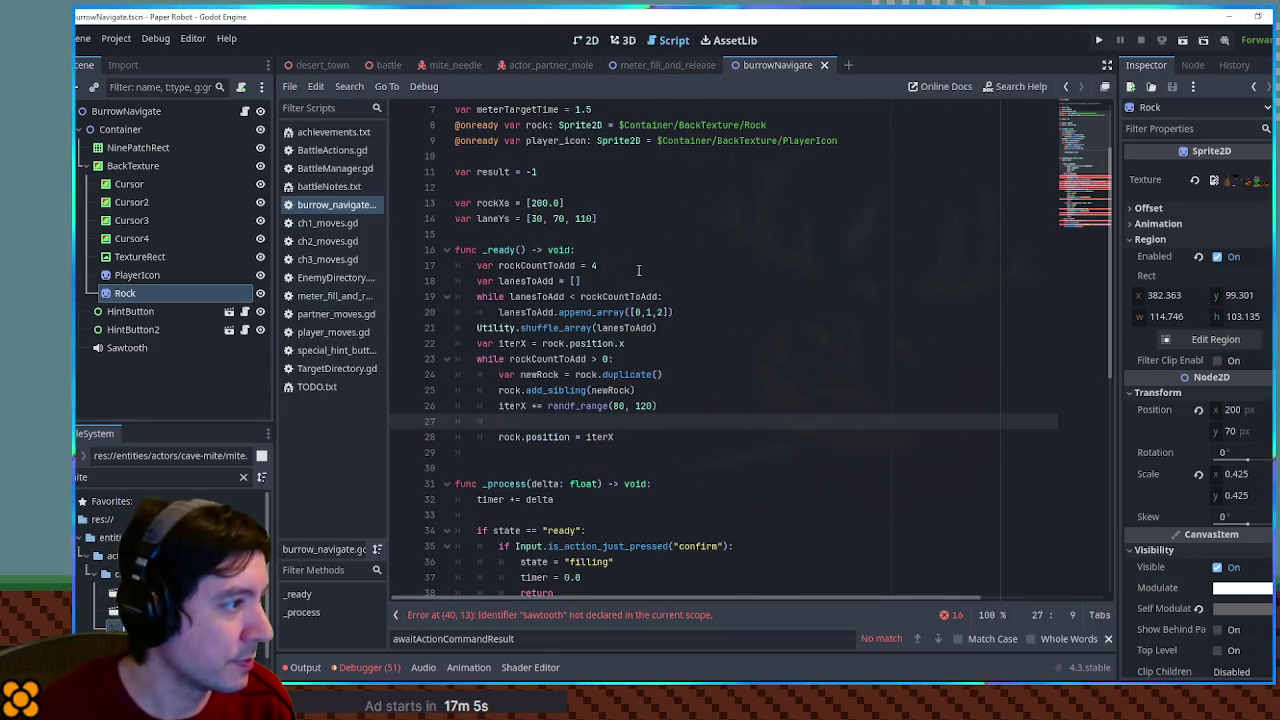
click(699, 312)
Declare var maxX = 550 above the rock loop
key(Return)
text(var )
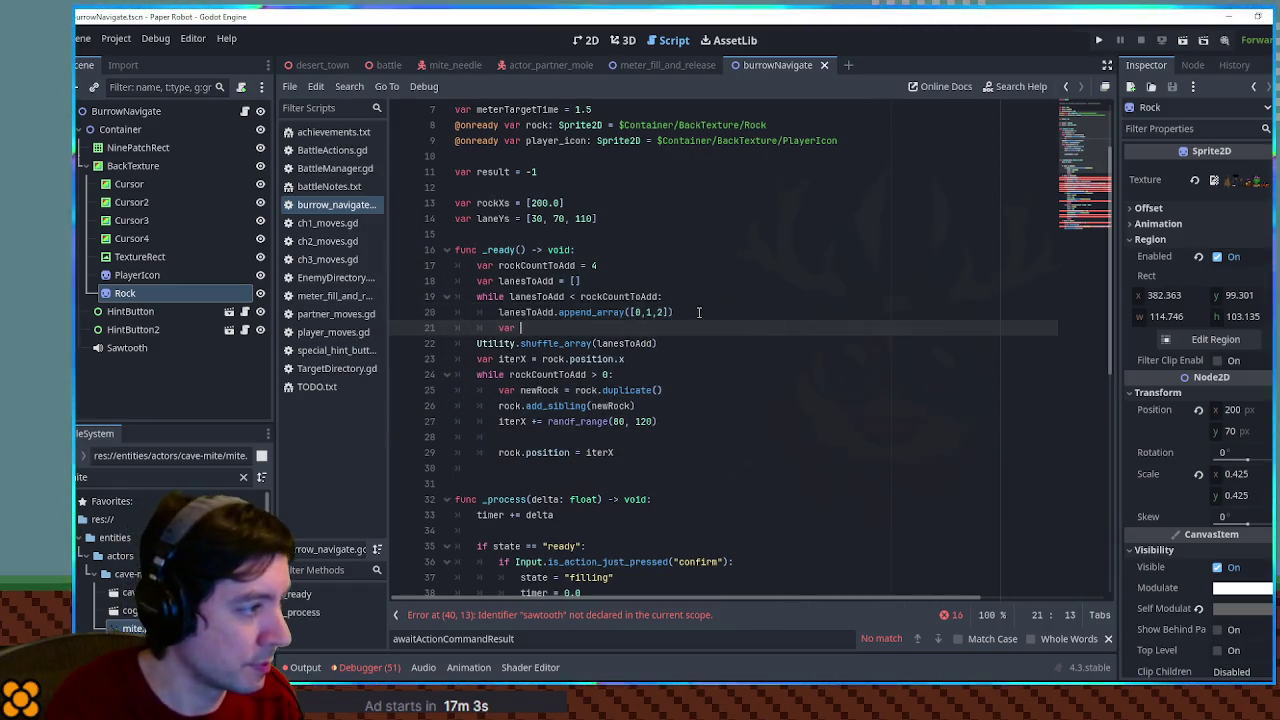
text(maxX 550)
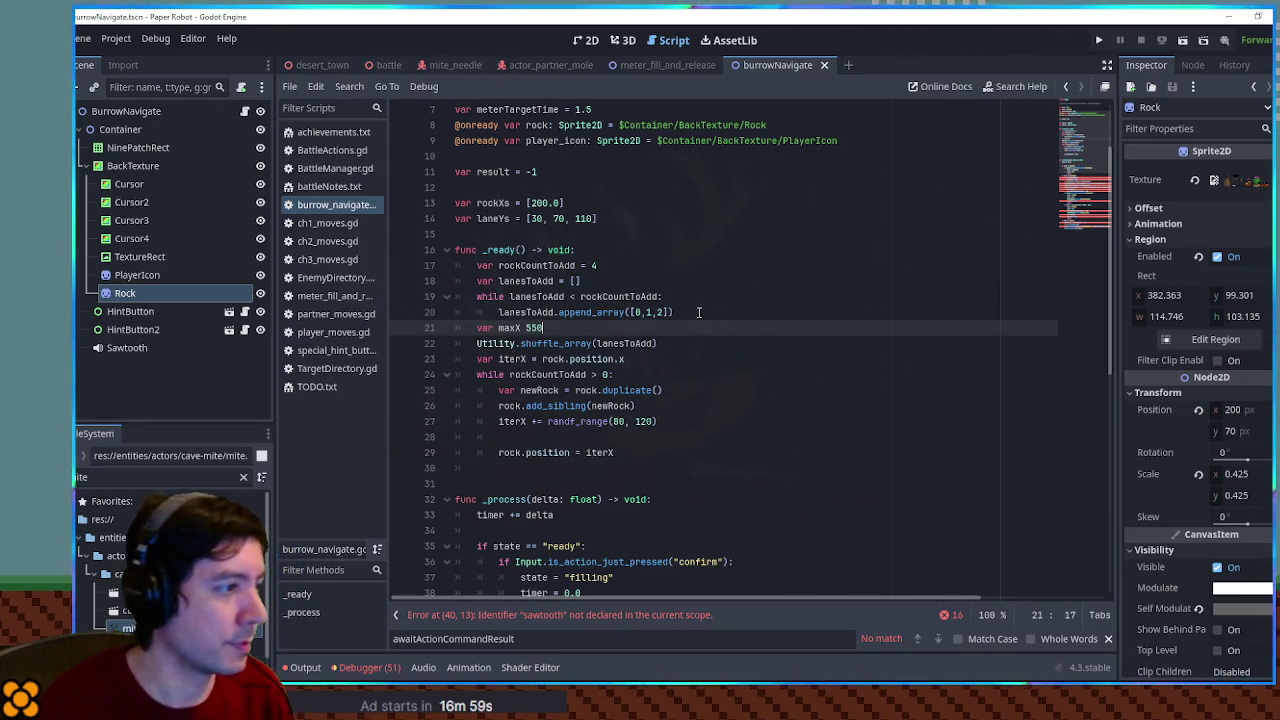
key(Left)
key(Left)
key(Left)
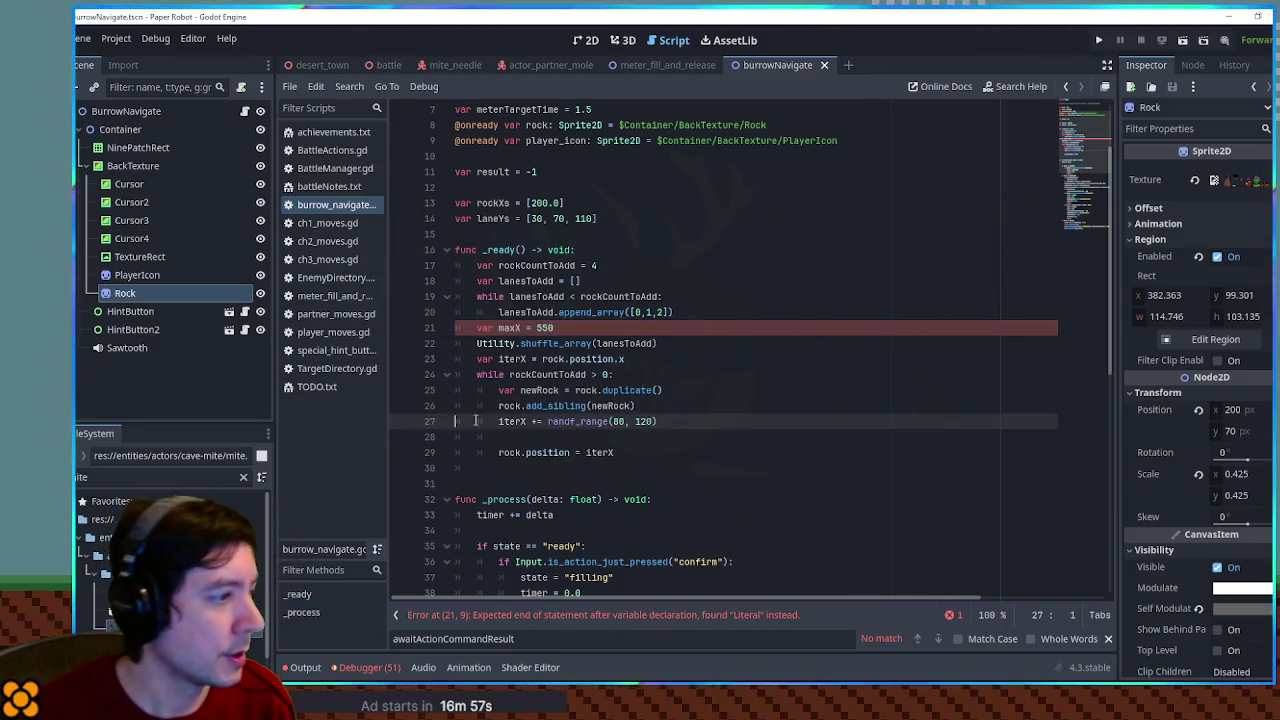
click(656, 421)
drag(548, 421, 664, 422)
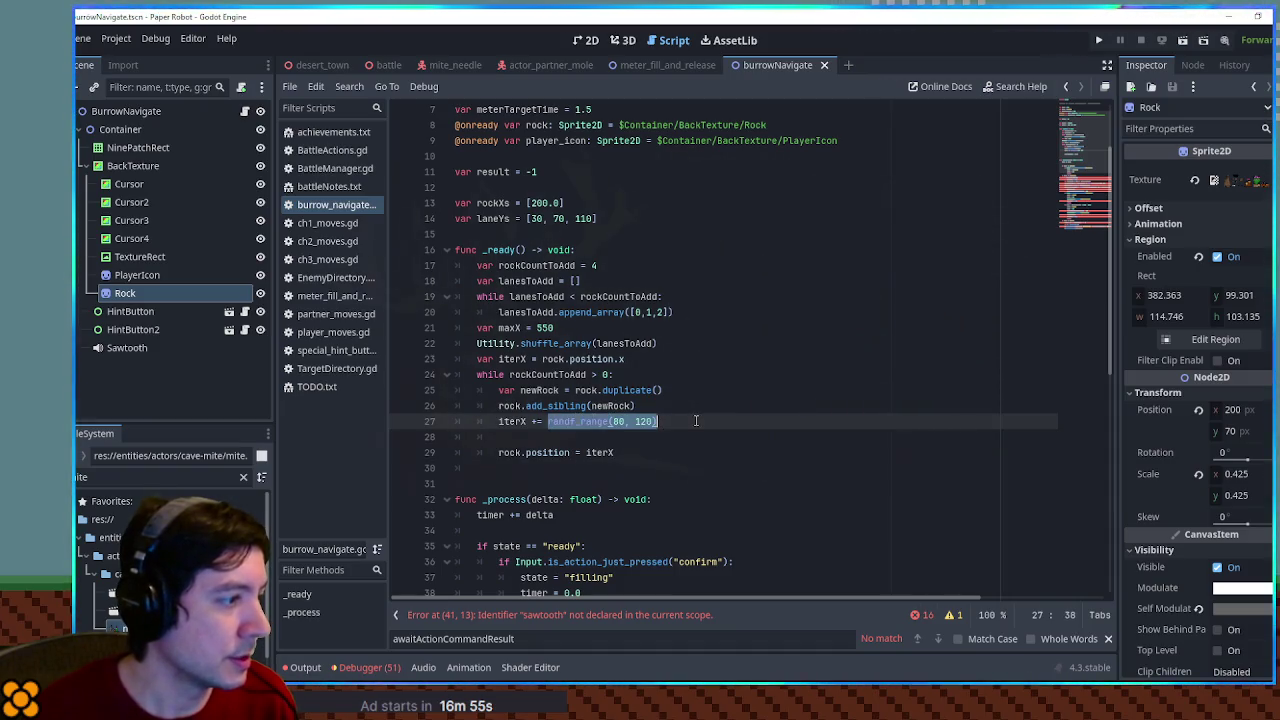
click(590, 436)
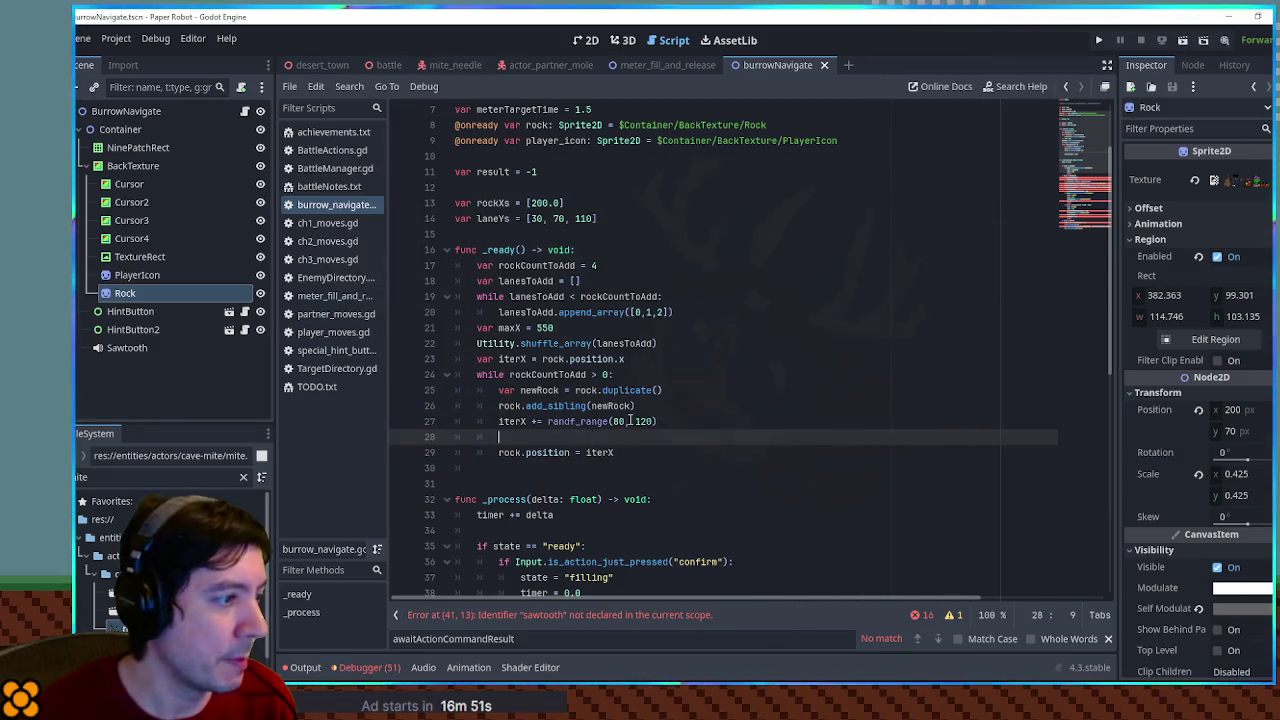
click(619, 421)
Declare minXDistance = 80 and use it in place of 80 in randf_range
click(631, 330)
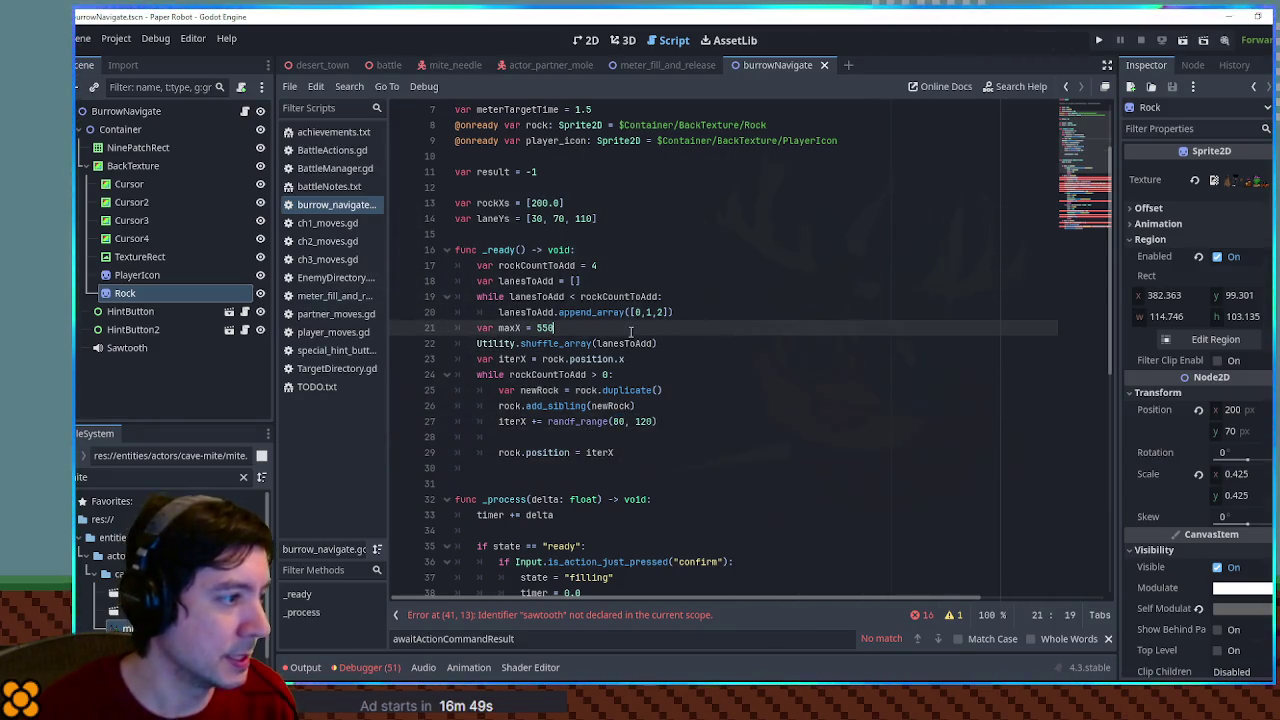
key(Return)
text(var minXDistan)
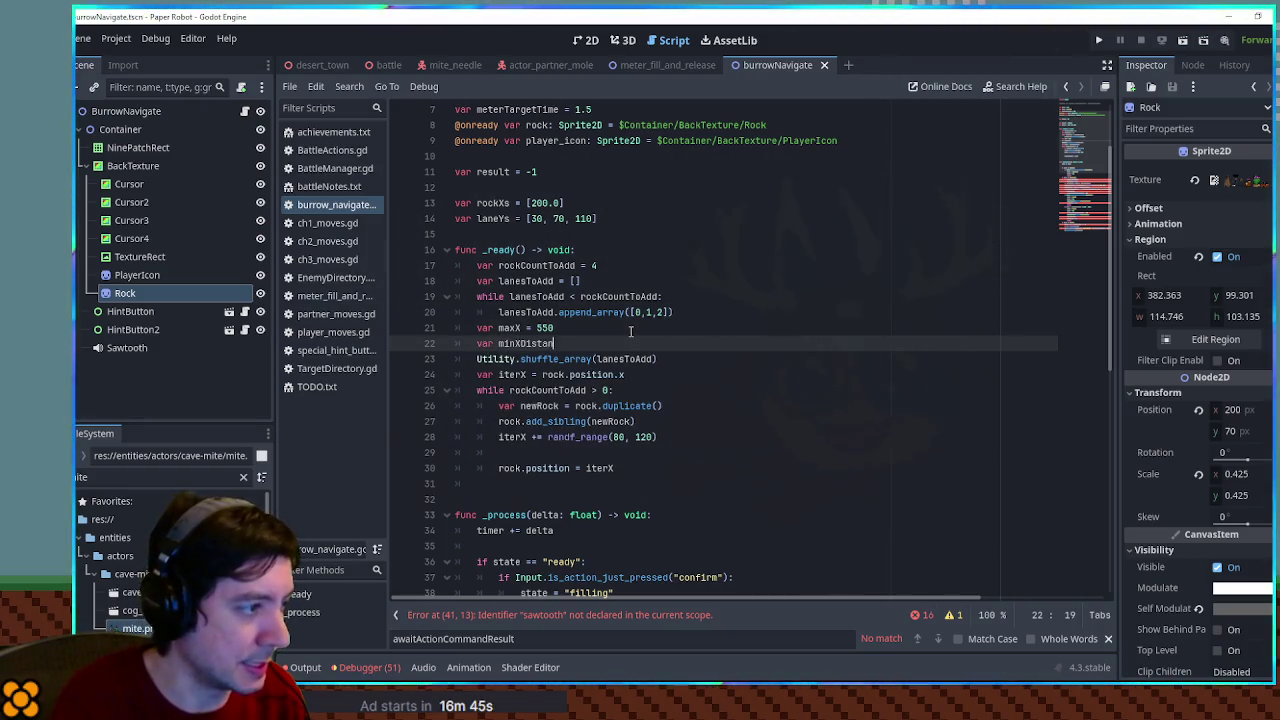
text(ce = 80)
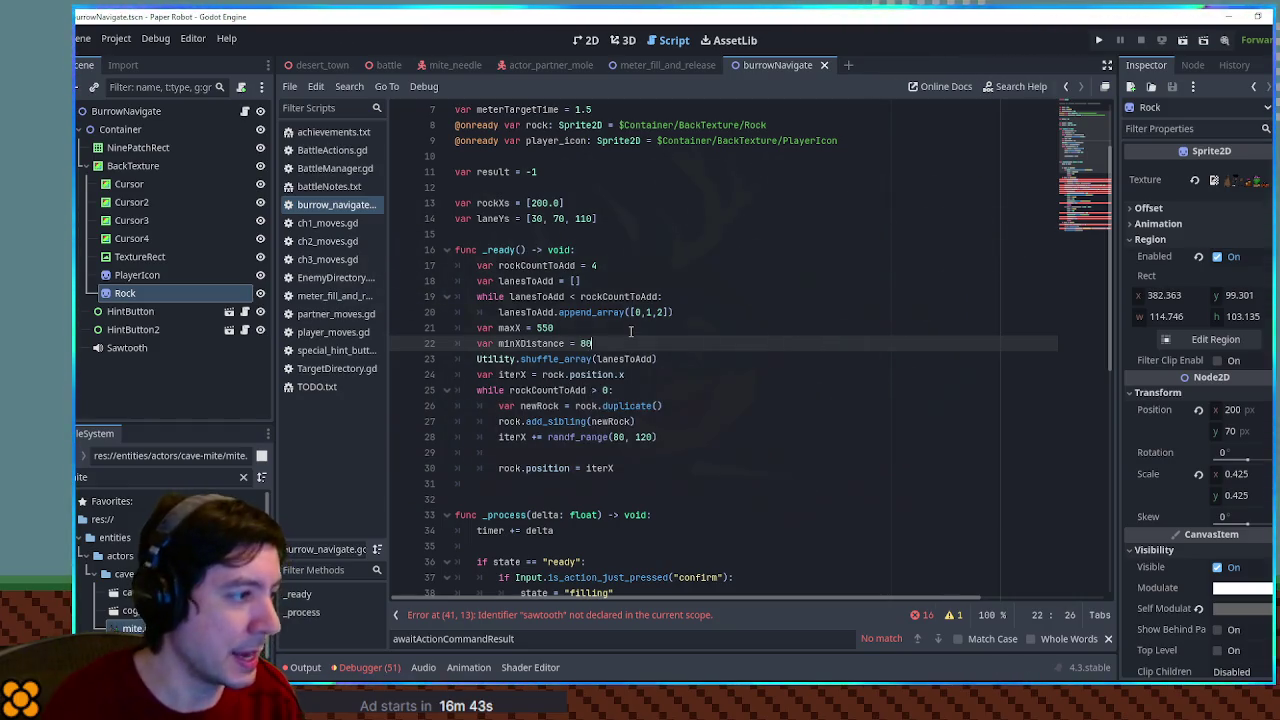
double_click(538, 344)
key(ctrl+c)
double_click(617, 437)
key(ctrl+v)
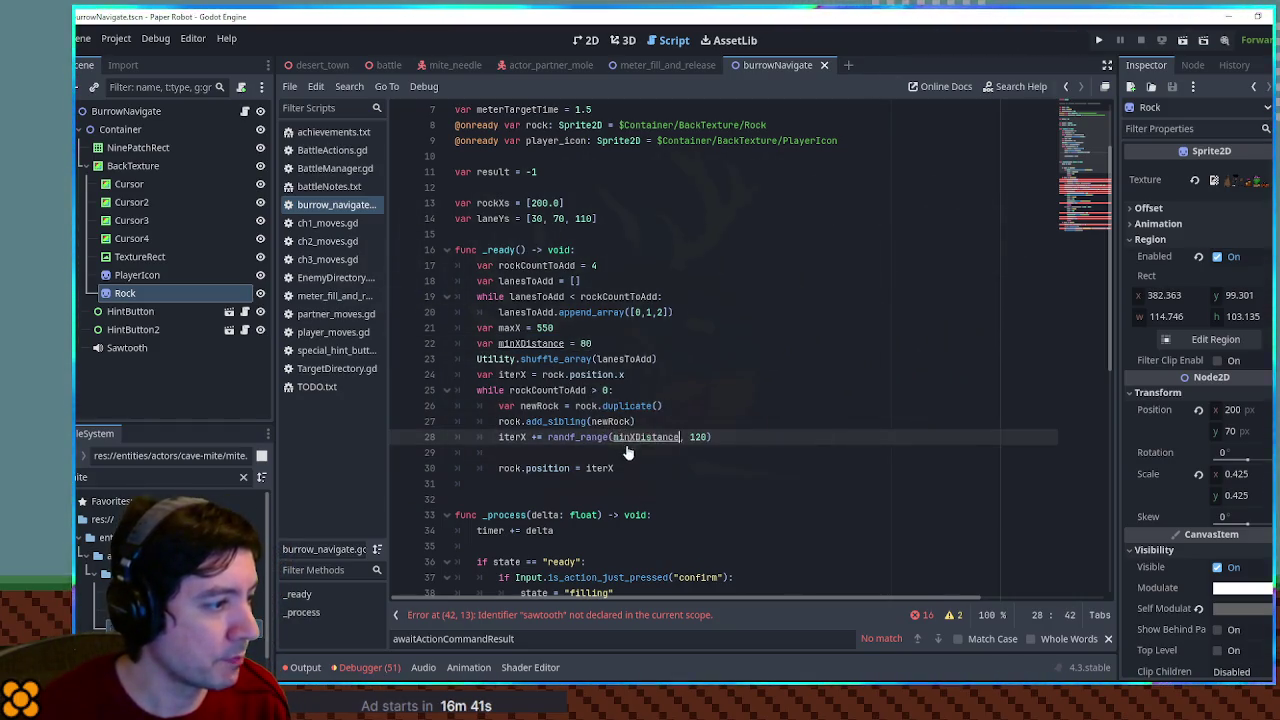
Duplicate it as maxXDistance = 120 and use it in place of 120 in randf_range
click(608, 344)
key(ctrl+shift+d)
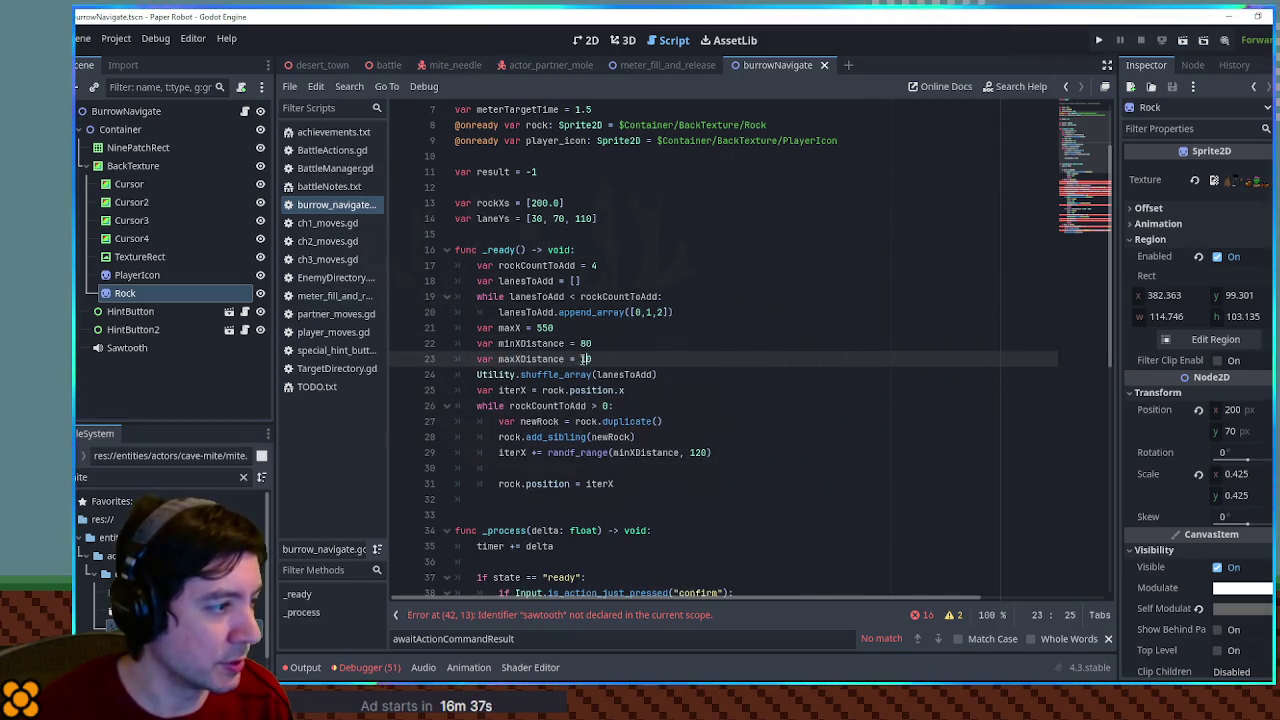
text(20)
double_click(531, 359)
key(ctrl+c)
double_click(698, 452)
key(ctrl+v)
click(525, 470)
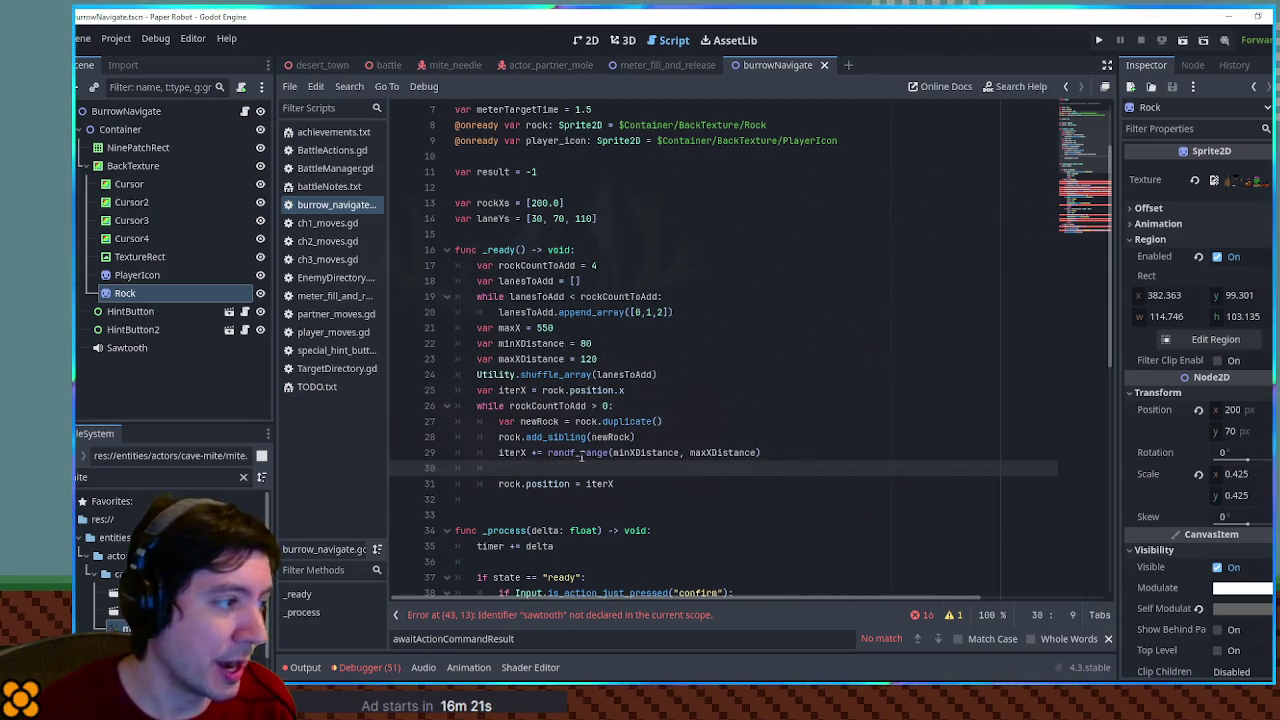
double_click(545, 405)
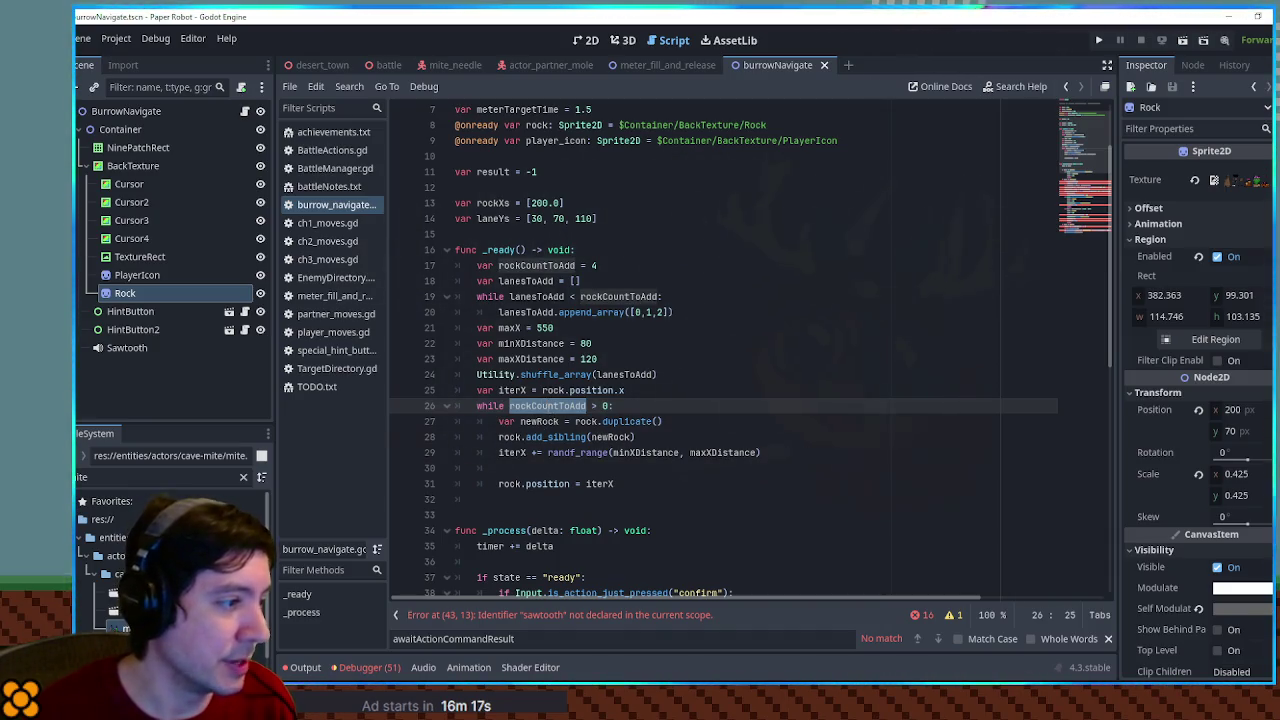
click(611, 505)
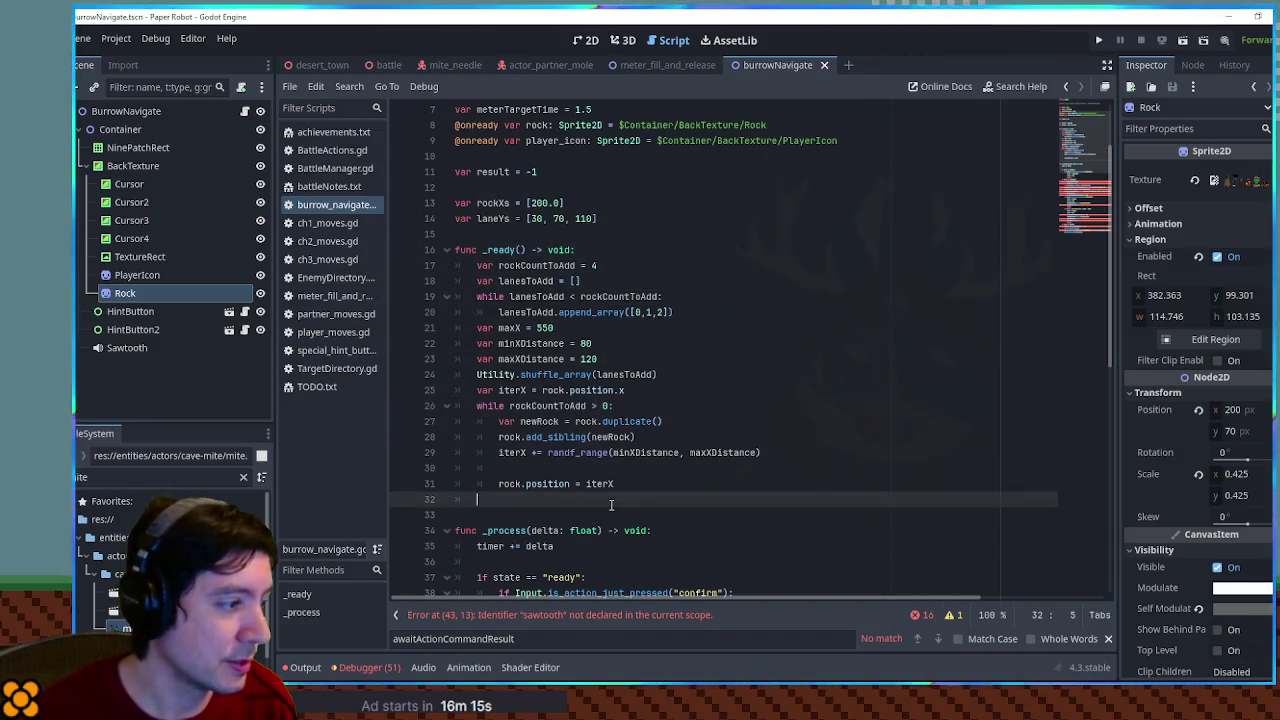
Add rockCountToAdd at the loop end and start a (rockCountToAdd * minXDistance) expression on line 30
key(ctrl+v)
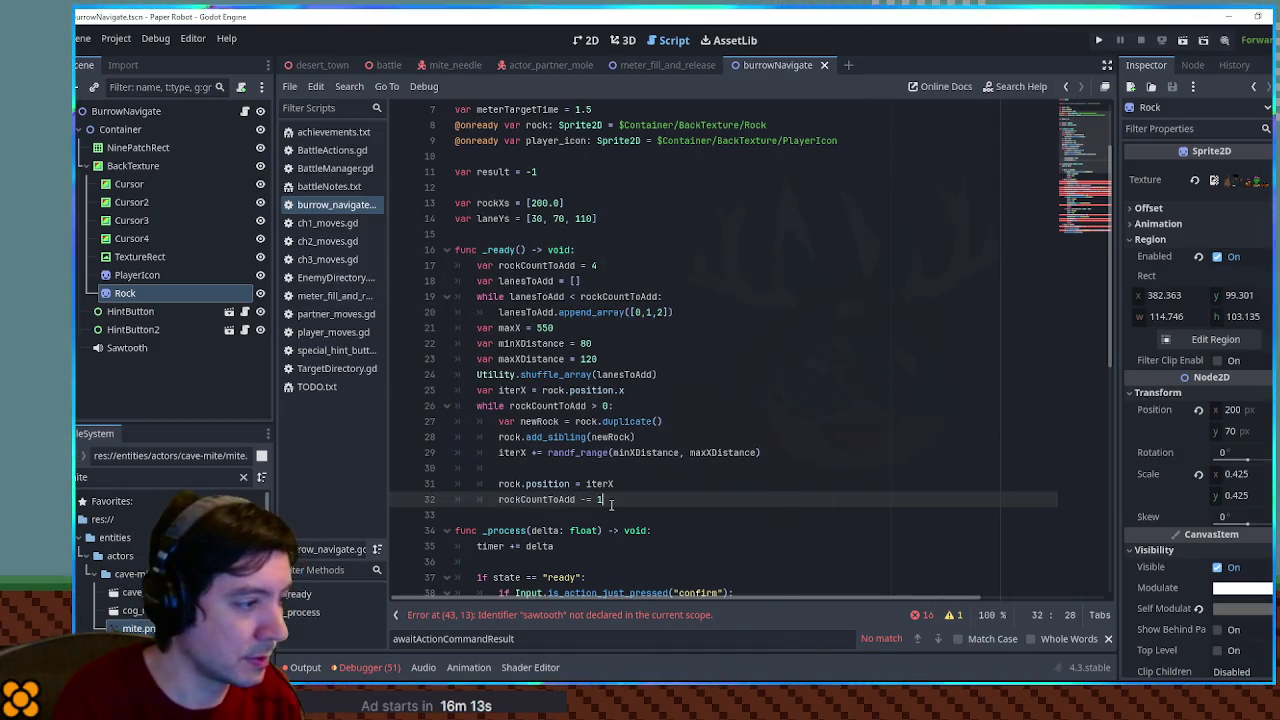
click(592, 472)
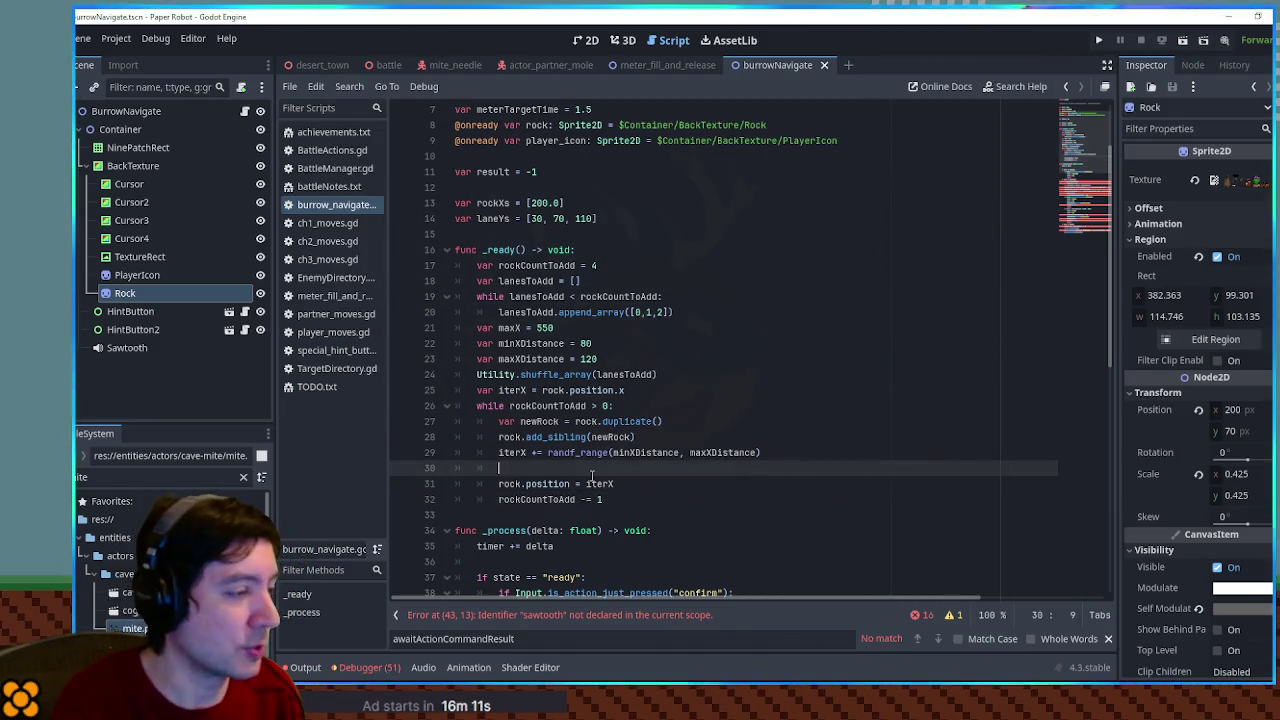
key(ctrl+v)
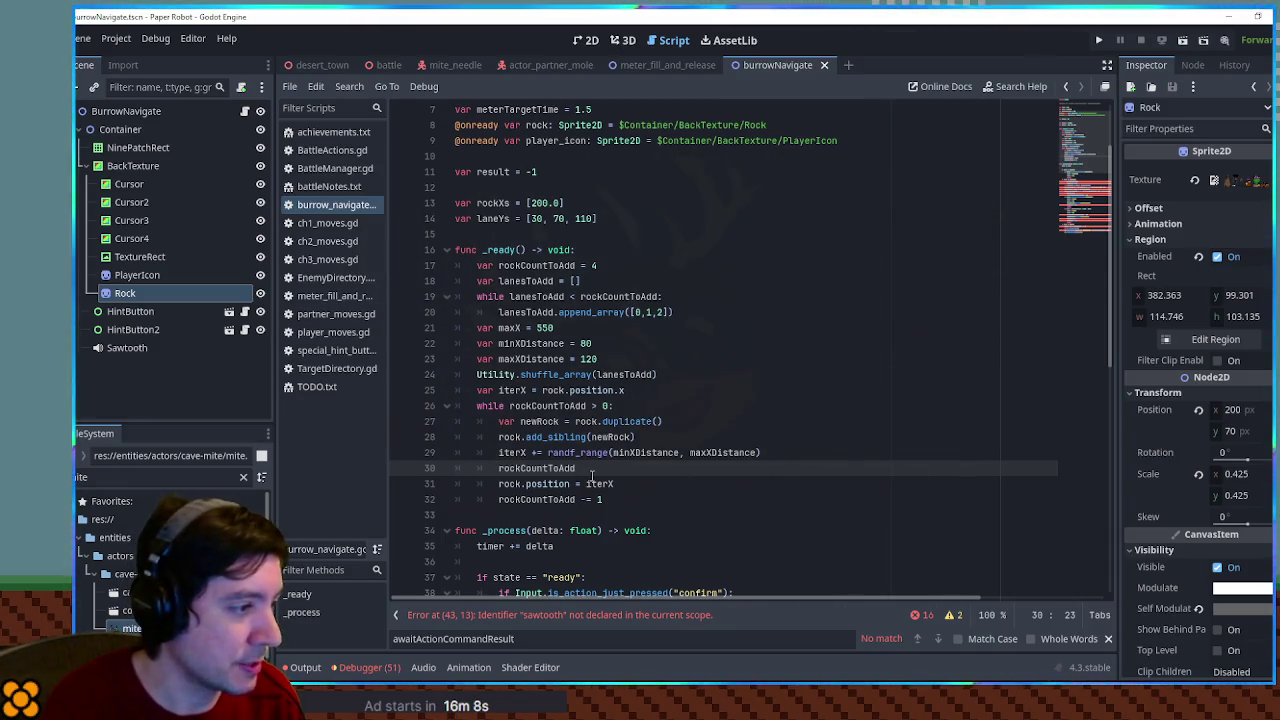
click(527, 452)
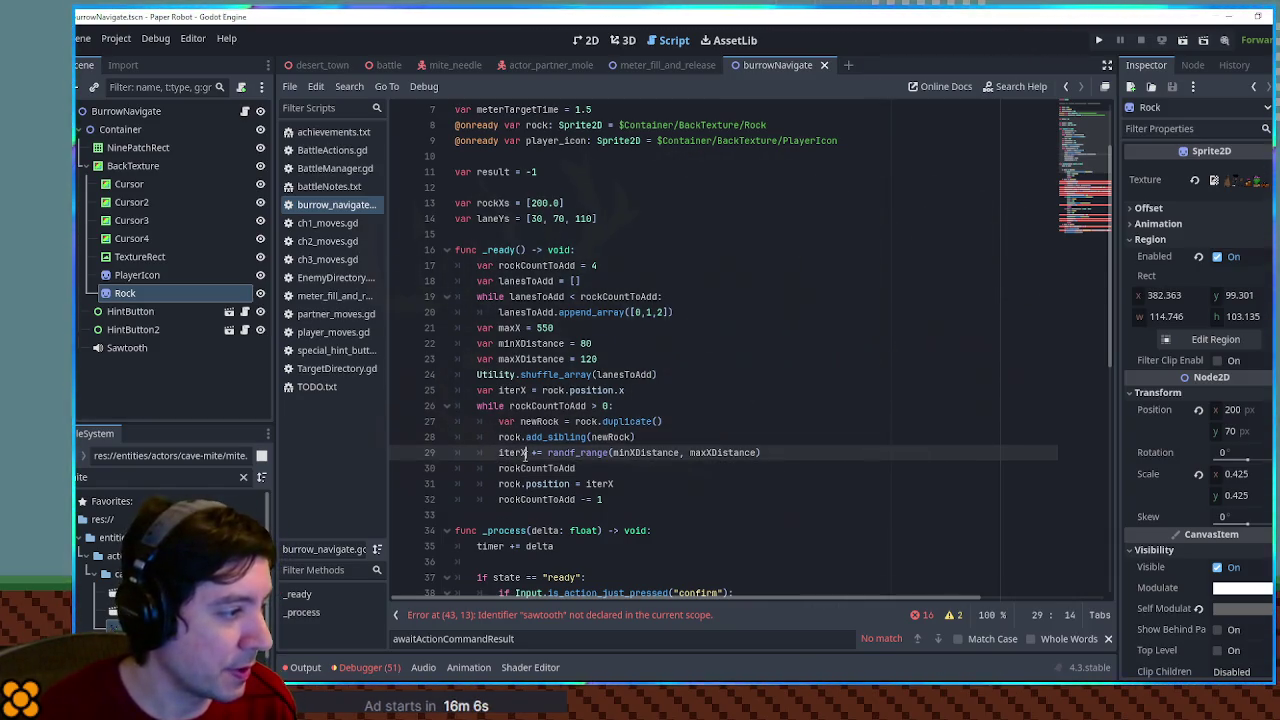
click(607, 470)
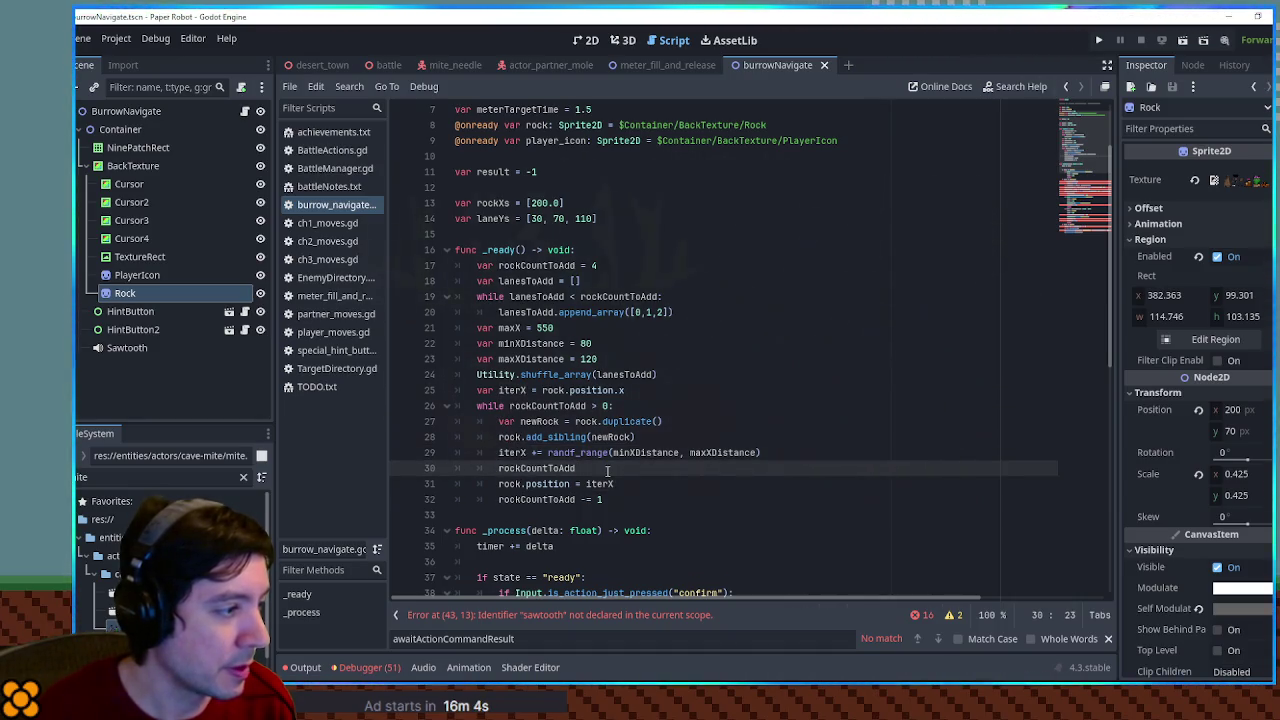
double_click(640, 452)
click(617, 472)
text(* minXDistance)
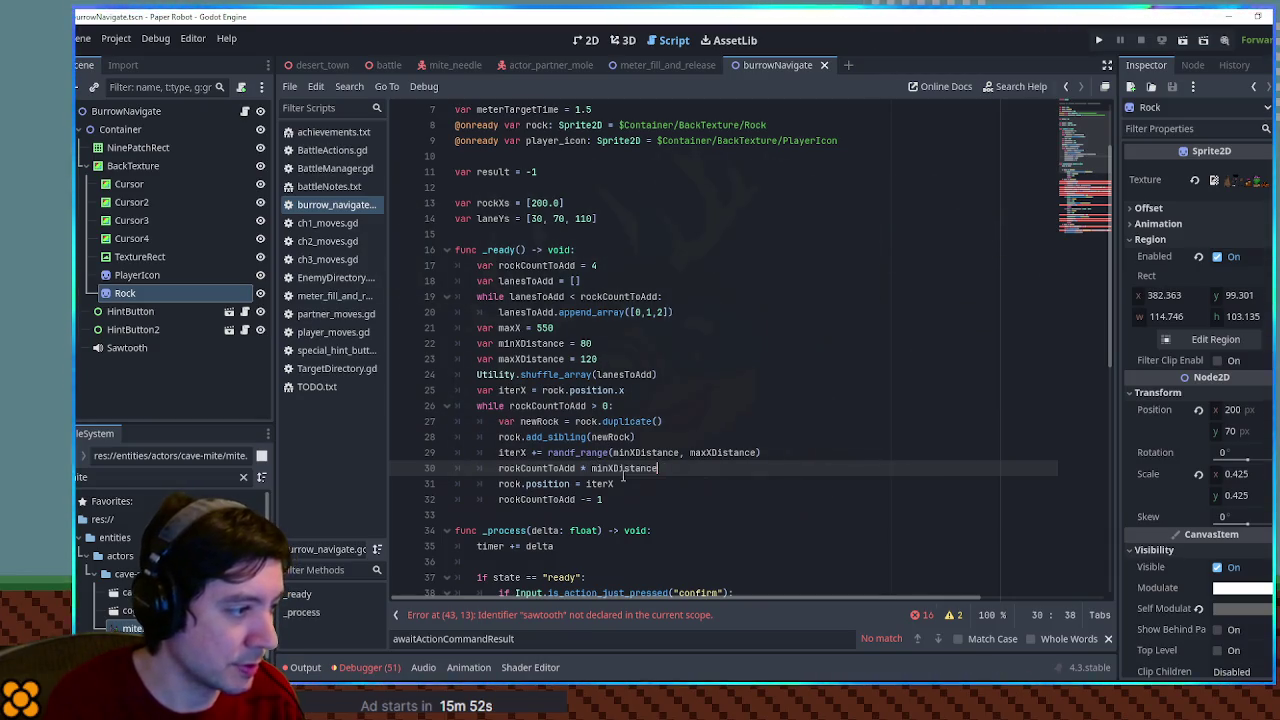
text(()
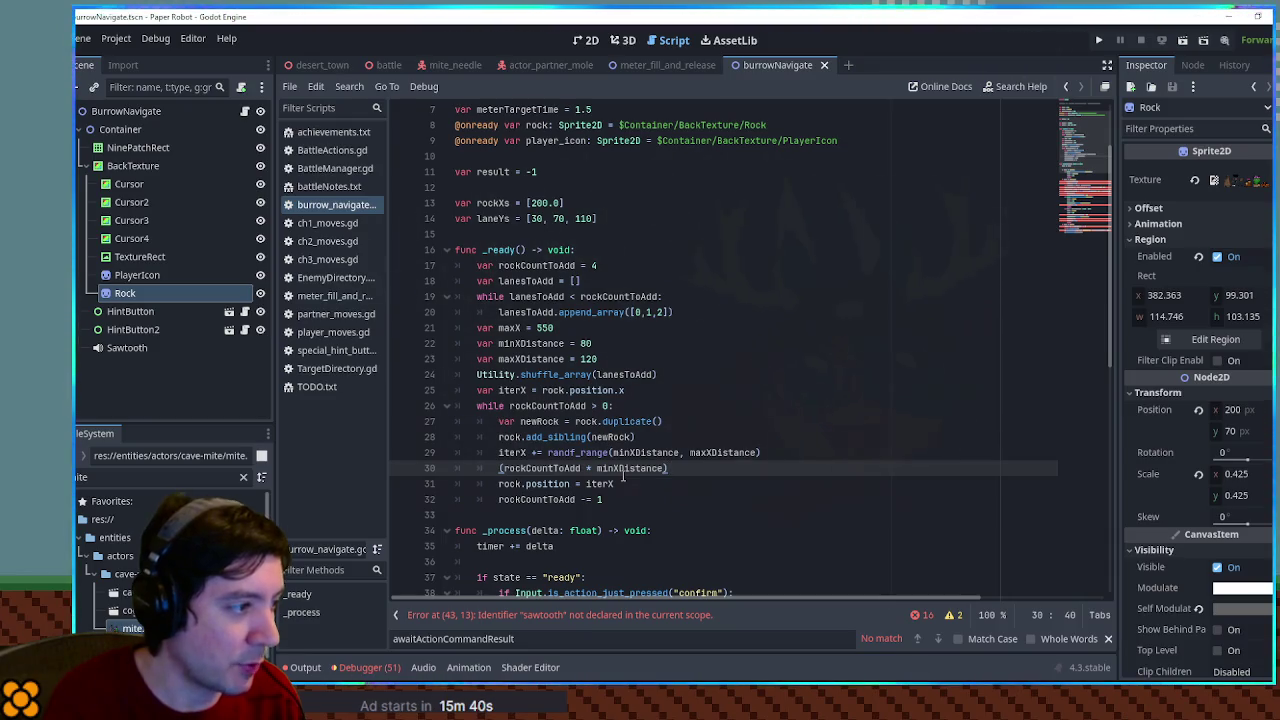
Complete line 30 as iterX = clampf(iterX, 0, maxX - (rockCountToAdd * minXDistance))
double_click(530, 343)
double_click(530, 359)
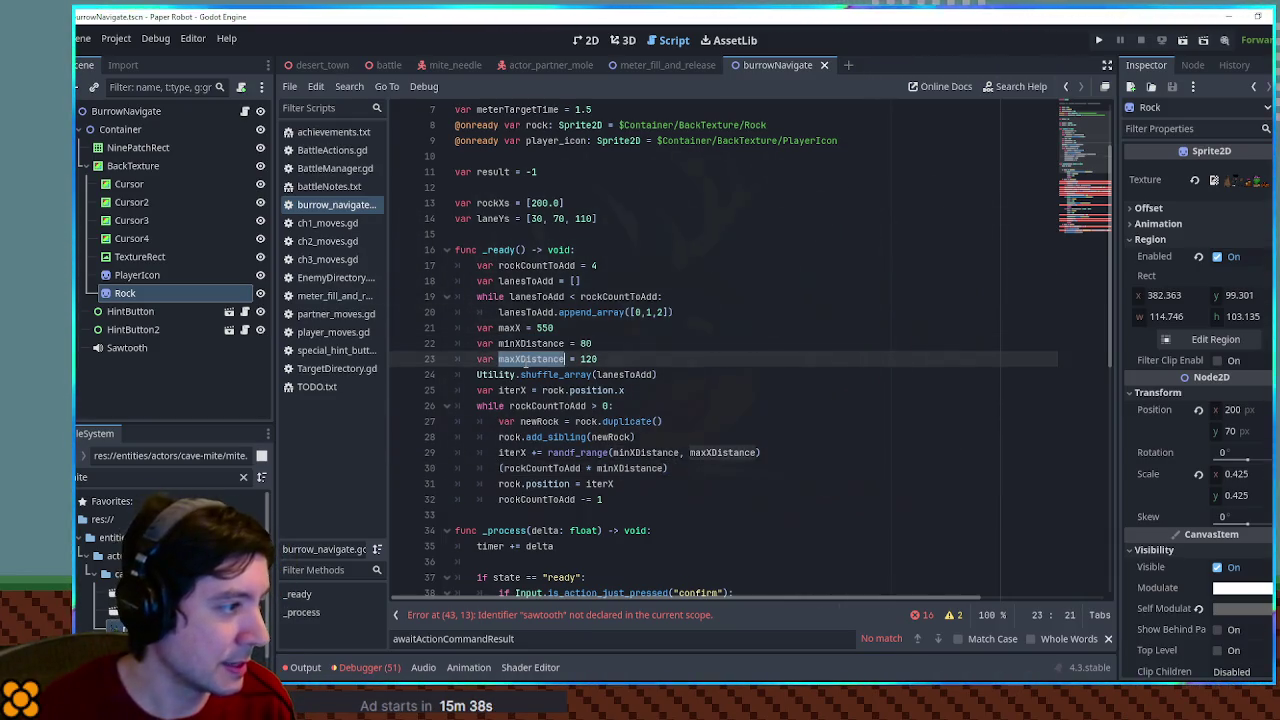
click(516, 328)
key(ctrl+c)
click(499, 468)
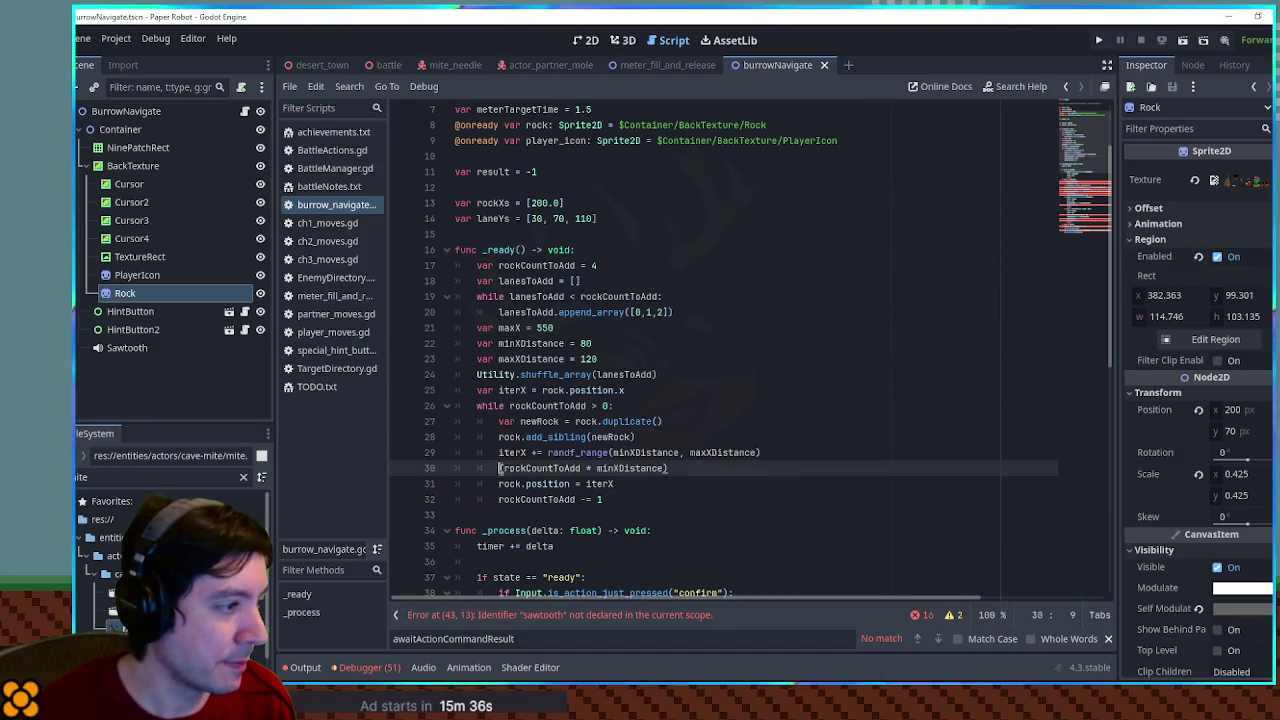
key(ctrl+v)
text(-)
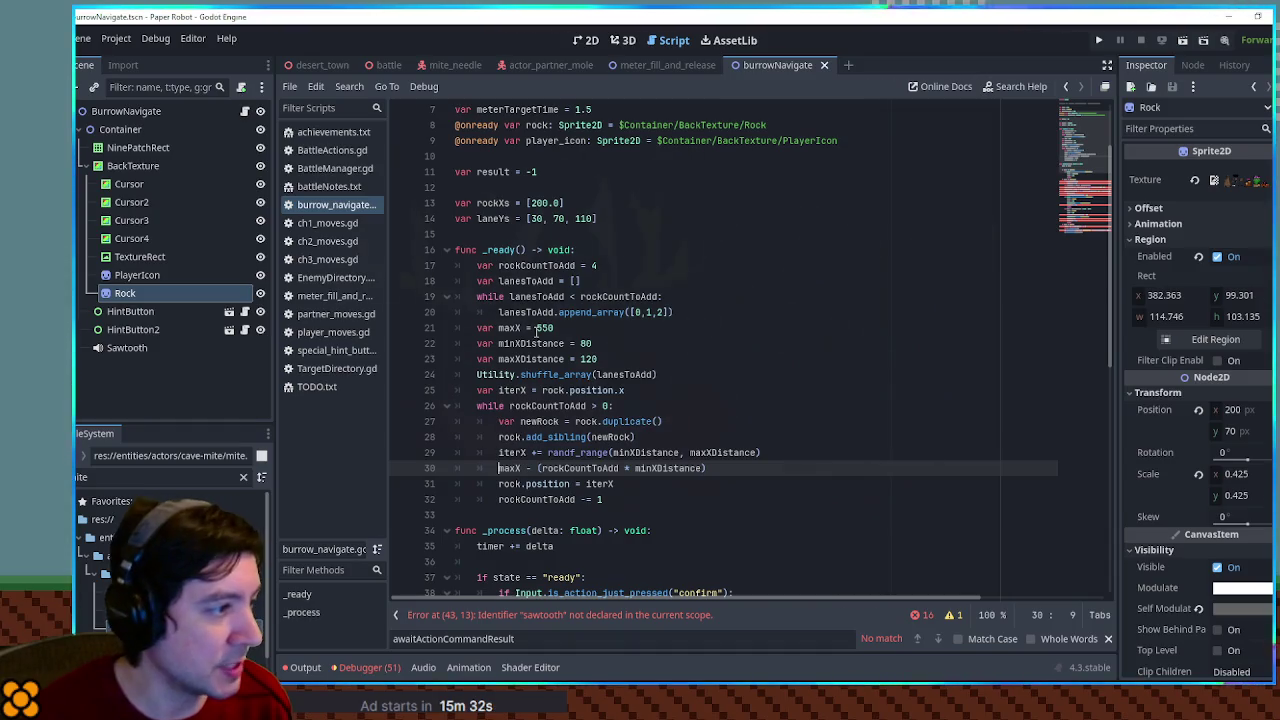
double_click(665, 468)
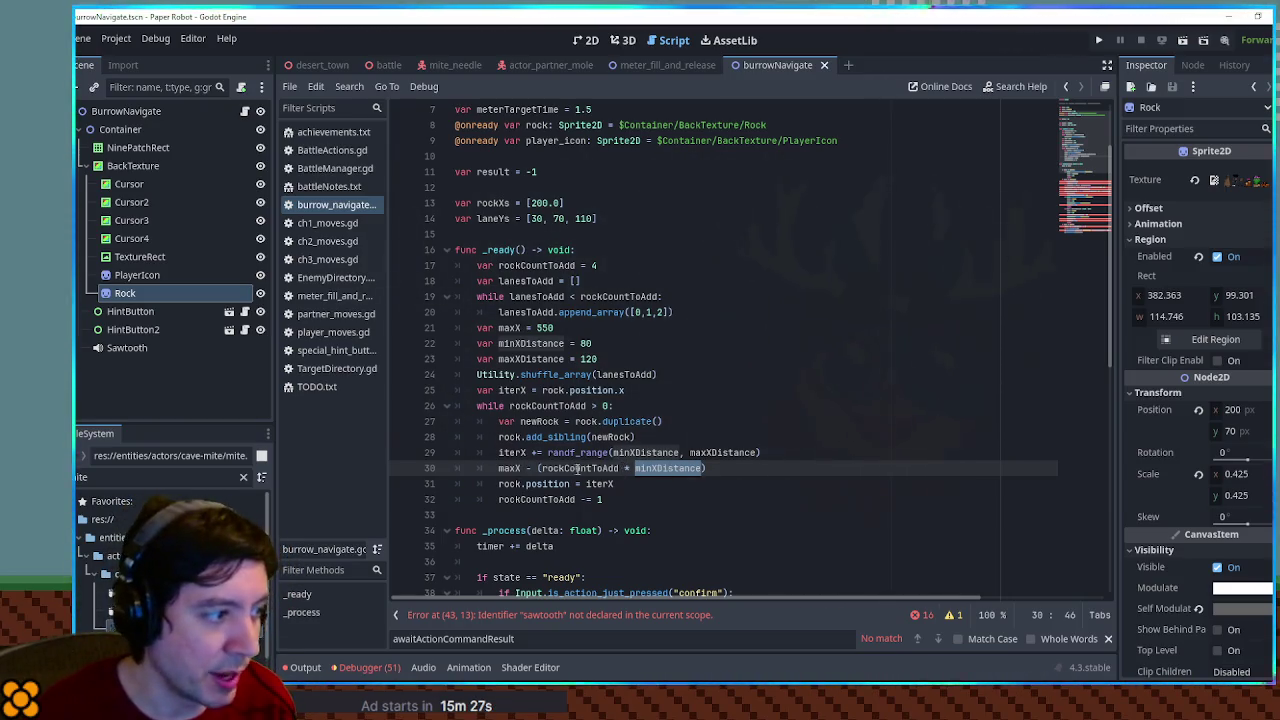
click(500, 469)
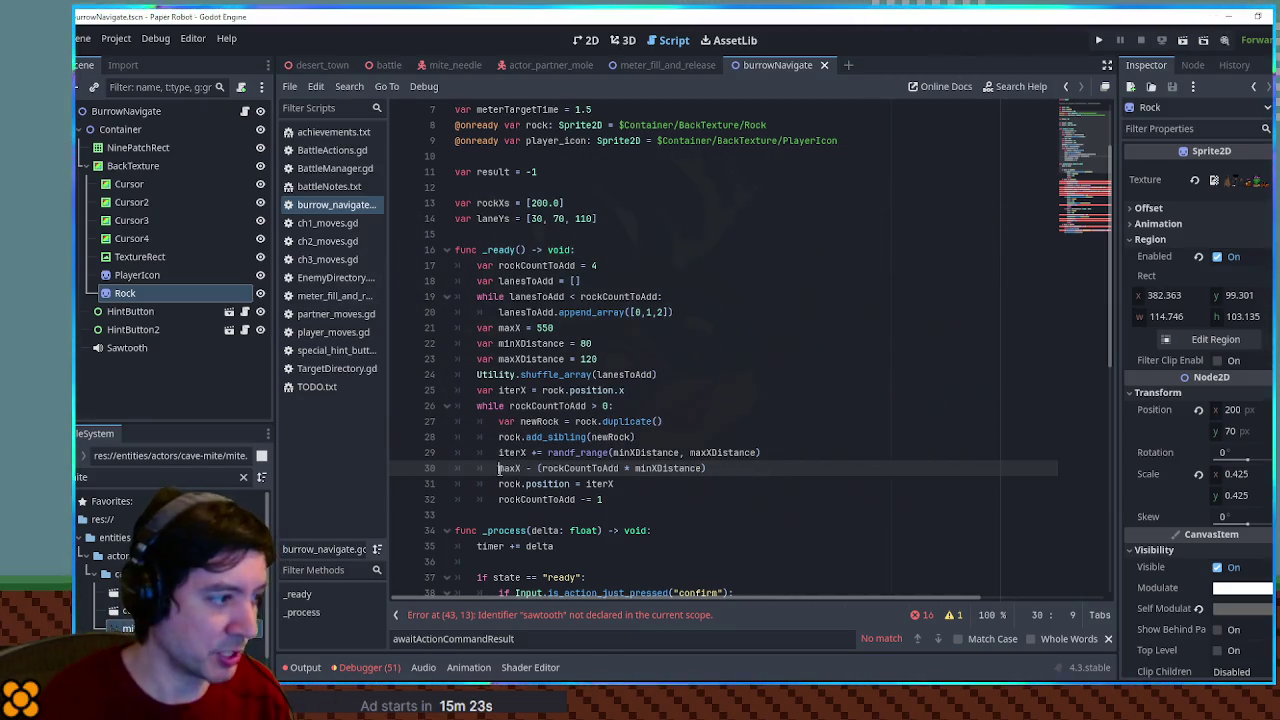
text(iterX)
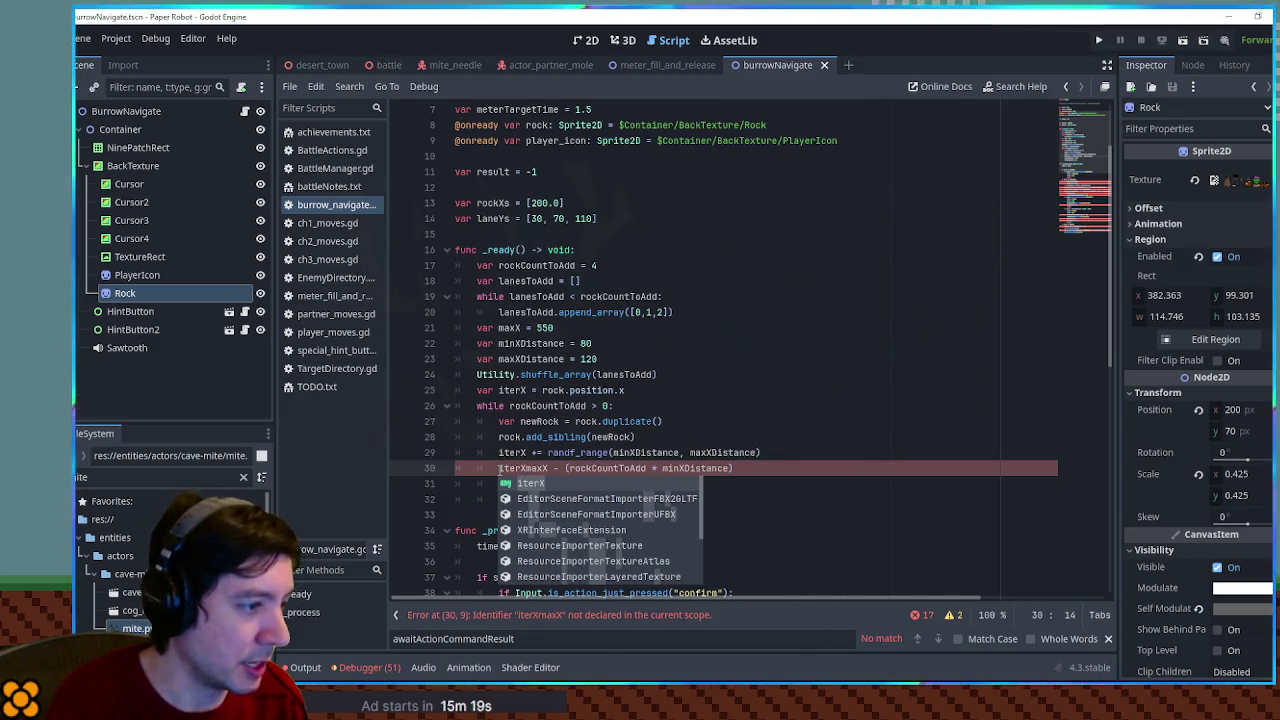
text( = clamp)
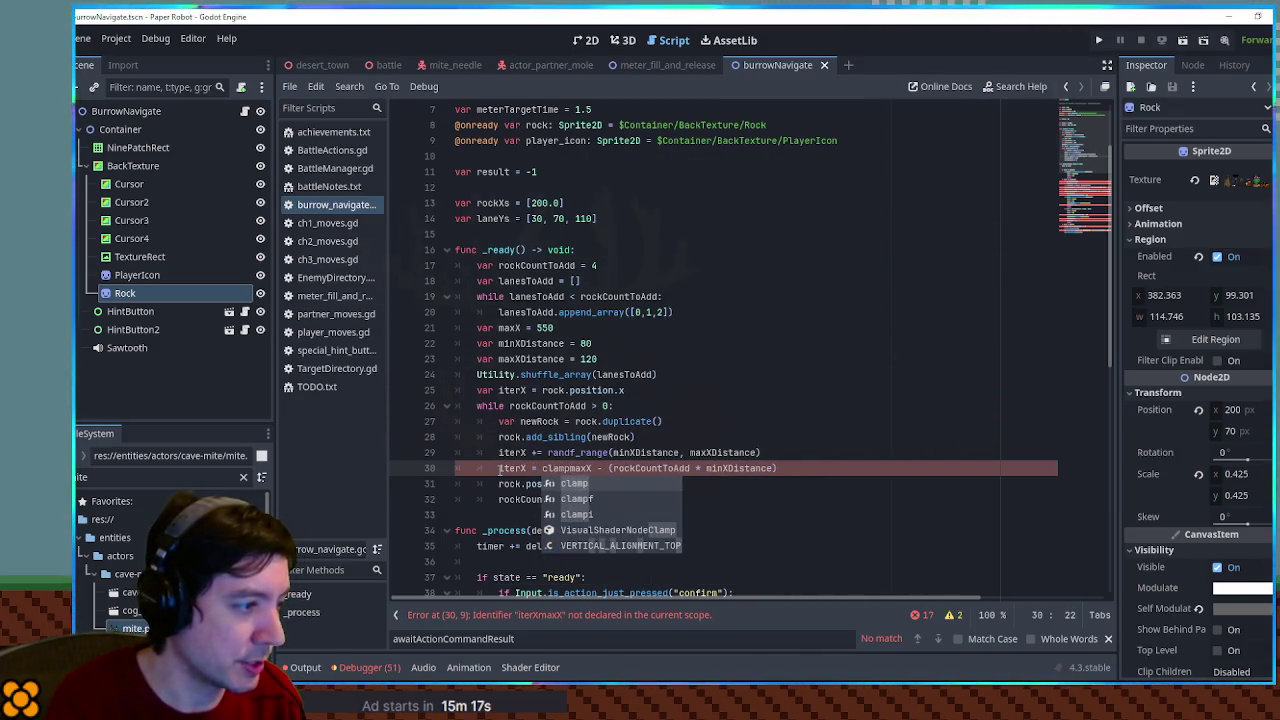
text(f(iterX, )
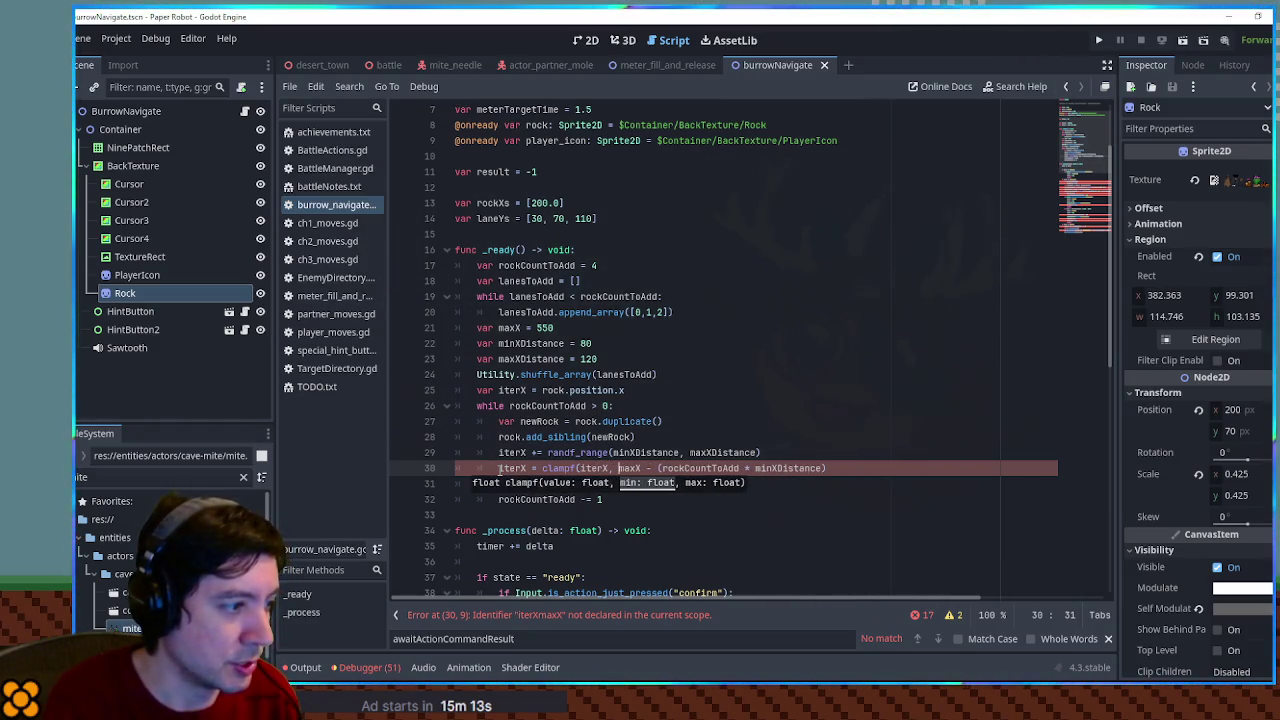
text(0,)
key(End)
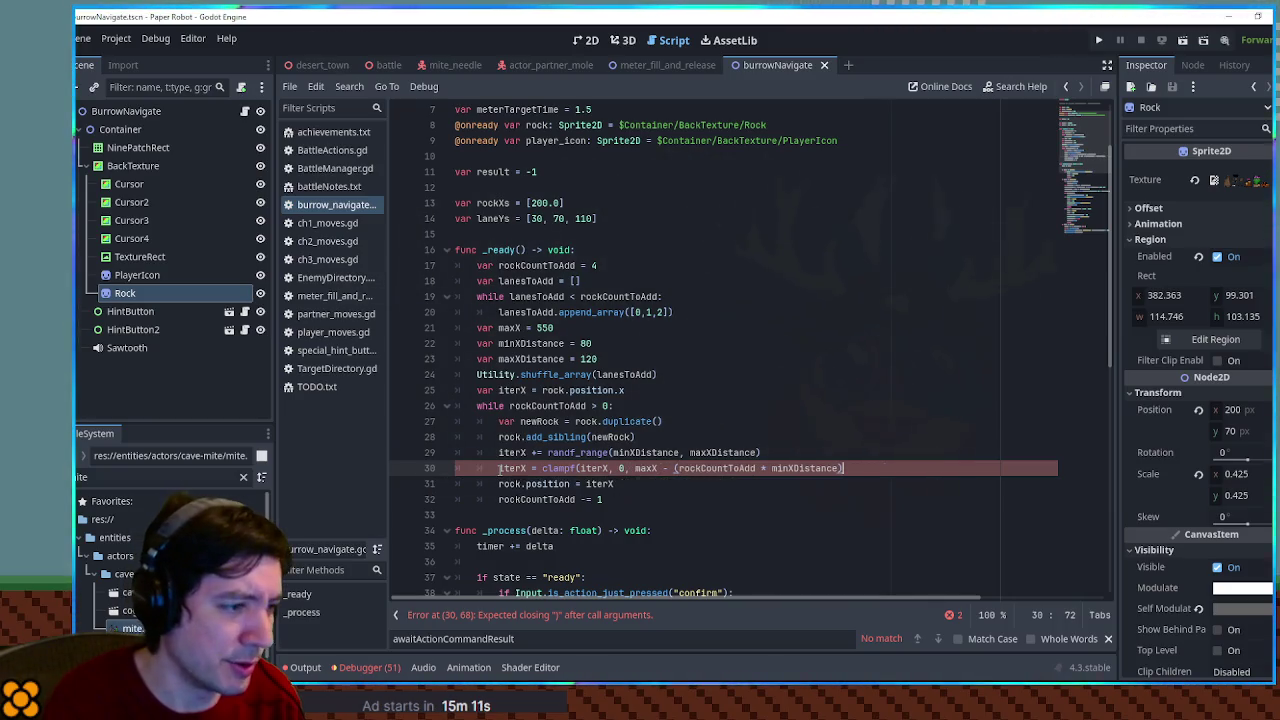
drag(637, 468, 801, 468)
text())
double_click(510, 469)
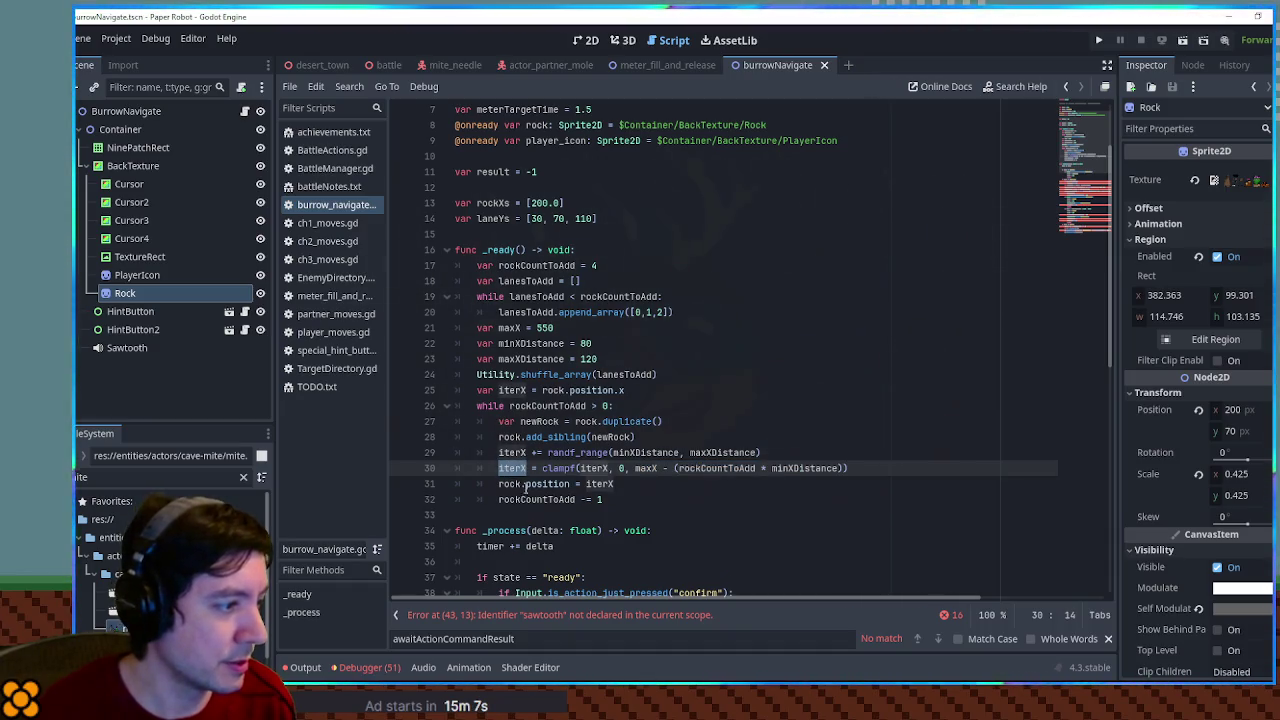
click(587, 484)
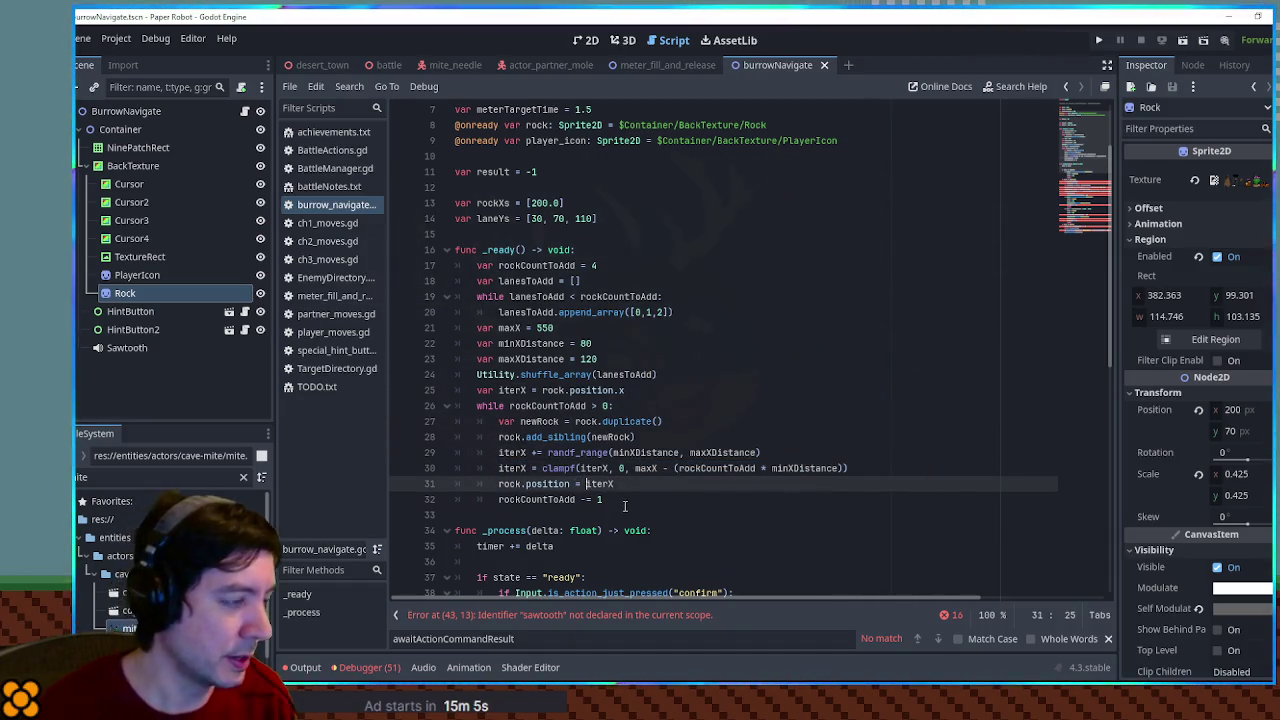
Complete the assignment rock.position = Vector2(iterX, y)
text(Vector2()
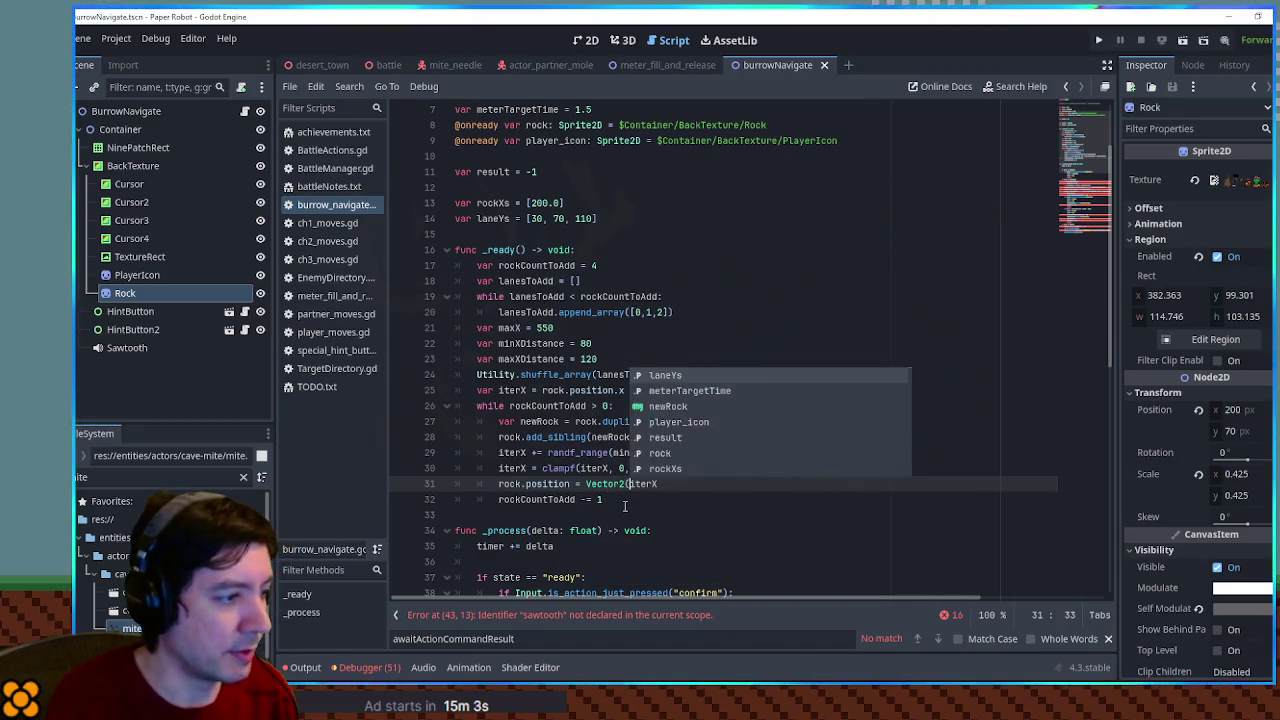
key(End)
text(y))
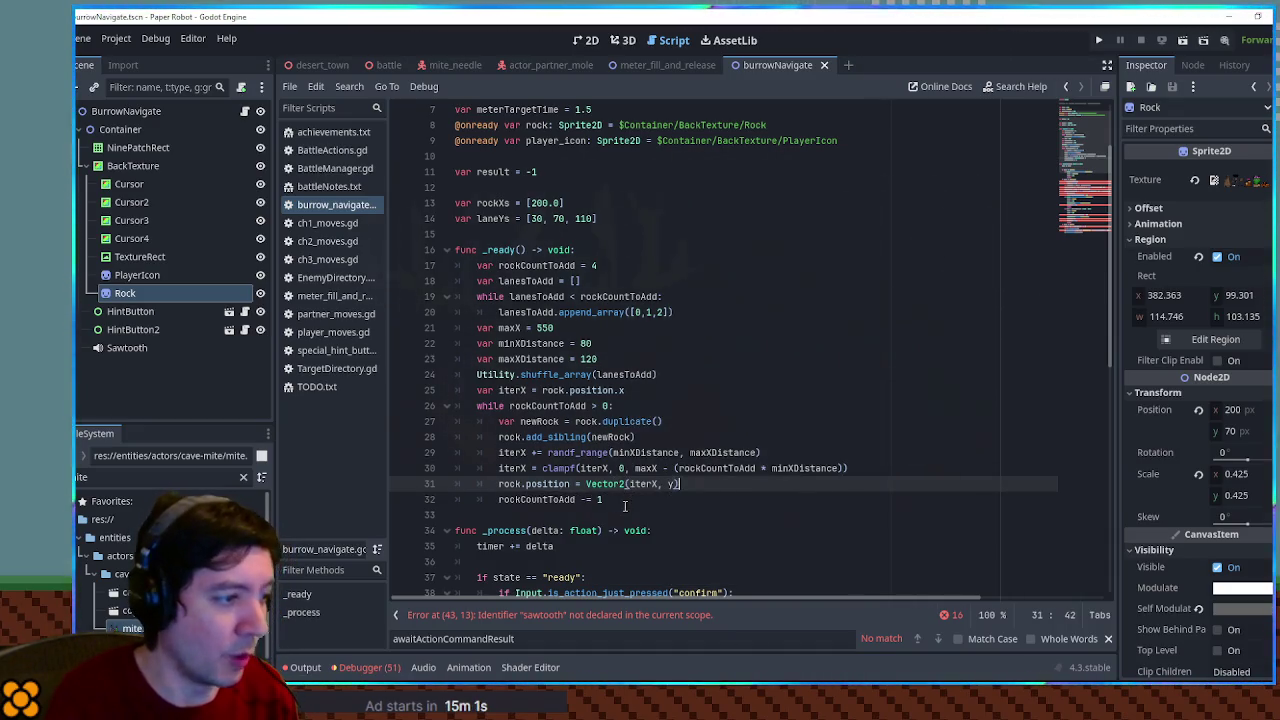
Insert var y = laneYs[lanesToAdd.pop_back()] above the position assignment, closing its bracket
key(ctrl+shift+Return)
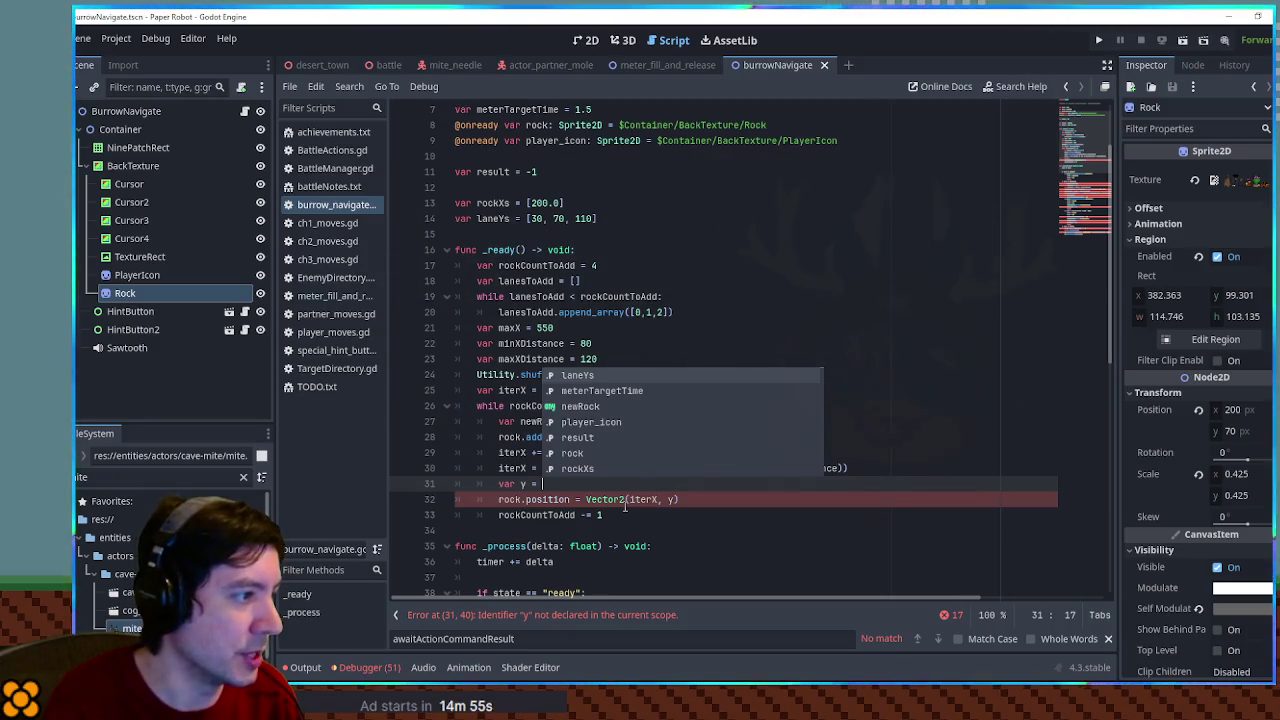
text(lan)
key(Down)
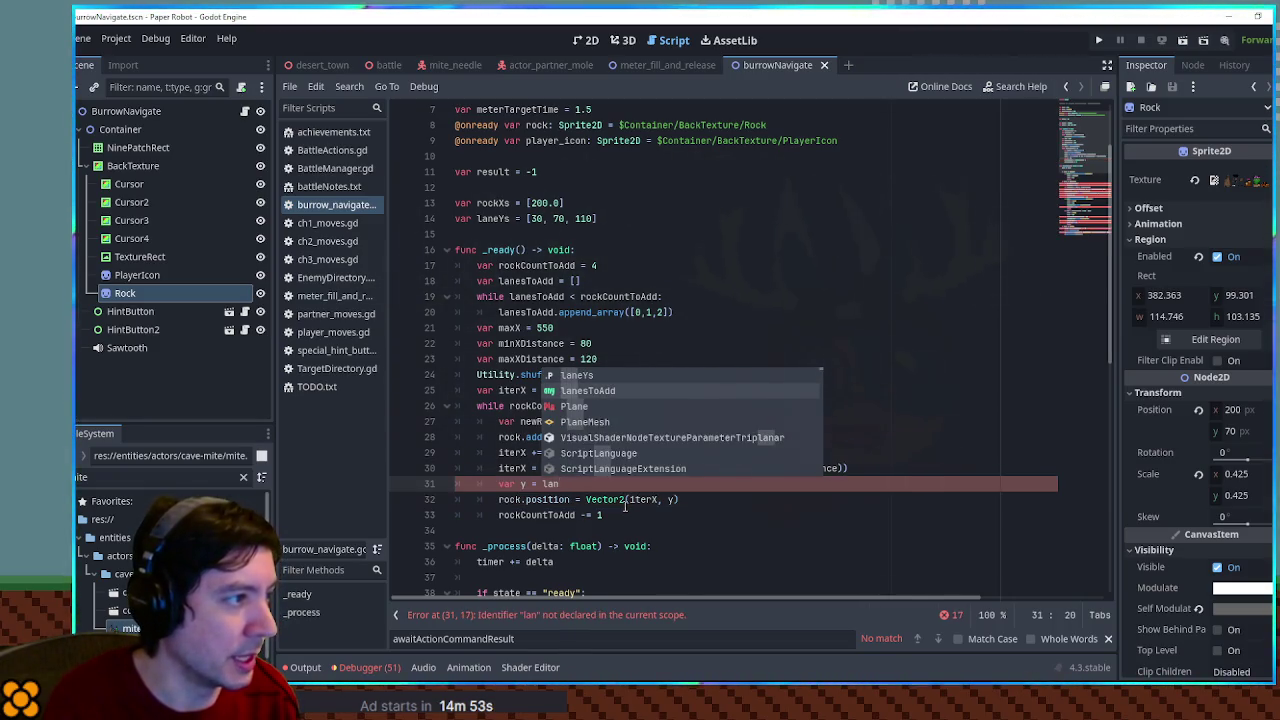
key(Return)
text(pop)
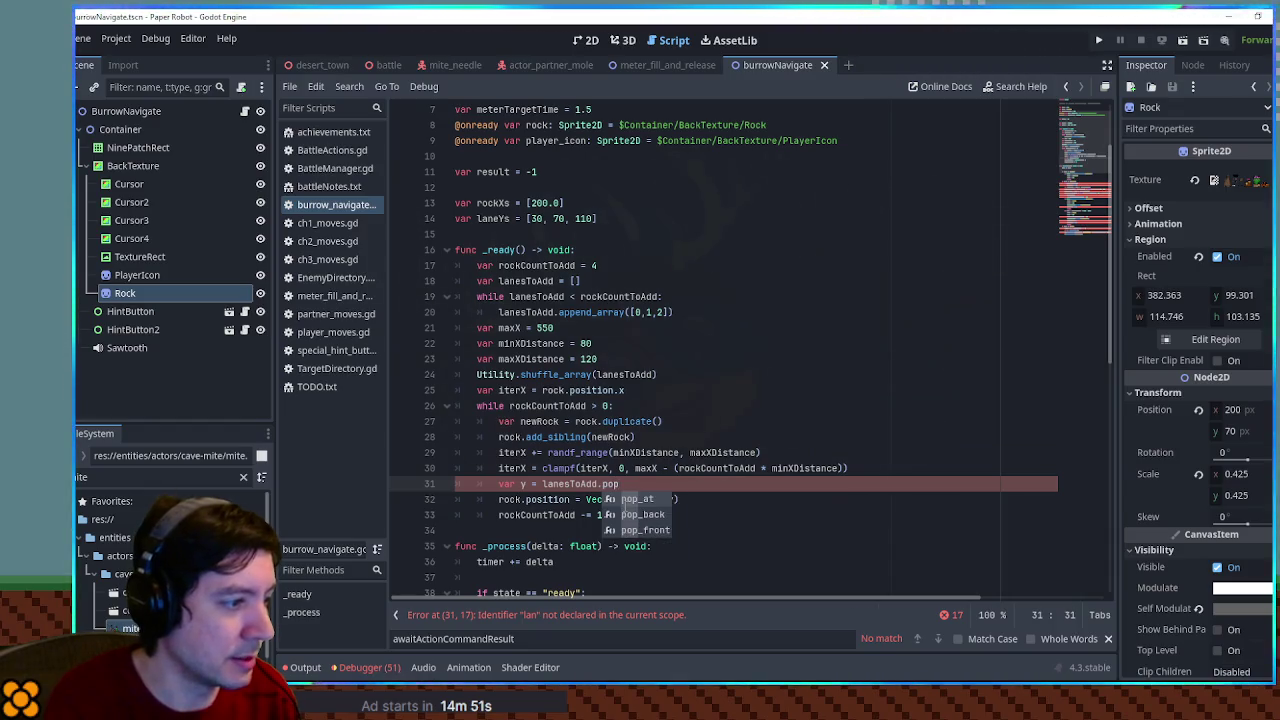
click(625, 507)
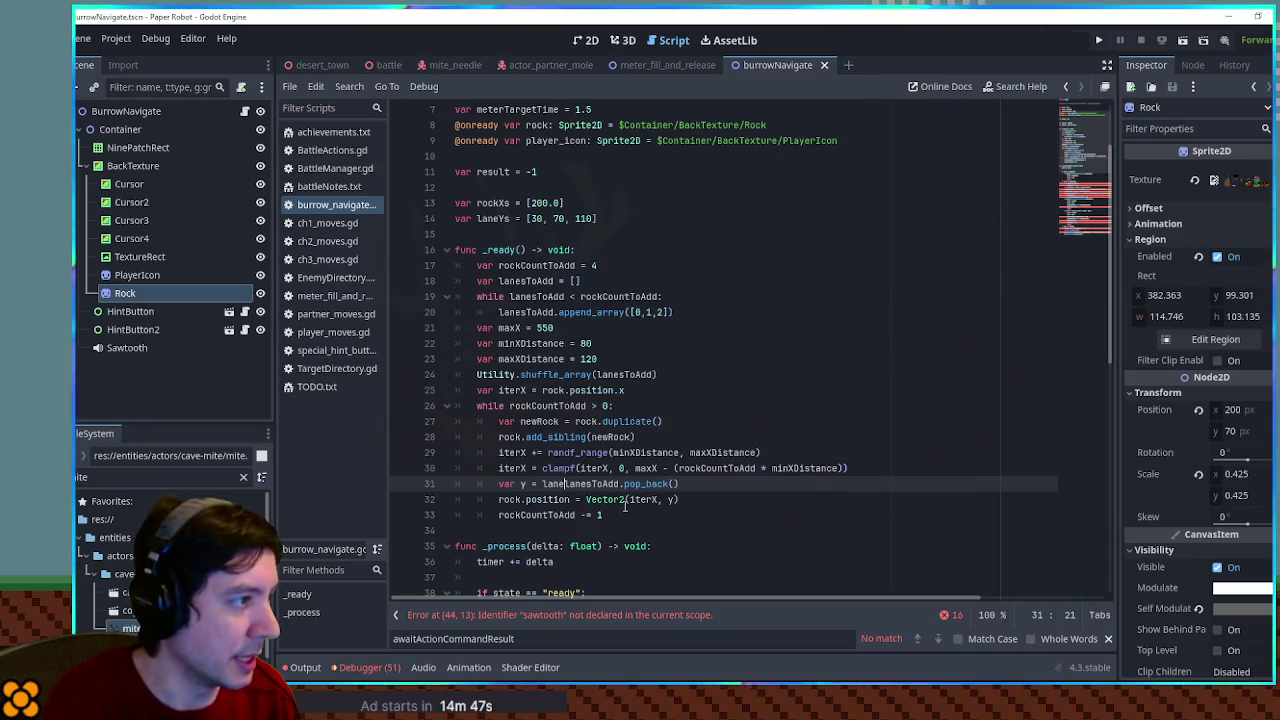
text(Ys[)
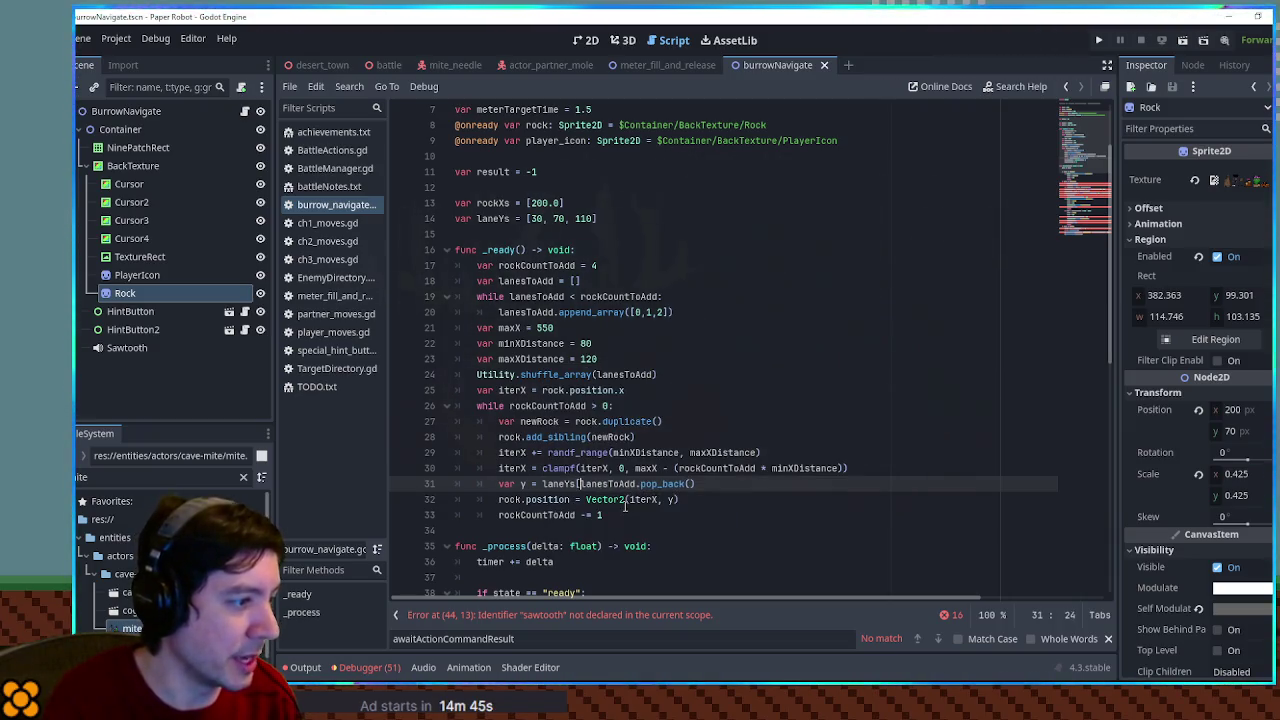
key(End)
text(])
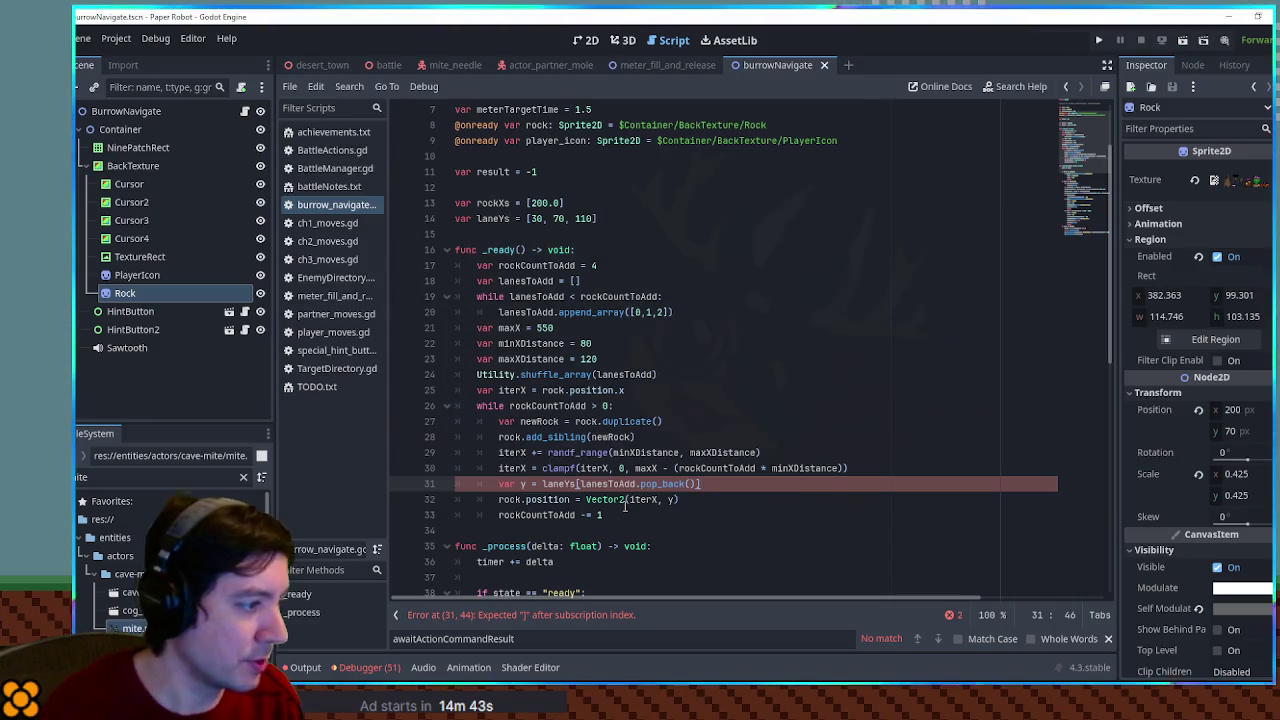
Review the rock loop, highlighting every use of rockCountToAdd
click(669, 499)
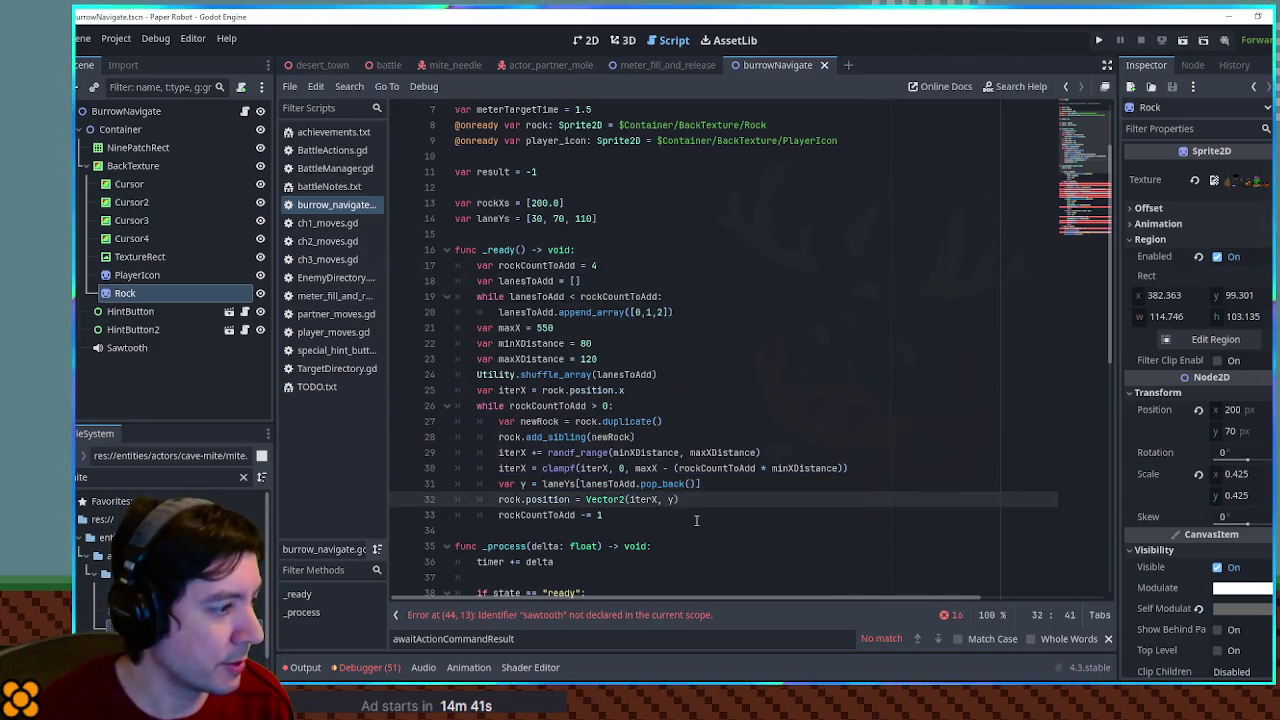
scroll(696, 520, down, 2)
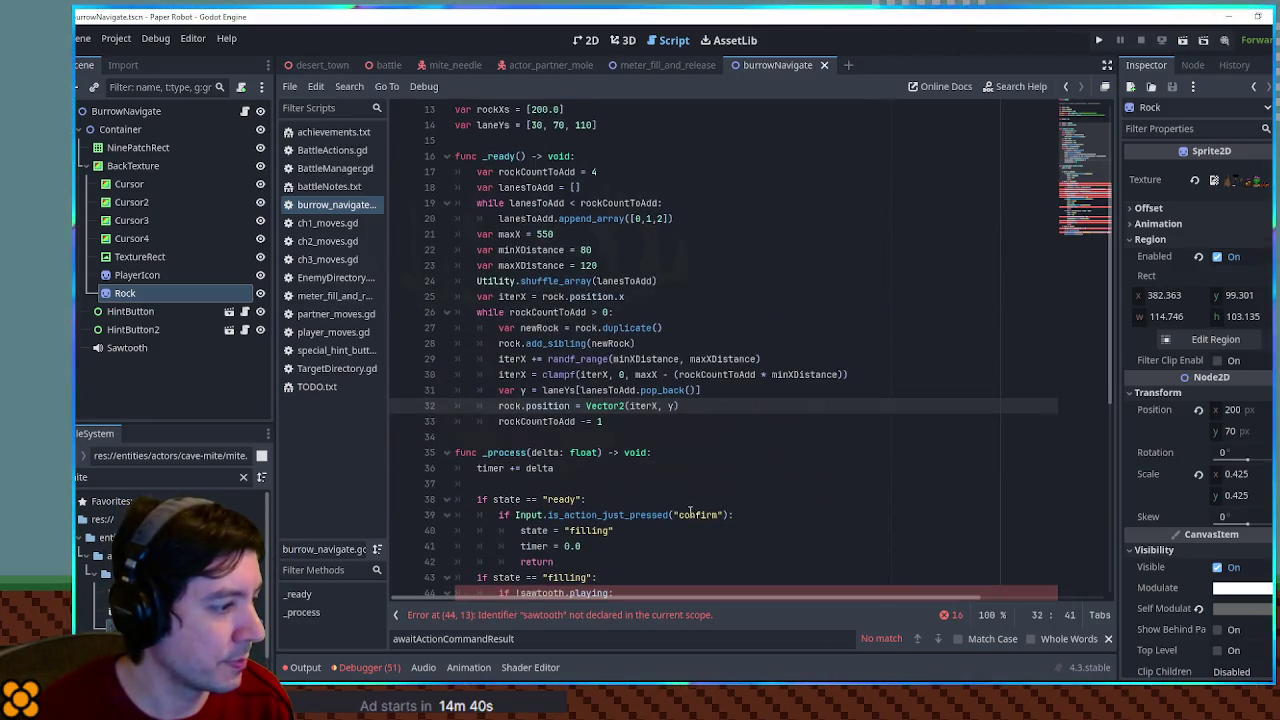
double_click(507, 421)
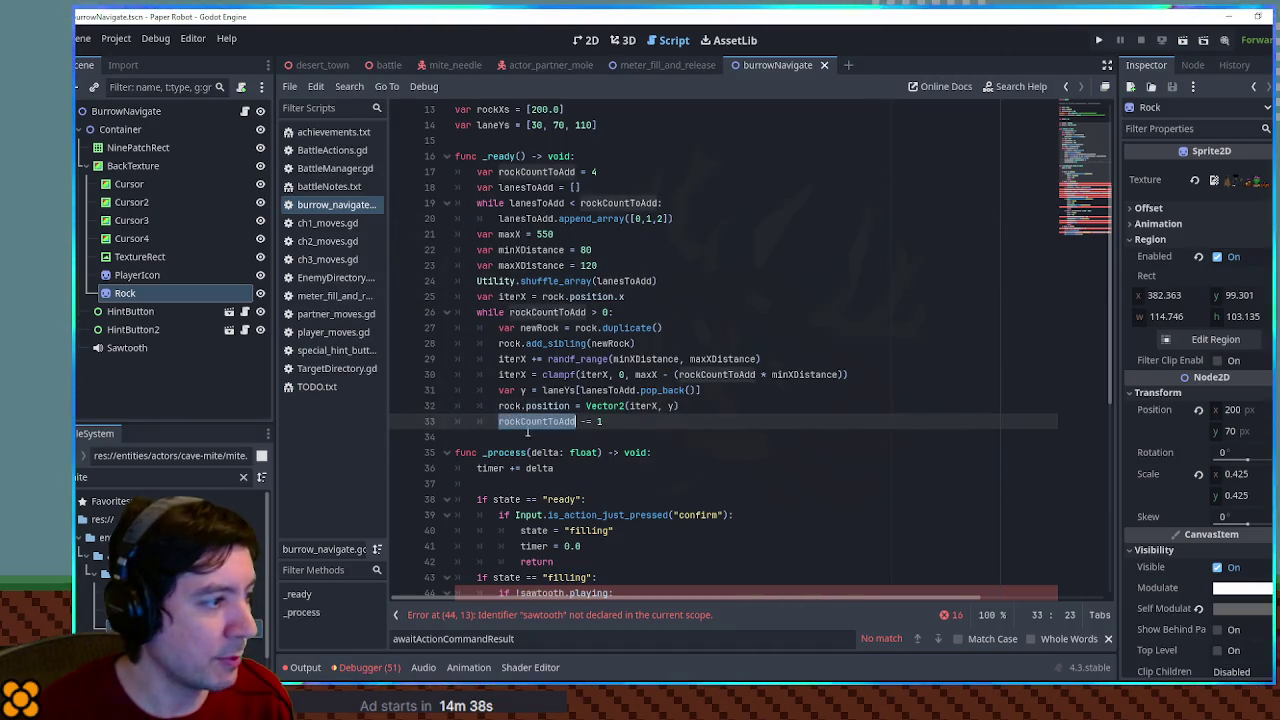
click(701, 406)
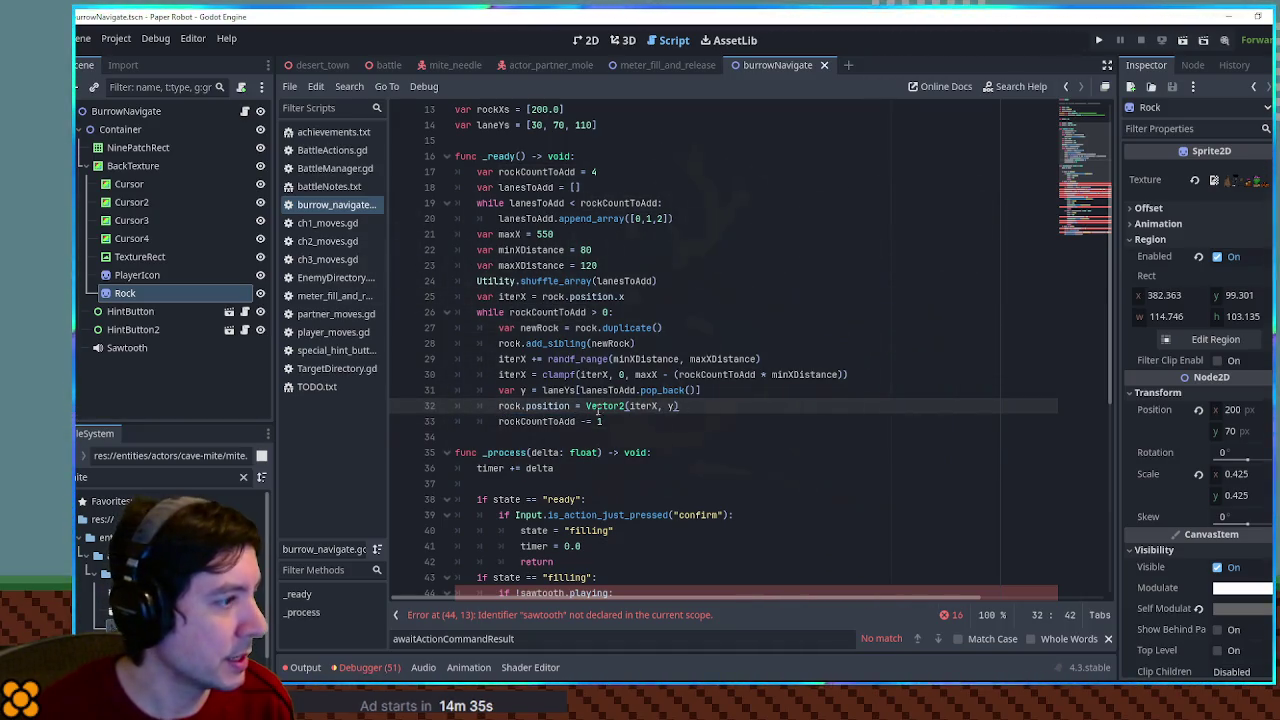
scroll(547, 330, up, 2)
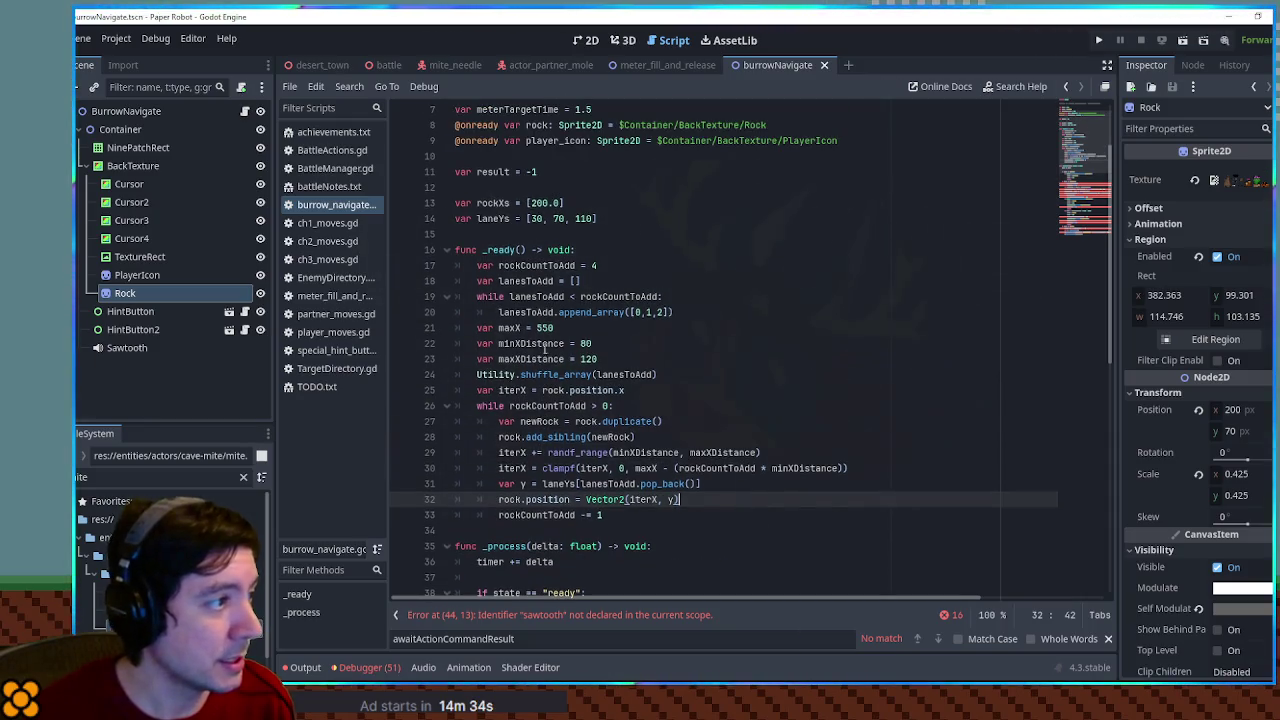
Restore the rockXs name, confirm it has only one match, and delete its declaration line
double_click(490, 202)
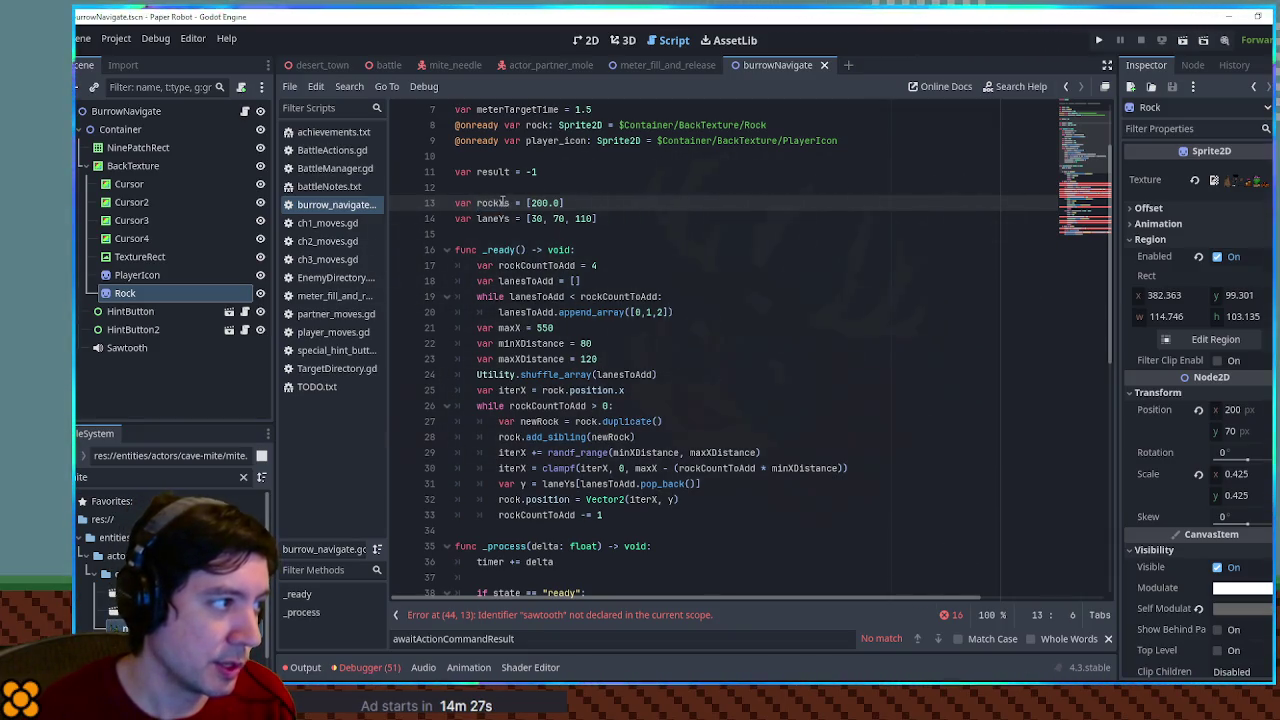
text(Position)
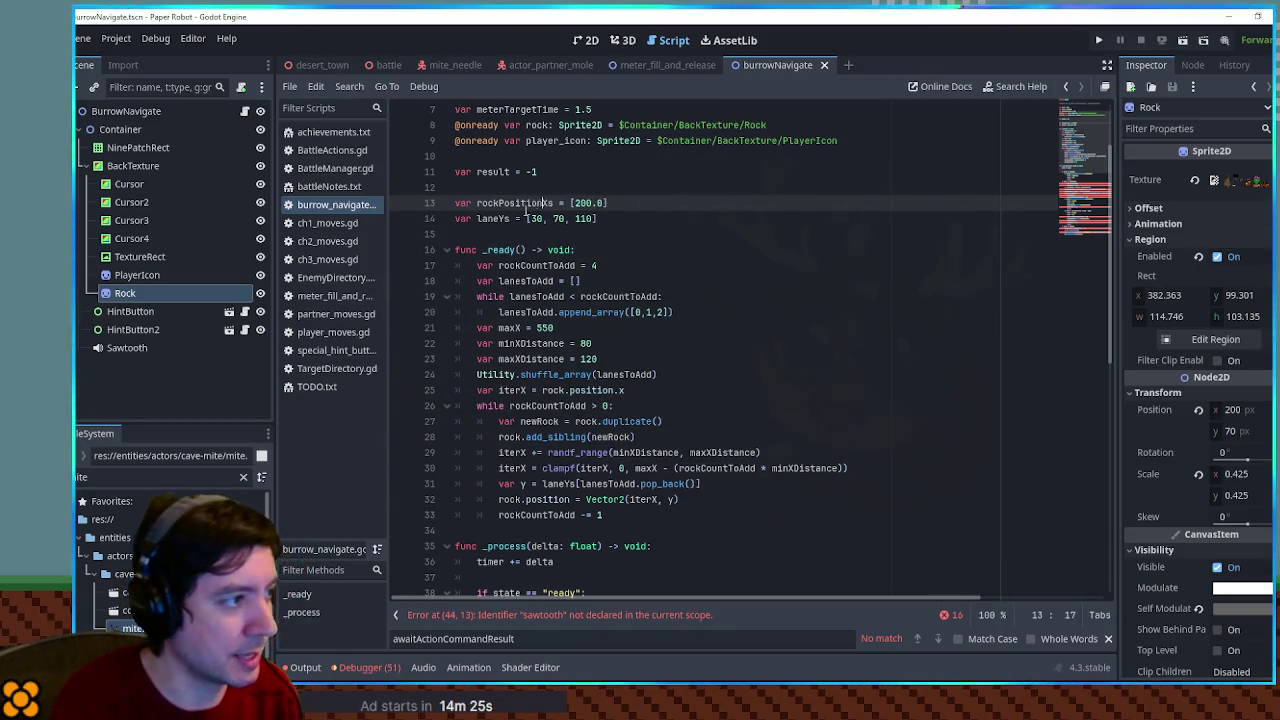
key(BackSpace)
key(BackSpace)
key(BackSpace)
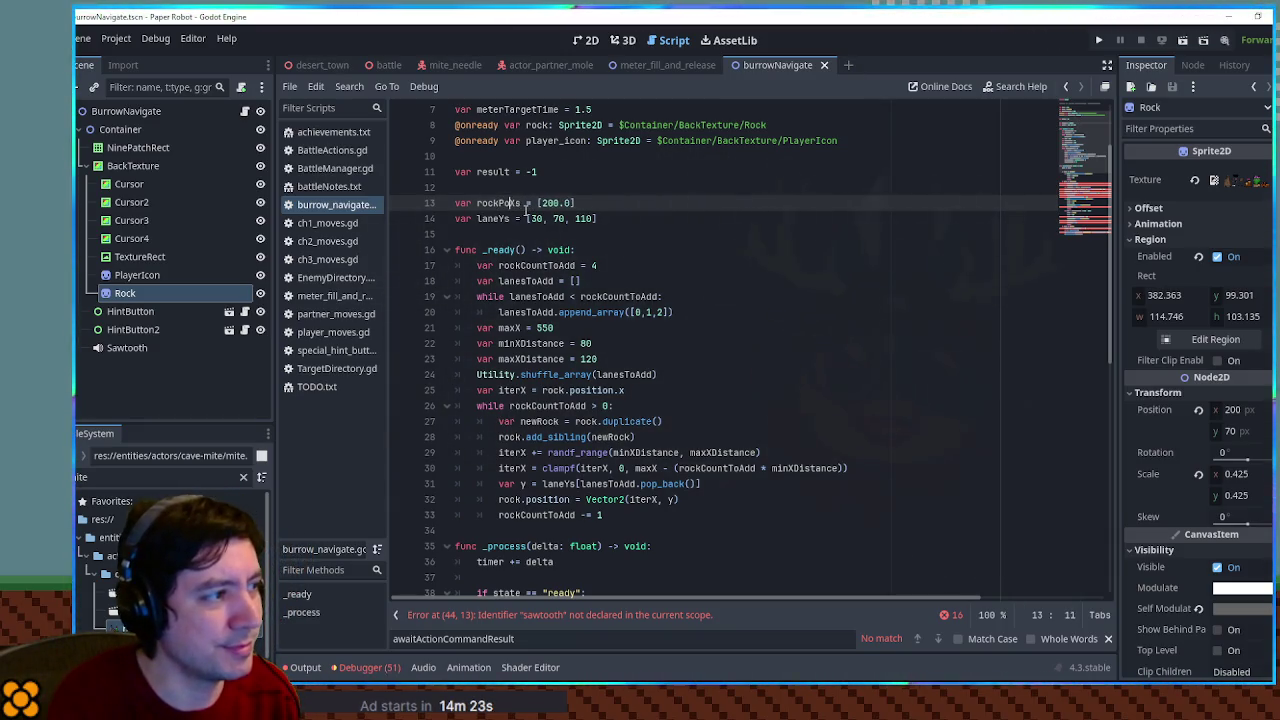
double_click(479, 203)
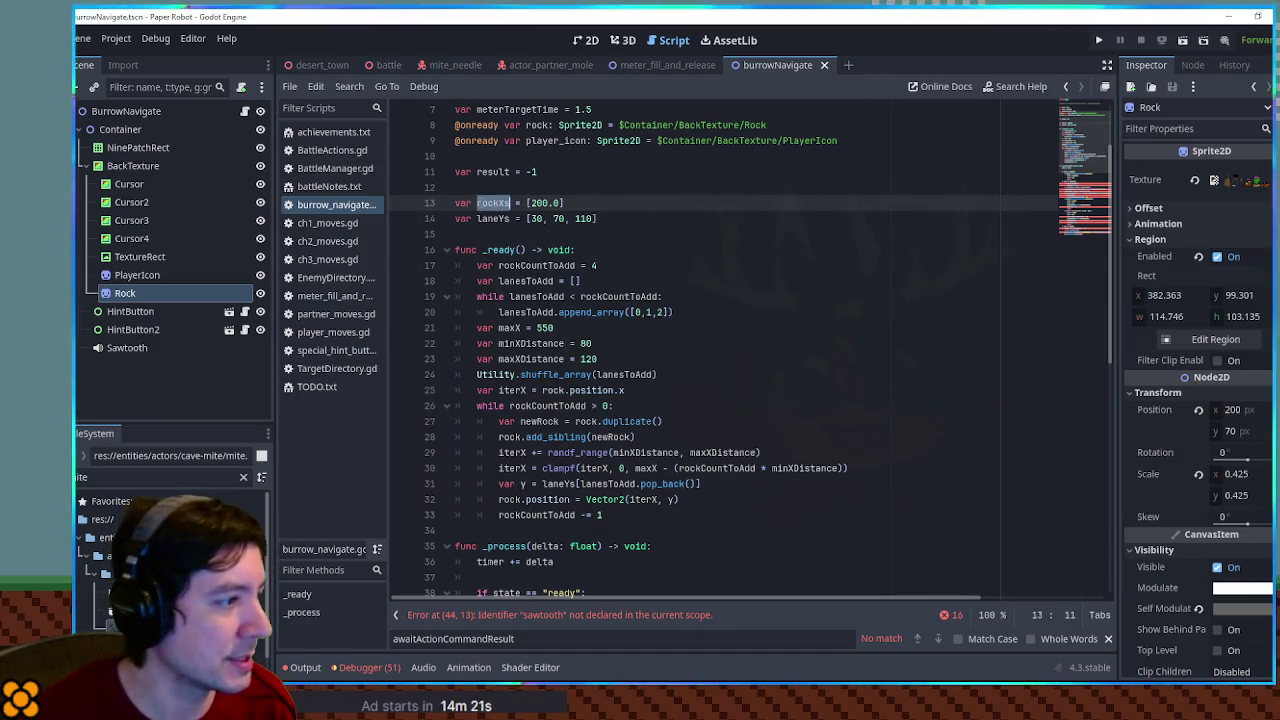
key(ctrl+f)
click(591, 203)
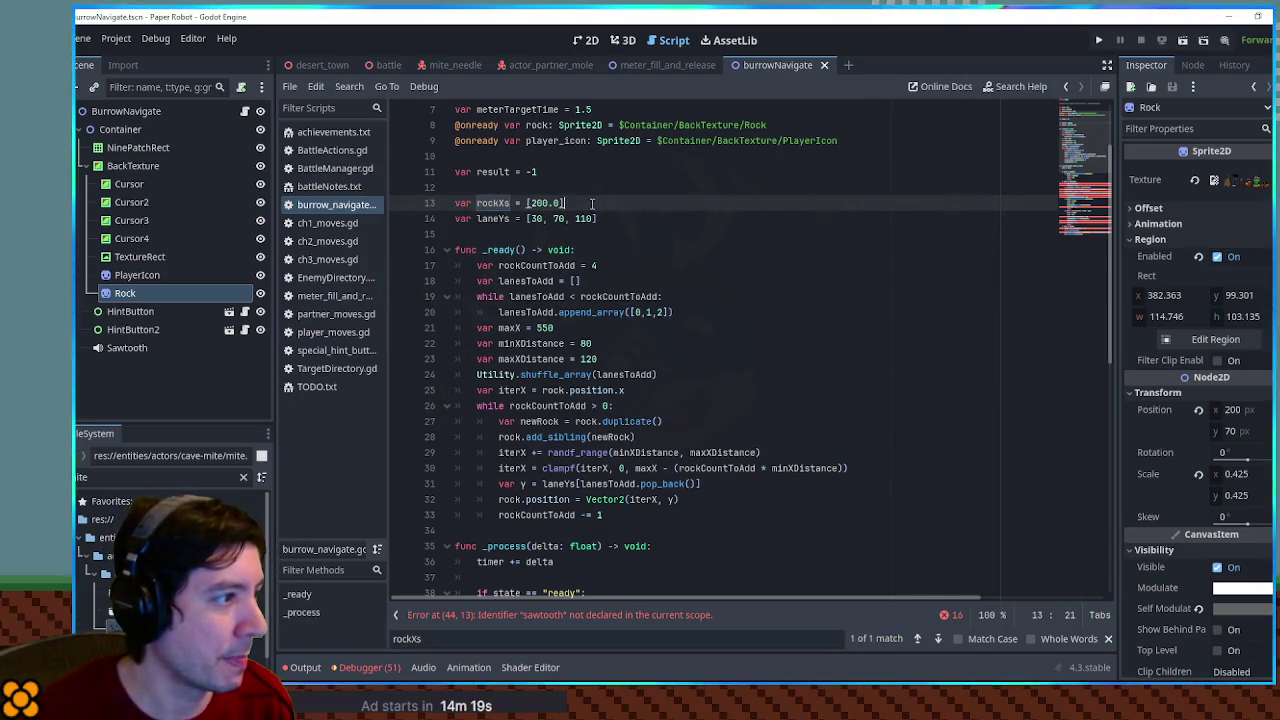
key(ctrl+shift+k)
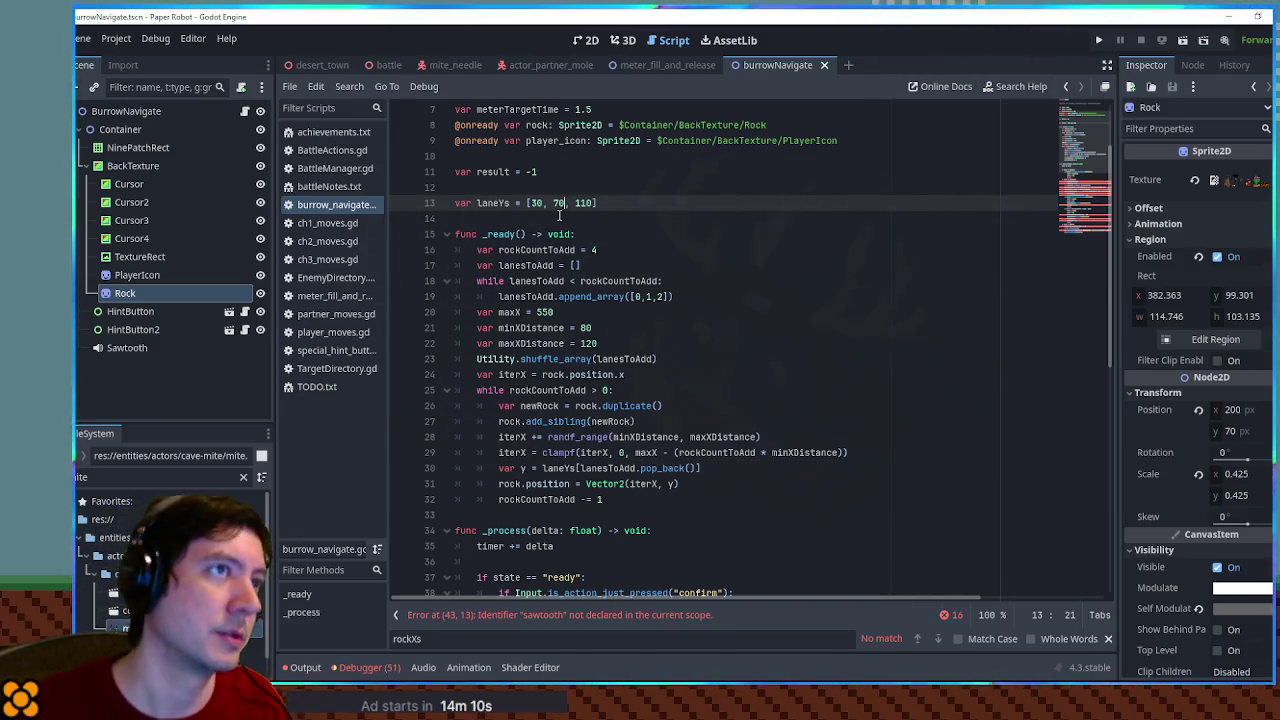
click(586, 42)
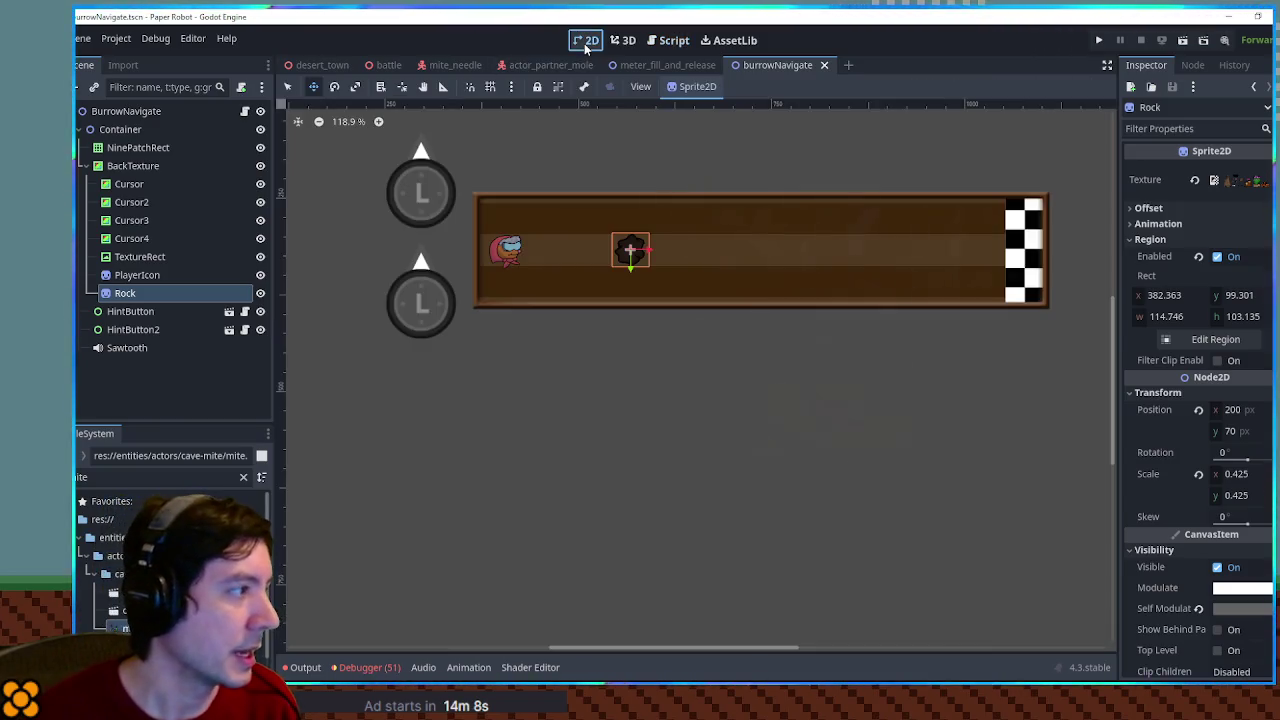
Add an Area2D child node under the Rock sprite
scroll(556, 195, up, 3)
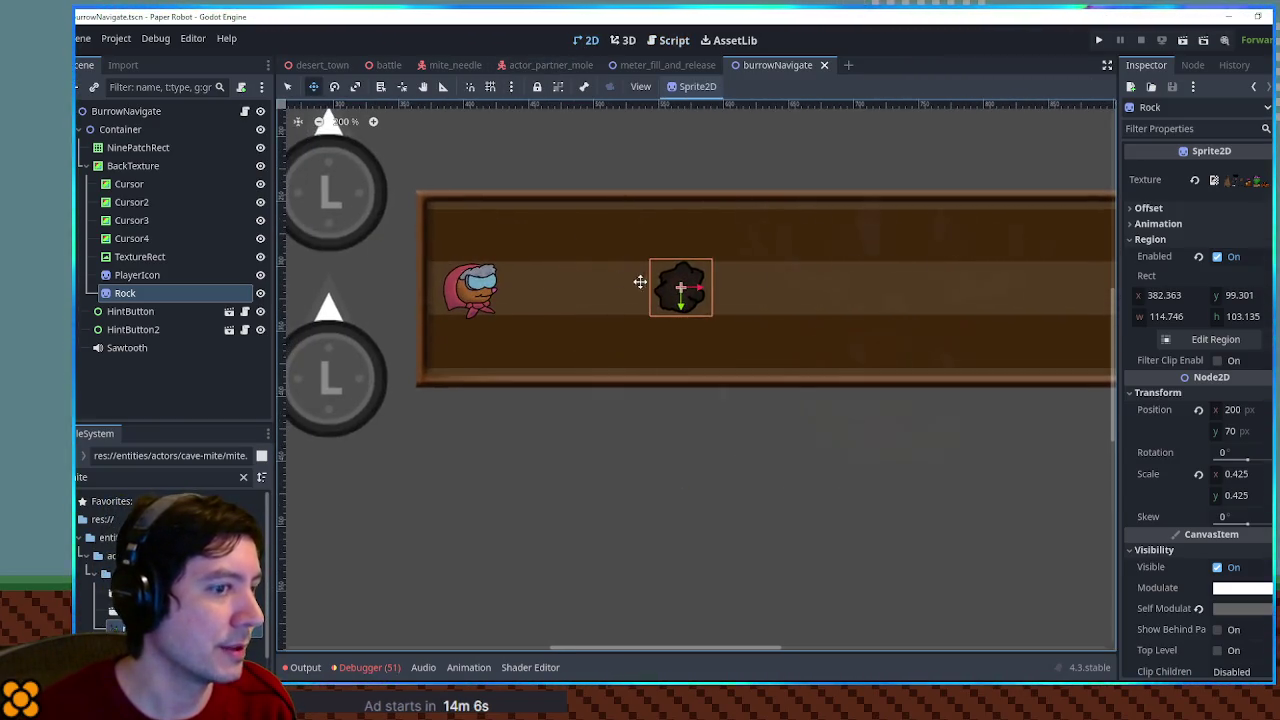
scroll(621, 279, right, 2)
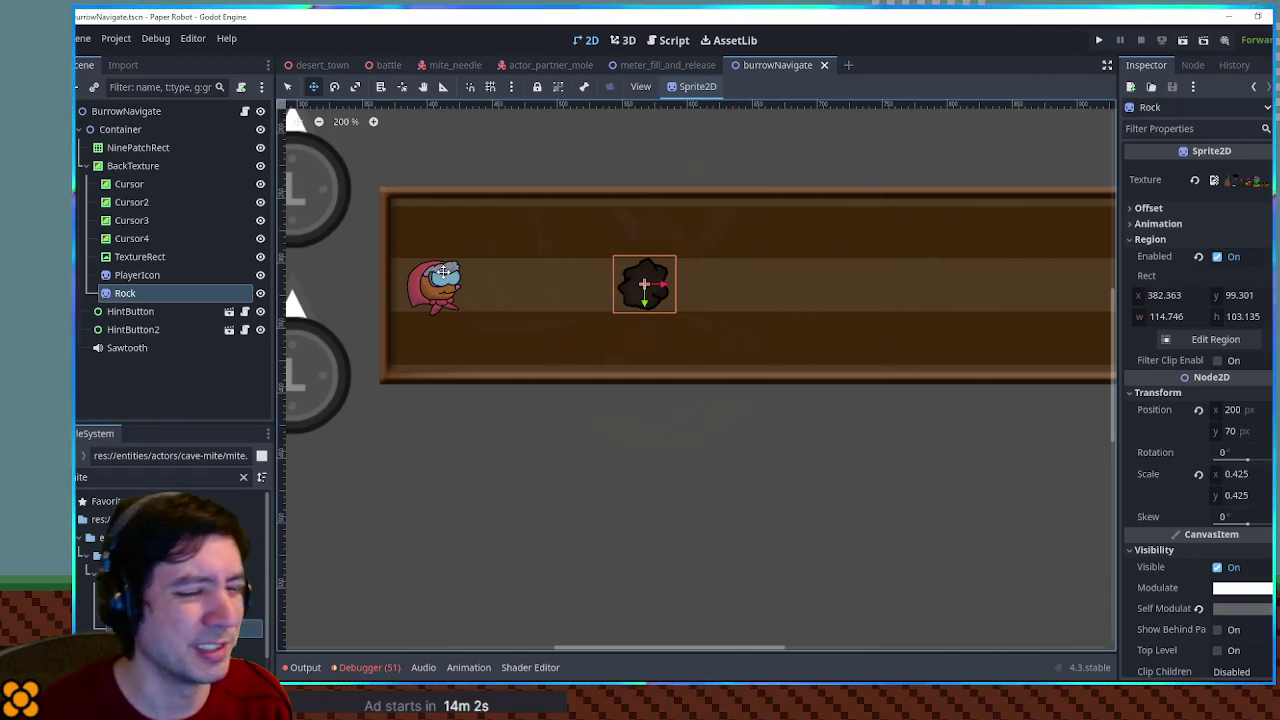
click(149, 275)
click(150, 293)
key(ctrl+a)
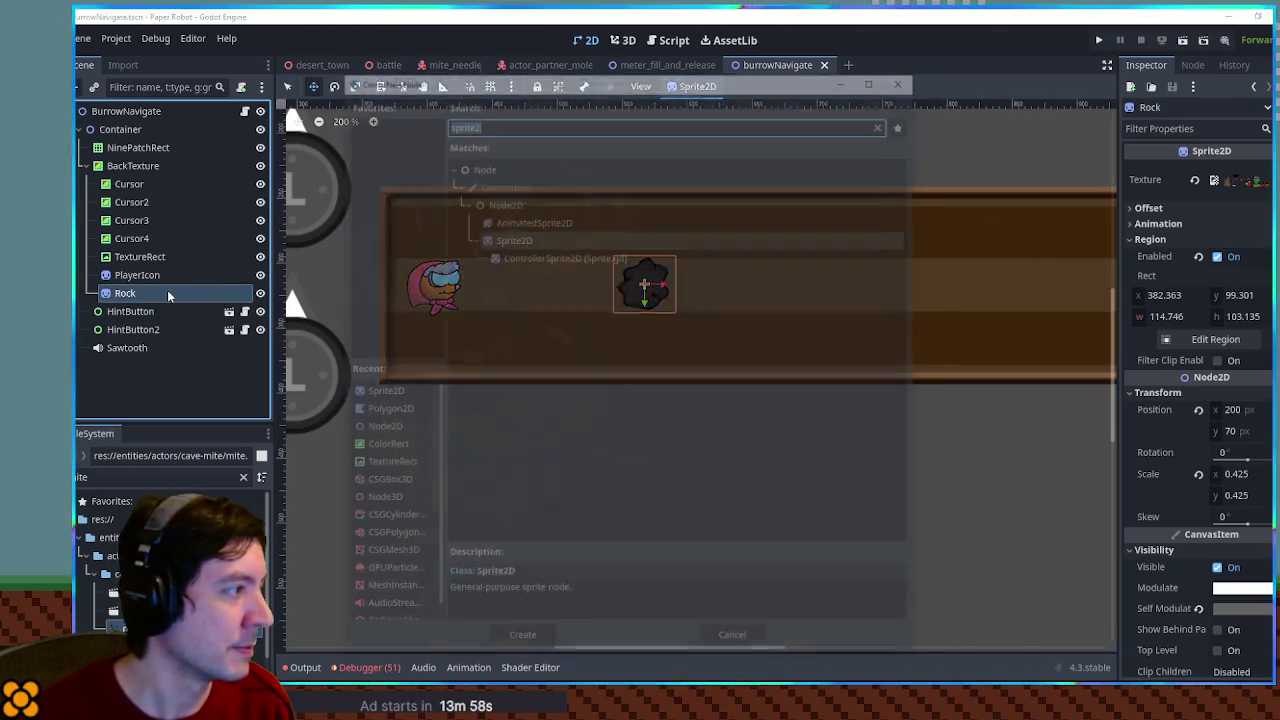
text(area2)
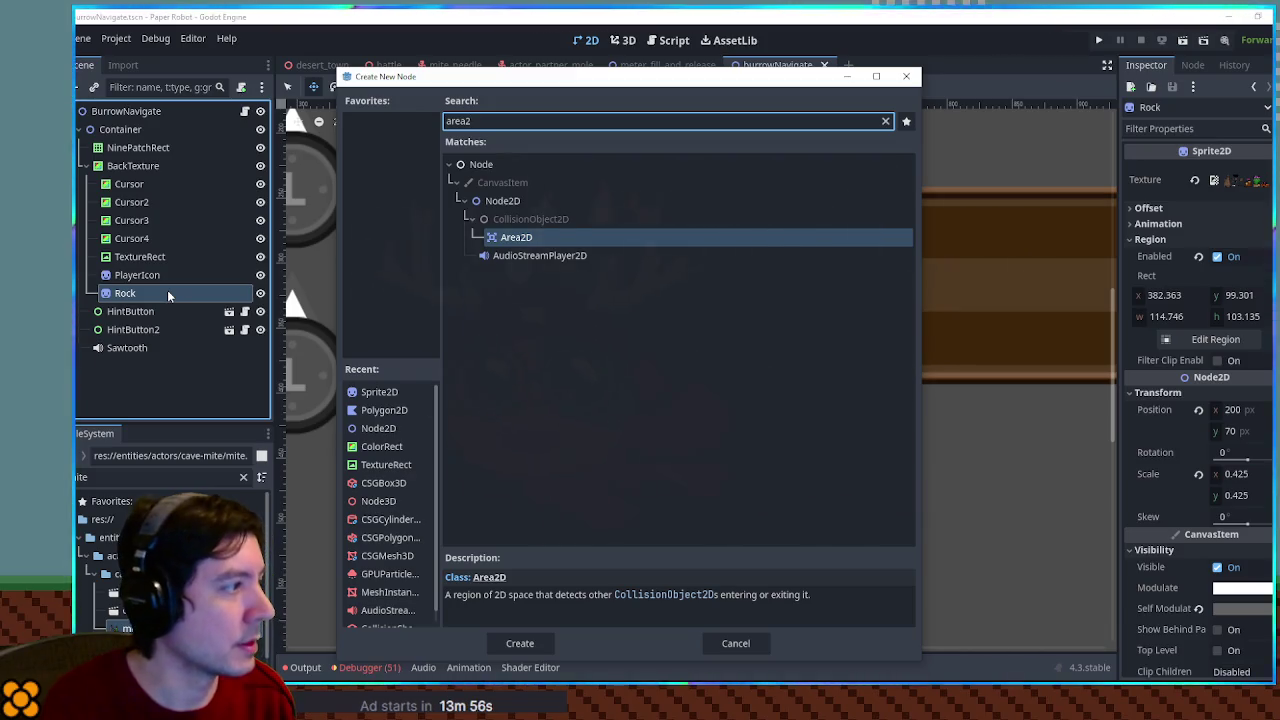
key(Return)
Give the Area2D a CollisionShape2D child with a CircleShape2D shape
key(ctrl+a)
text(coll)
key(Return)
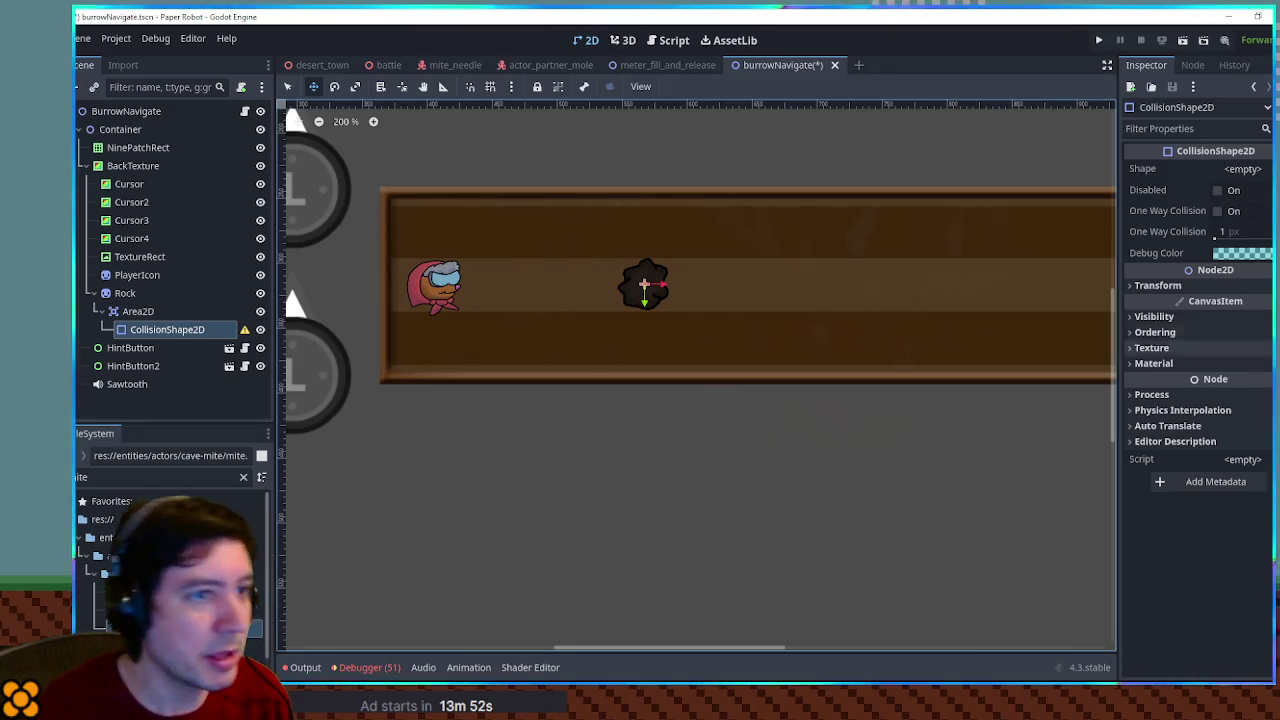
click(1243, 169)
click(1190, 250)
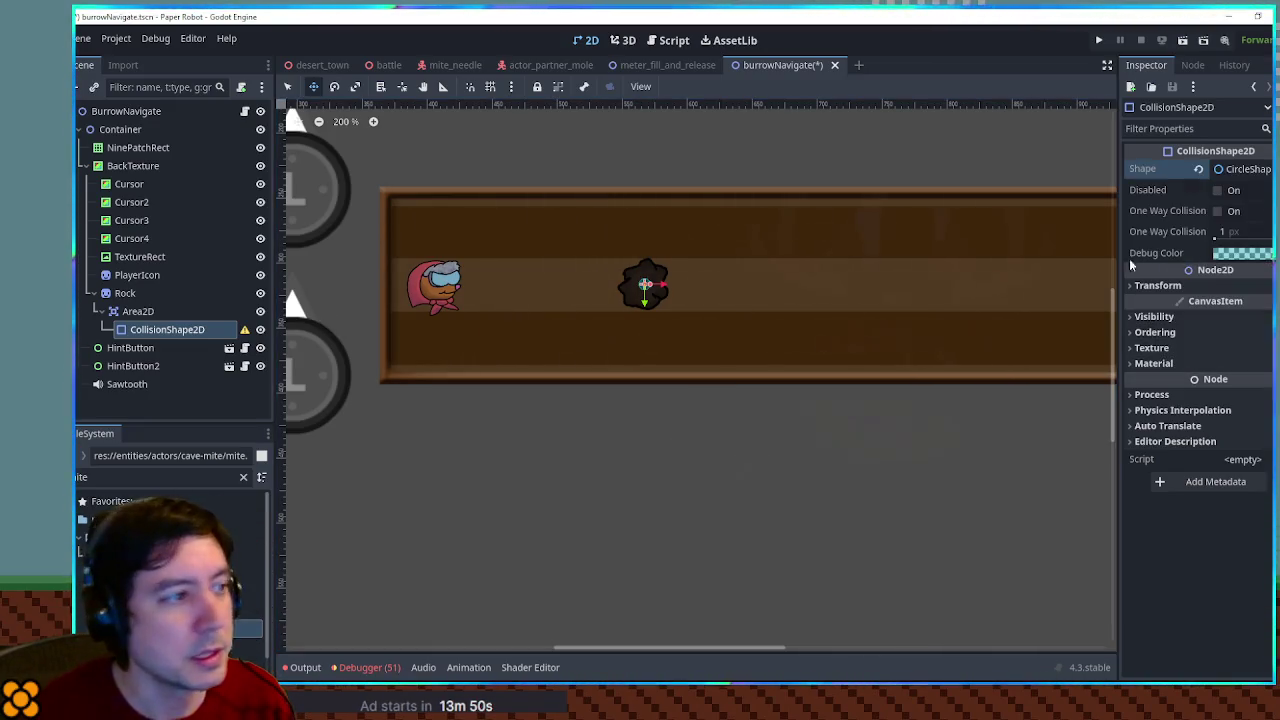
scroll(650, 285, up, 2)
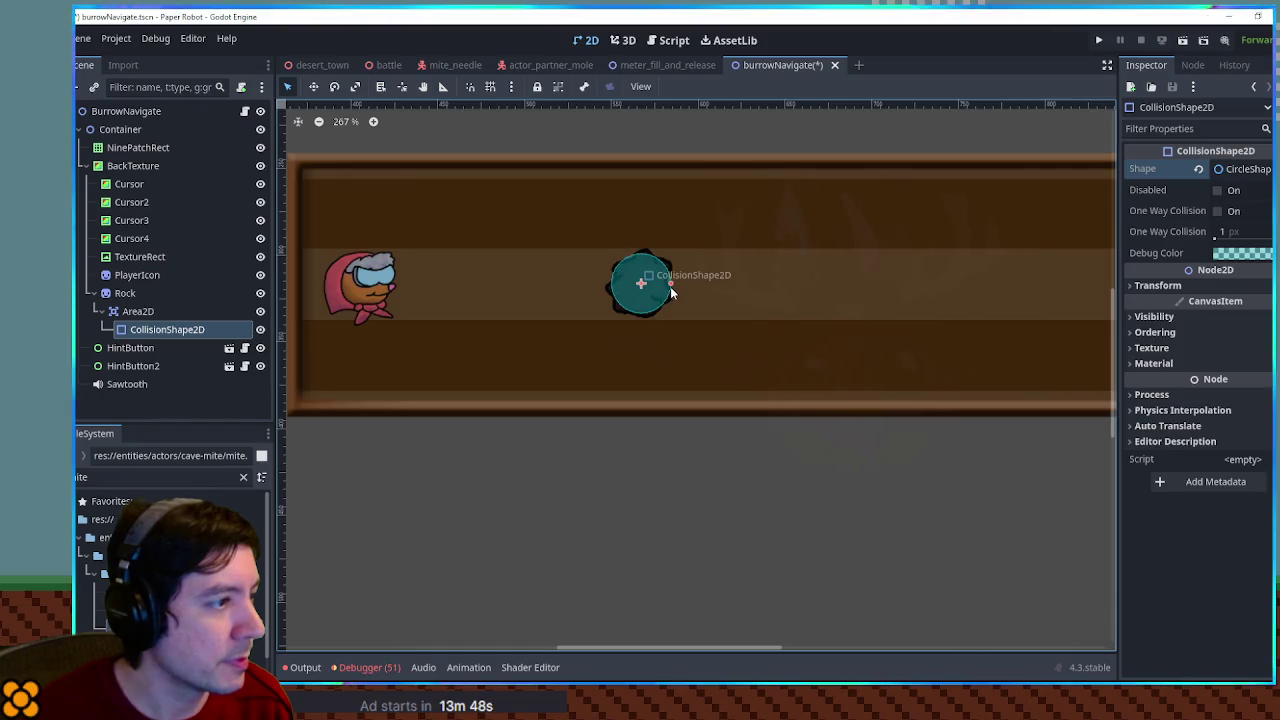
Copy the rock's Area2D and paste it under PlayerIcon
click(135, 311)
key(ctrl+c)
click(139, 272)
key(ctrl+v)
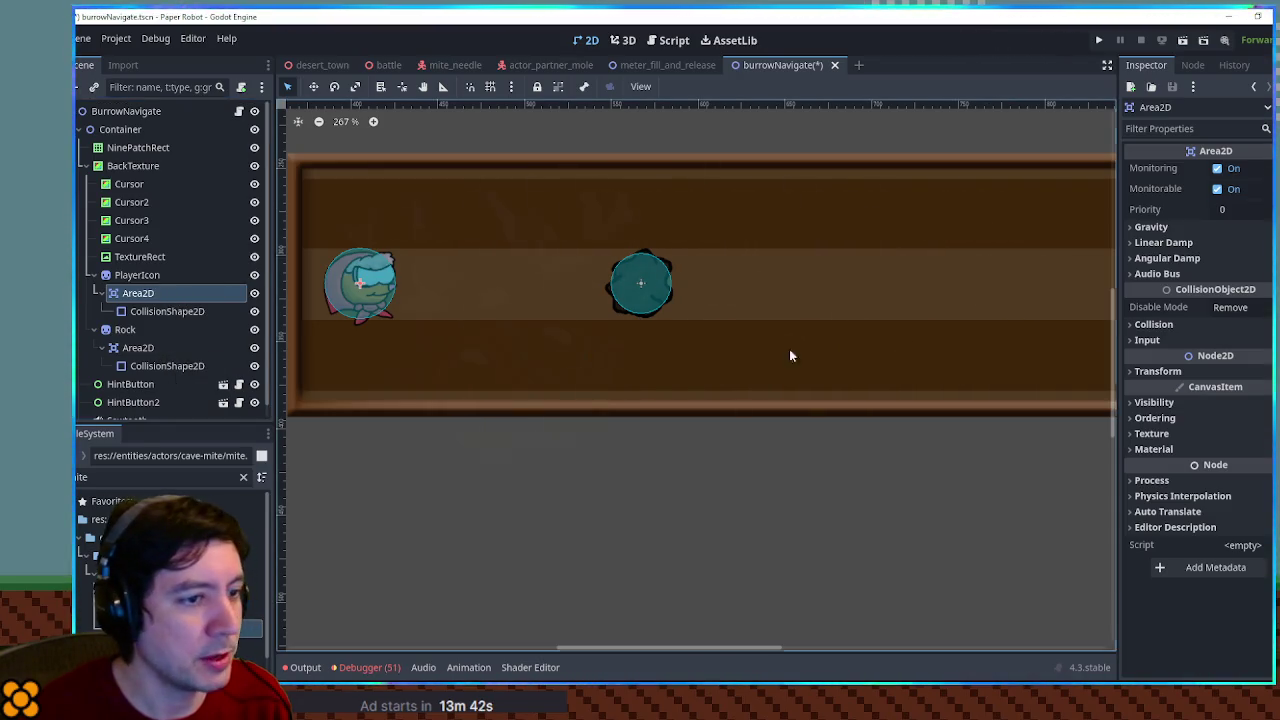
click(1155, 324)
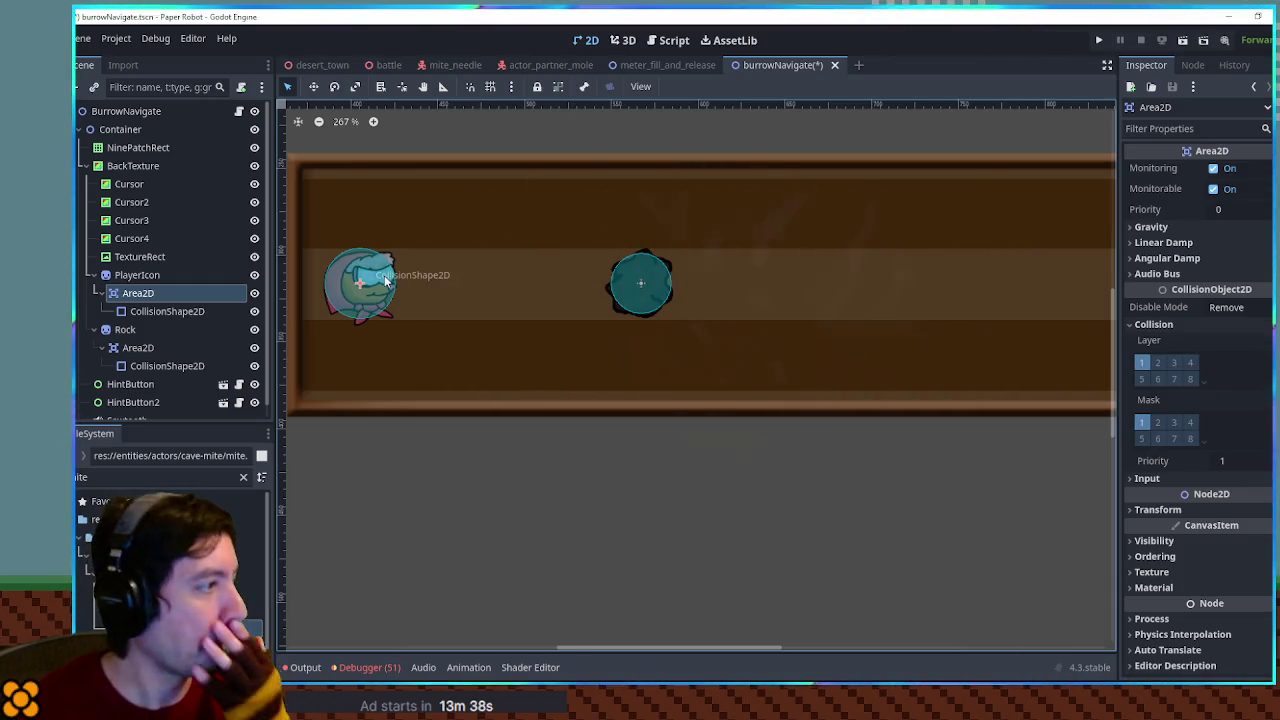
Put the rock's Area2D on collision layer 1 with no mask and save the scene
click(129, 349)
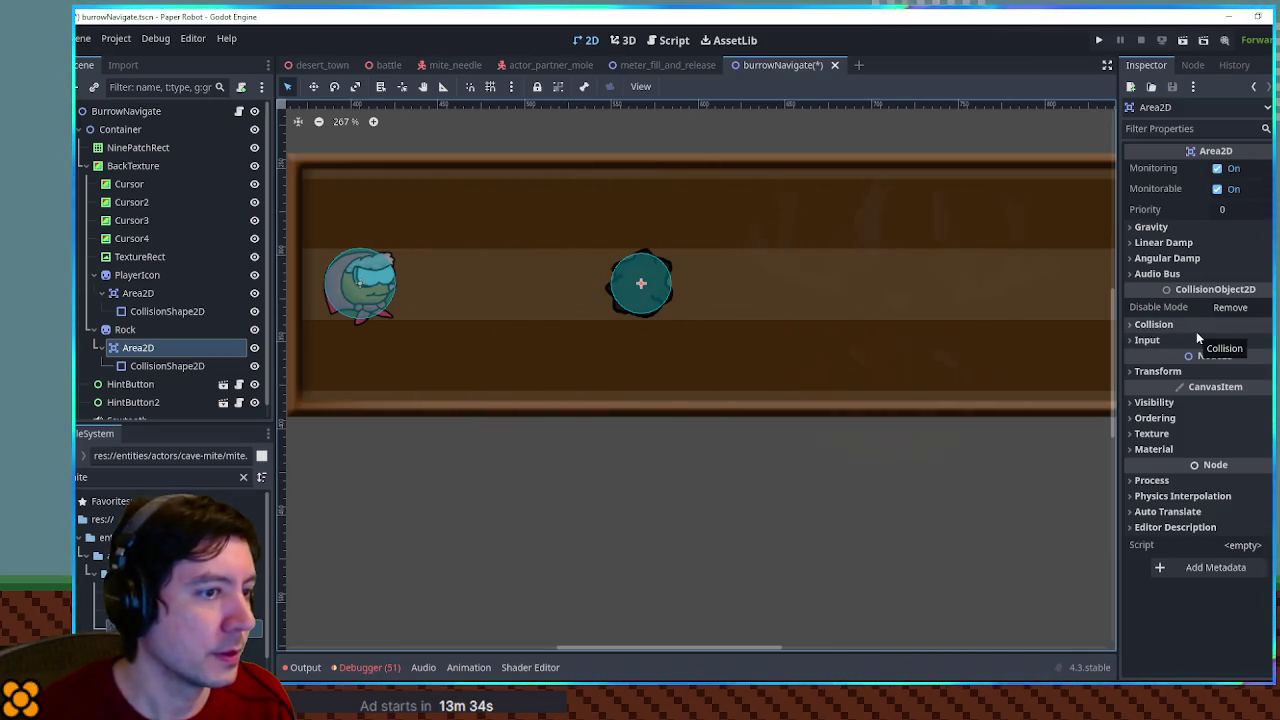
click(1196, 333)
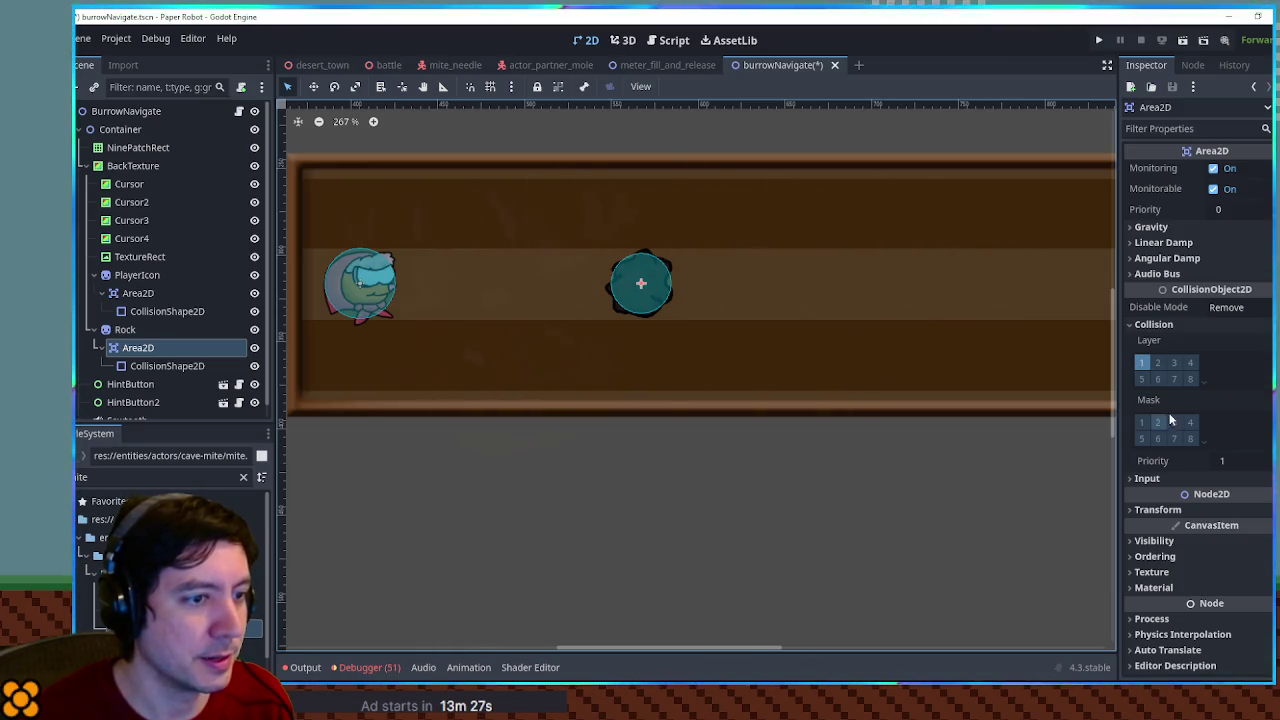
key(ctrl+s)
Check the player's Area2D signals and collision shape, then return to its properties
click(133, 294)
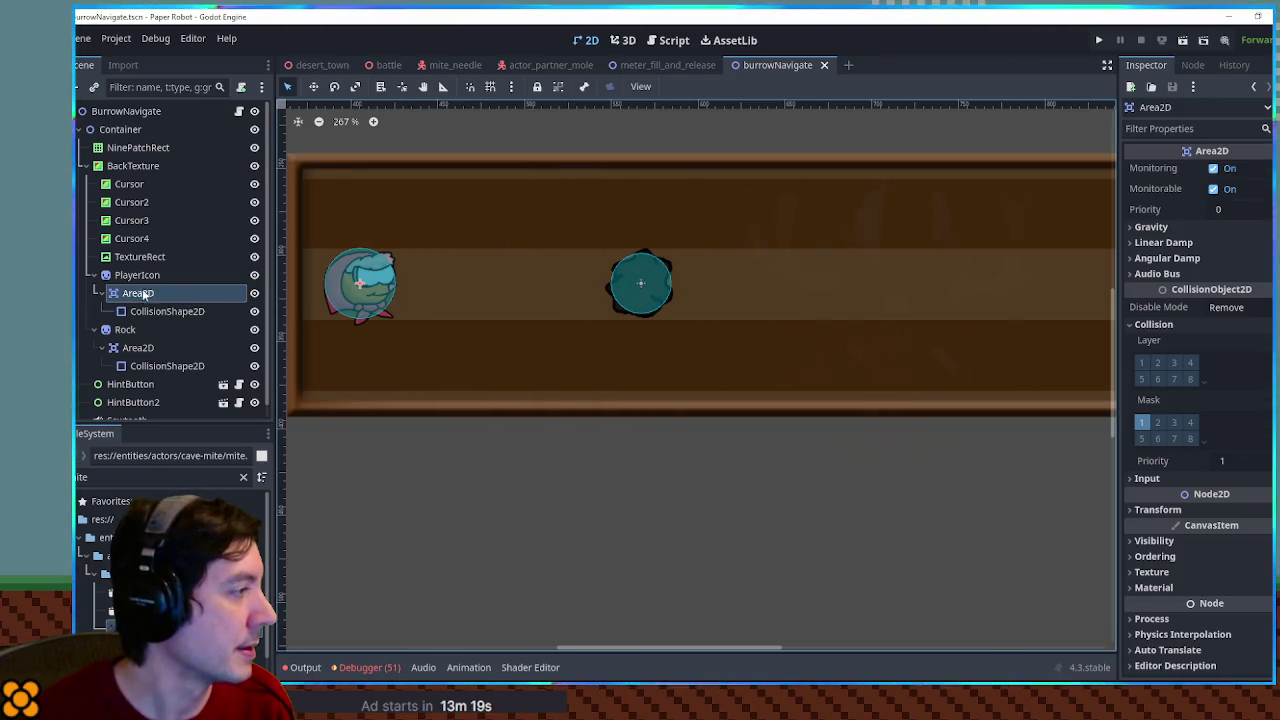
click(1193, 65)
click(165, 311)
click(149, 296)
click(1150, 65)
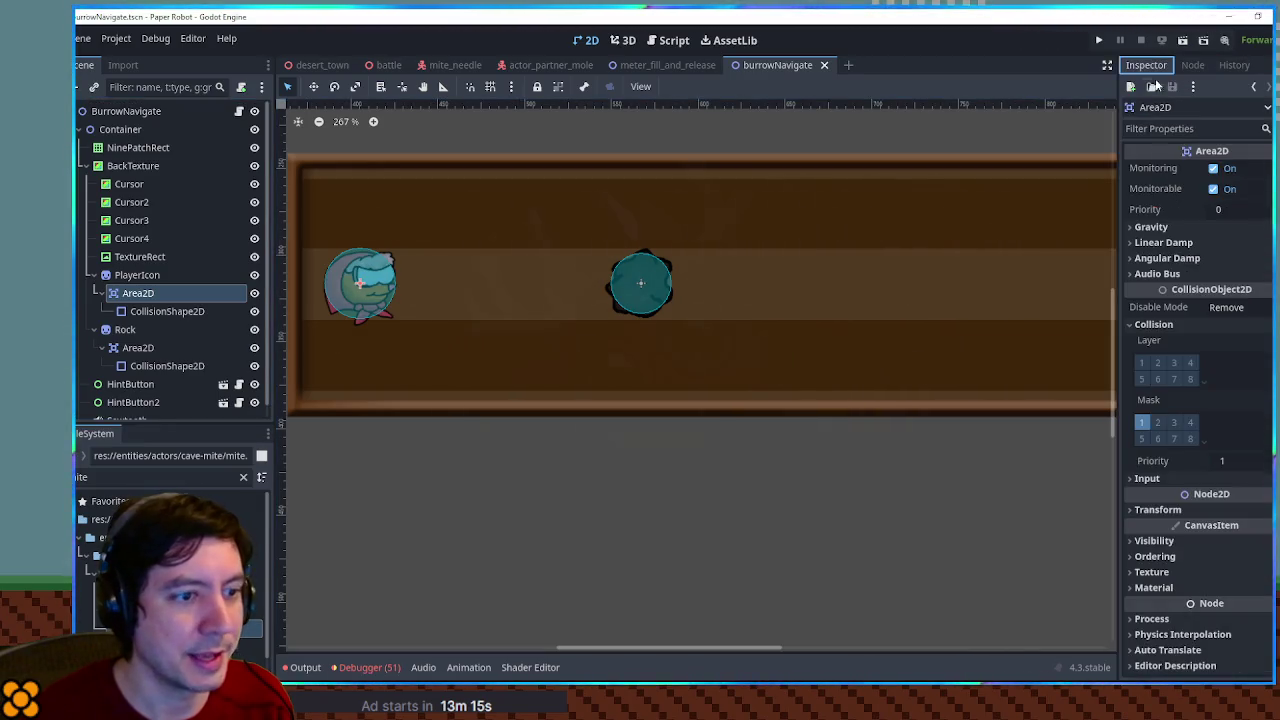
Connect the player Area2D's area_entered signal to the BurrowNavigate script
click(1195, 65)
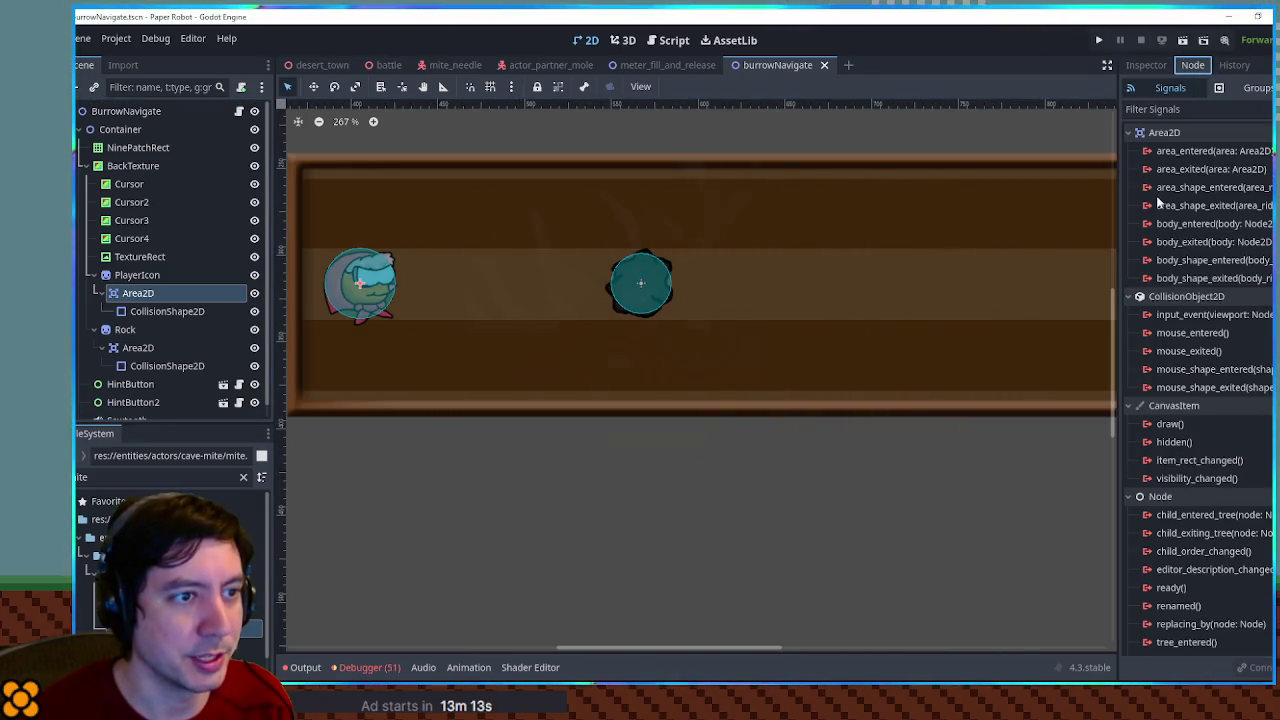
mouse_move(1208, 189)
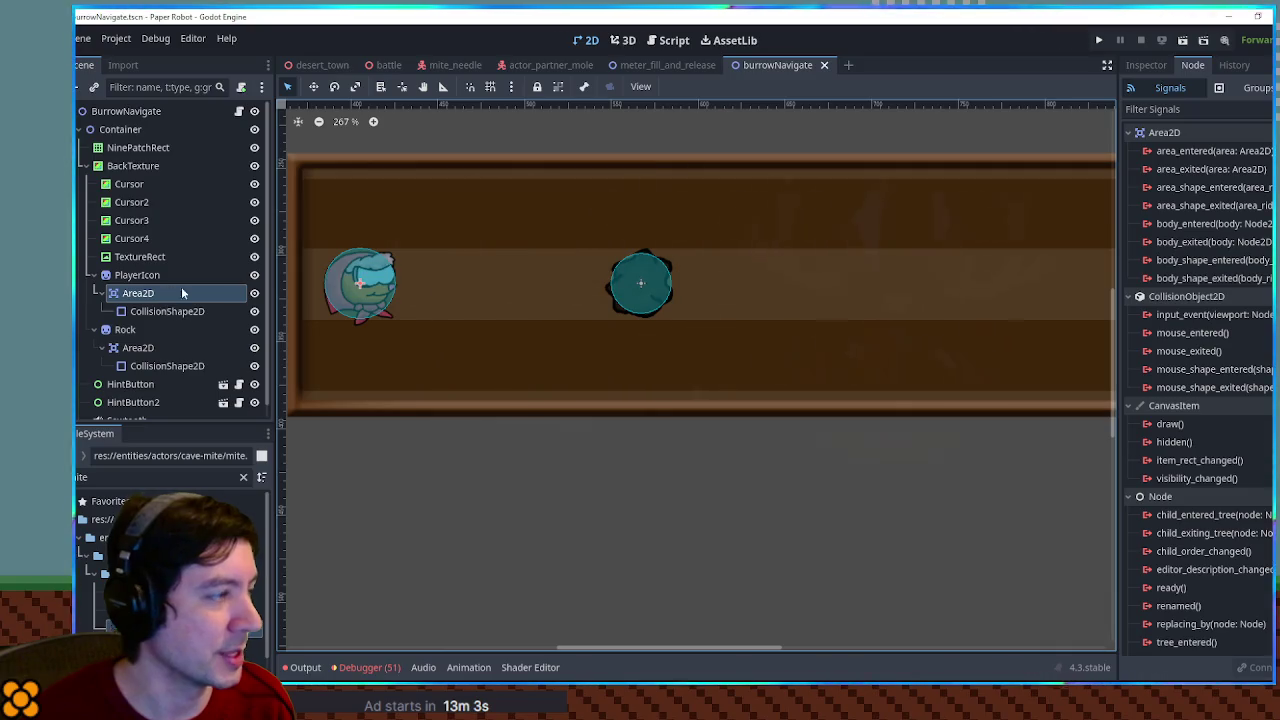
click(1197, 151)
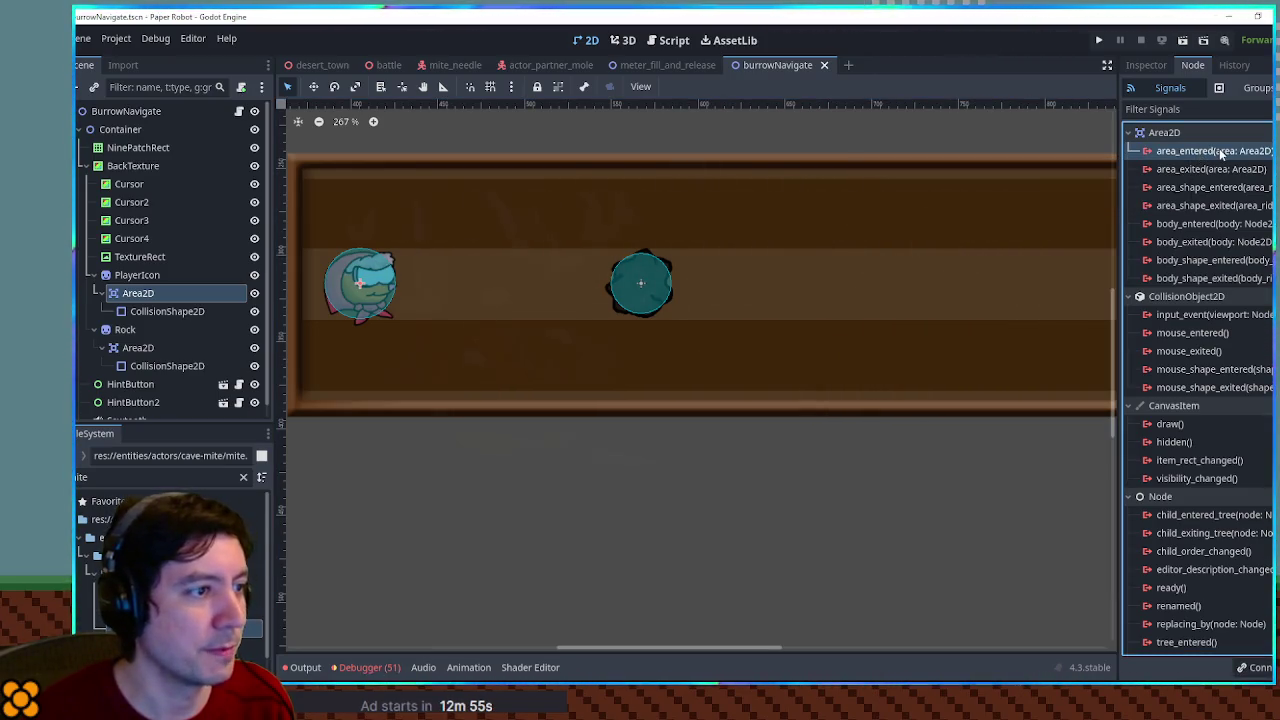
right_click(1217, 146)
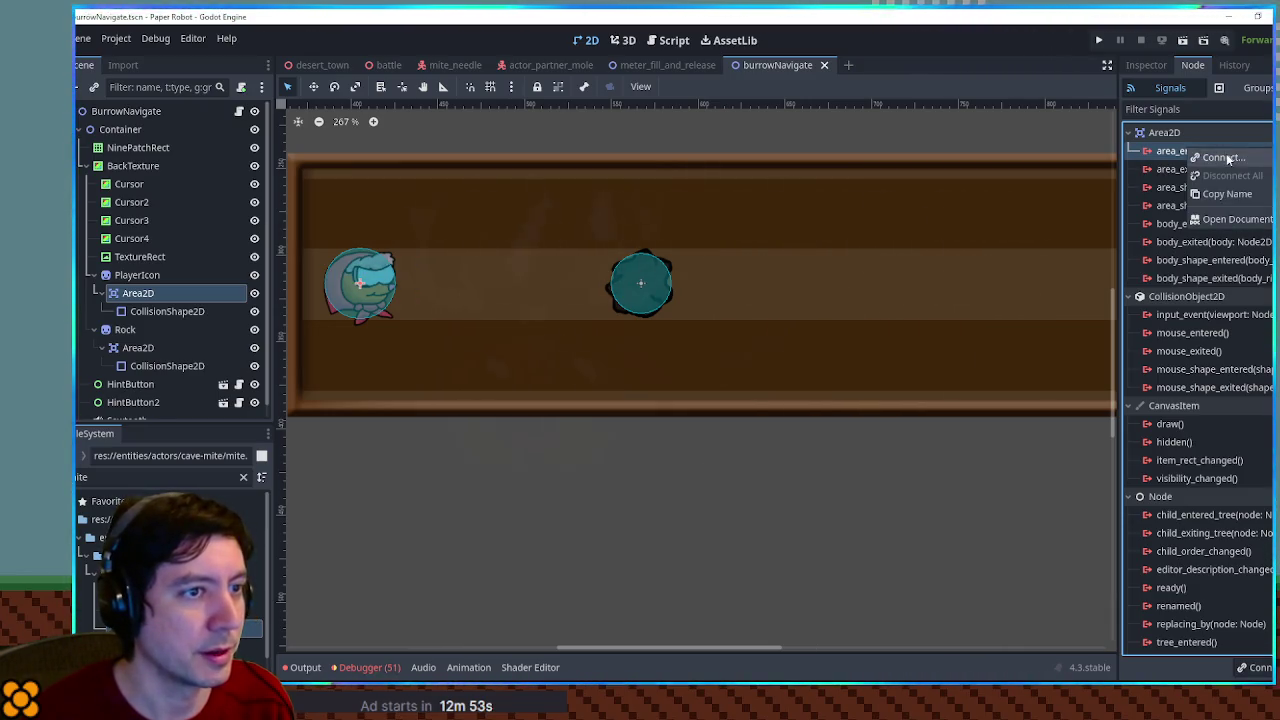
click(1240, 160)
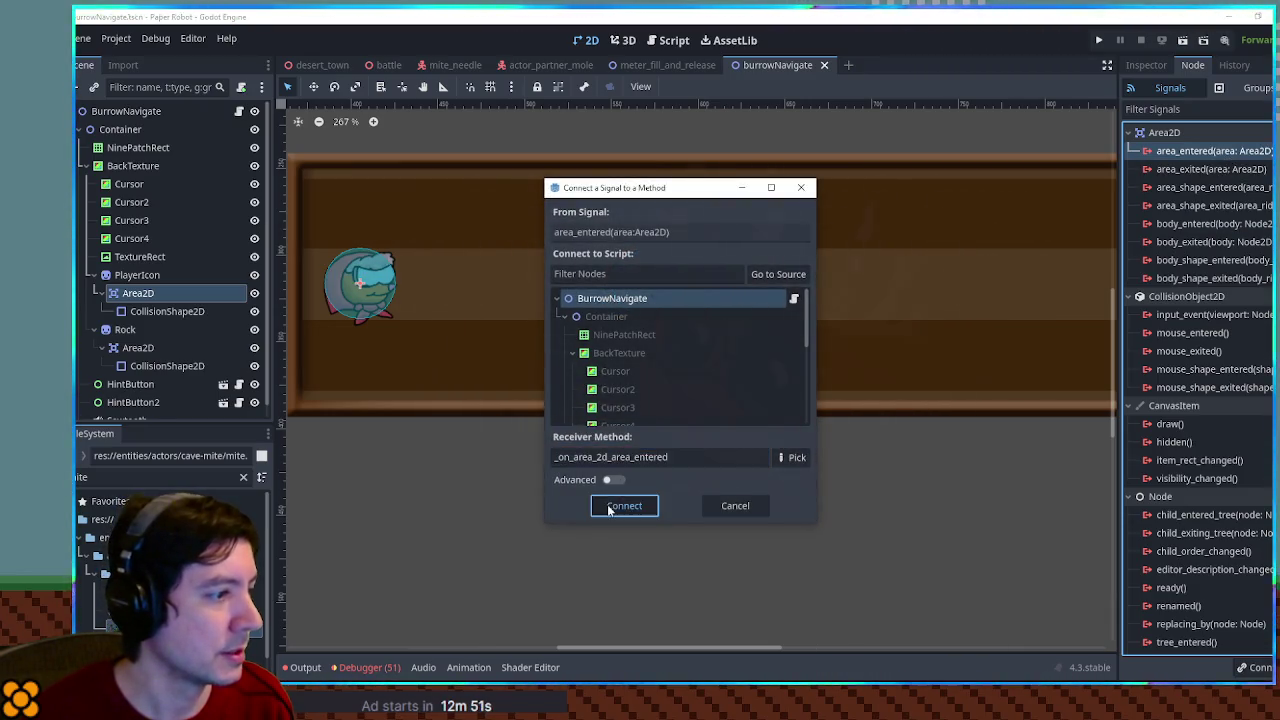
click(610, 505)
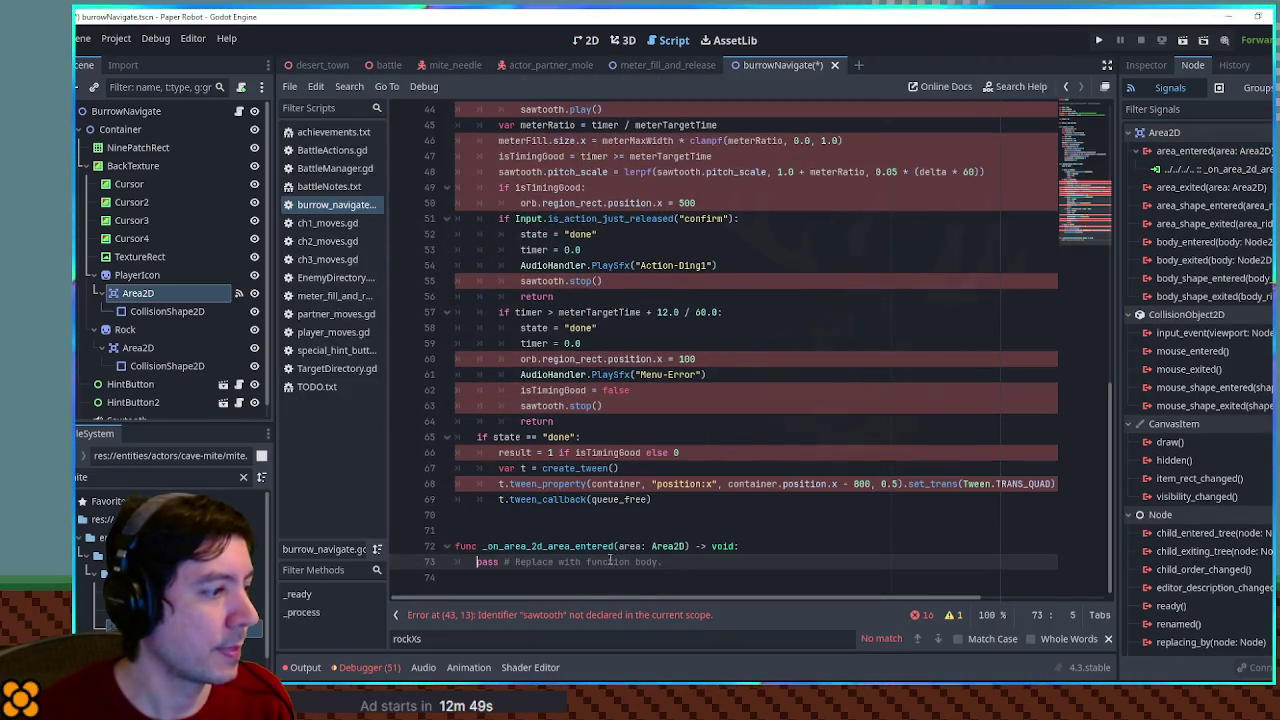
Replace pass in _on_area_2d_area_entered with print("Test") and save
drag(662, 562, 478, 561)
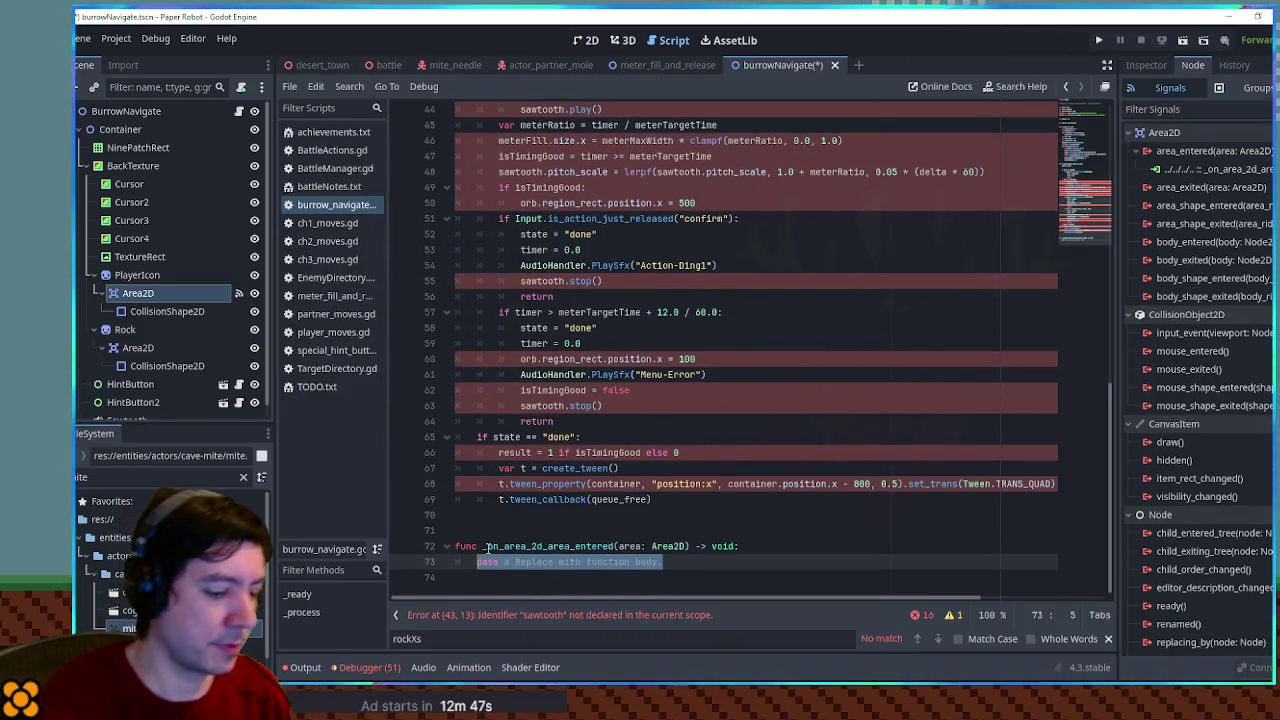
text(print("Test)
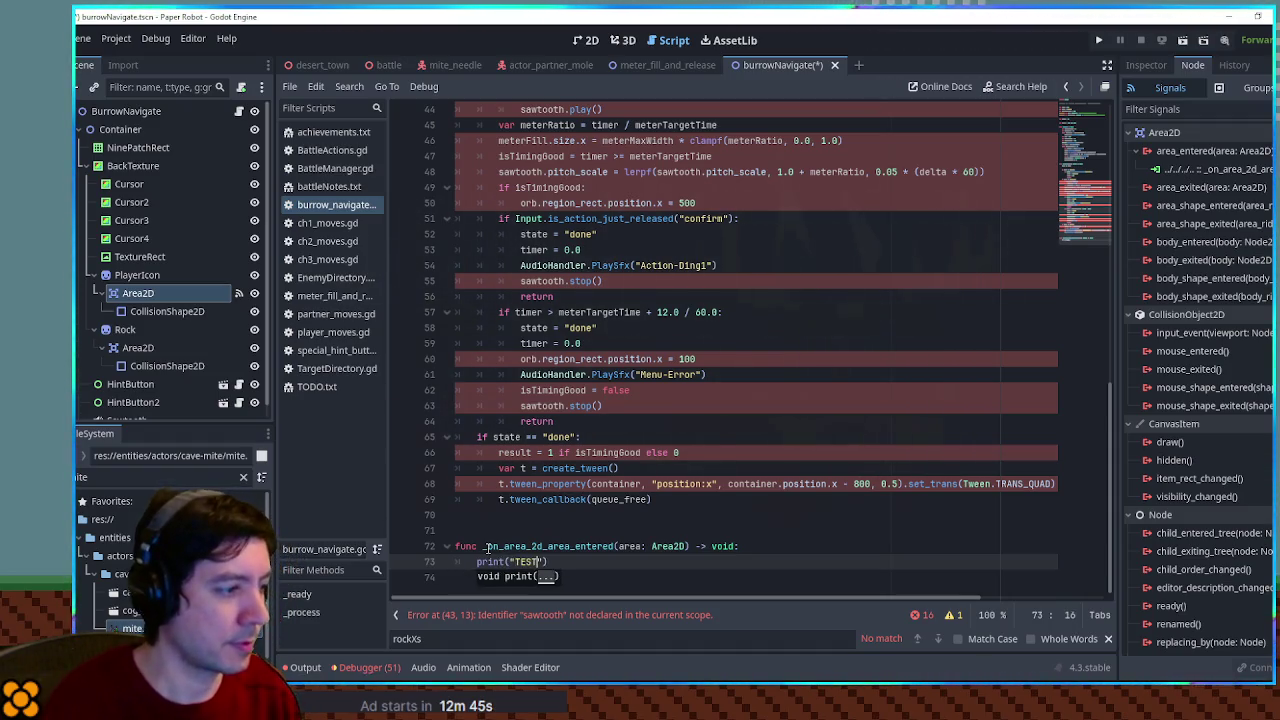
scroll(499, 175, up, 4)
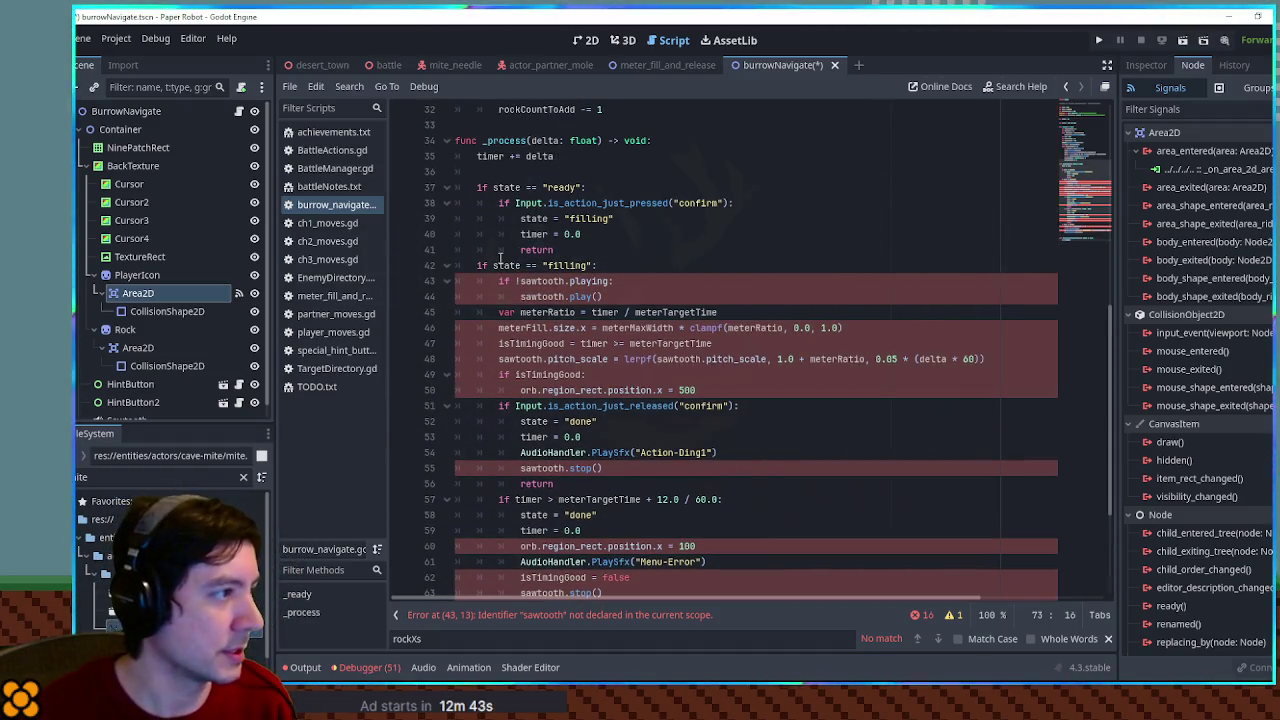
scroll(499, 175, up, 6)
click(1140, 66)
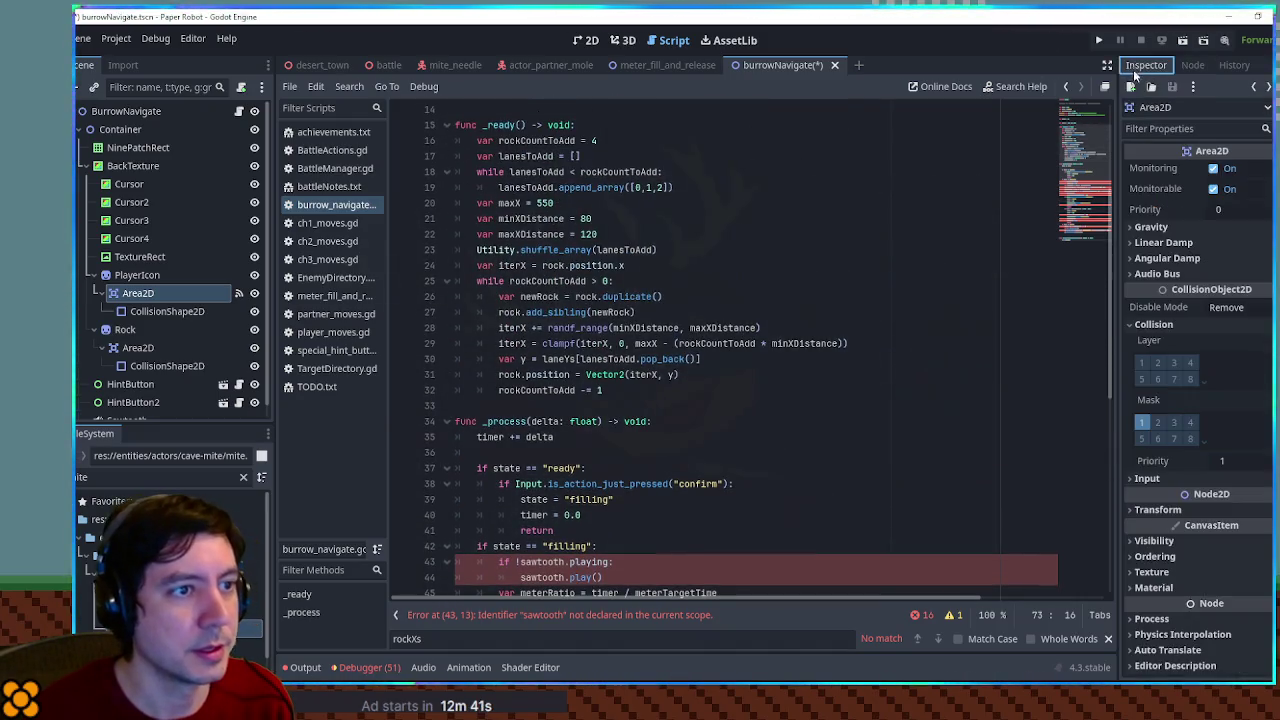
scroll(680, 289, up, 5)
click(690, 280)
scroll(660, 290, down, 4)
key(ctrl+s)
Comment out the _process code on lines 34–70 with Ctrl+K
scroll(640, 295, down, 5)
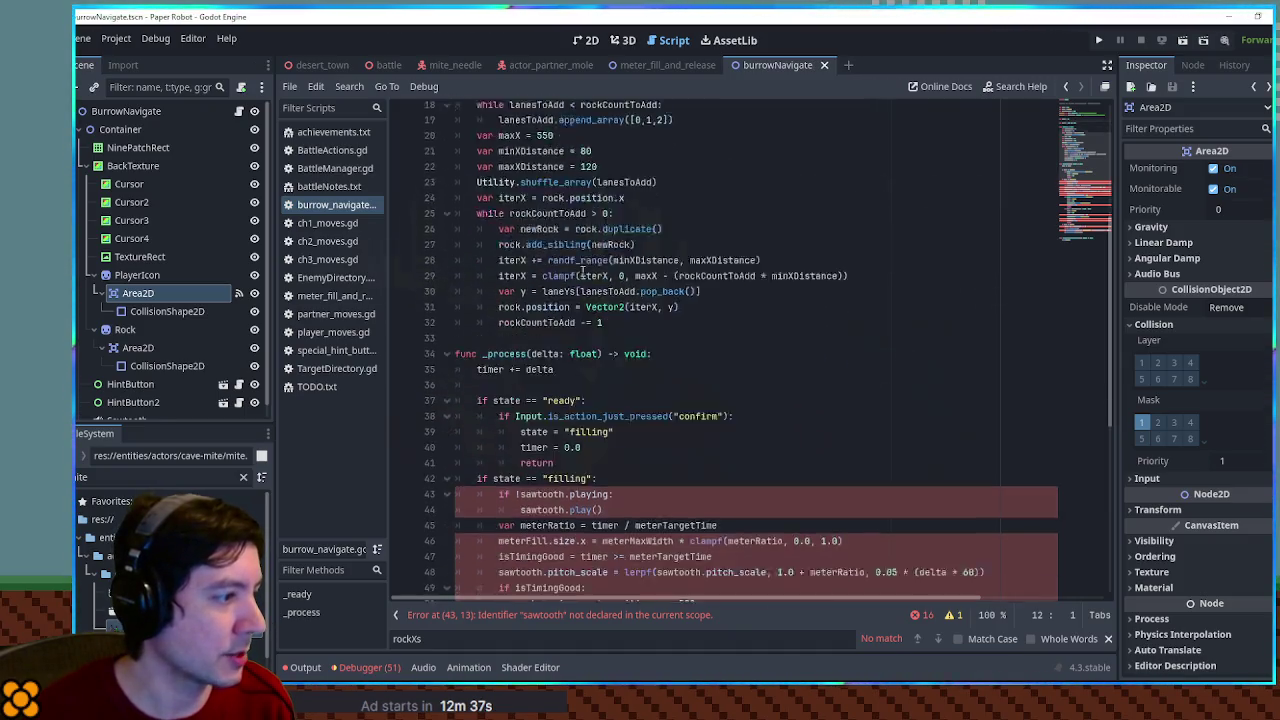
mouse_move(455, 203)
mouse_down()
mouse_move(560, 560)
mouse_move(557, 513)
mouse_up()
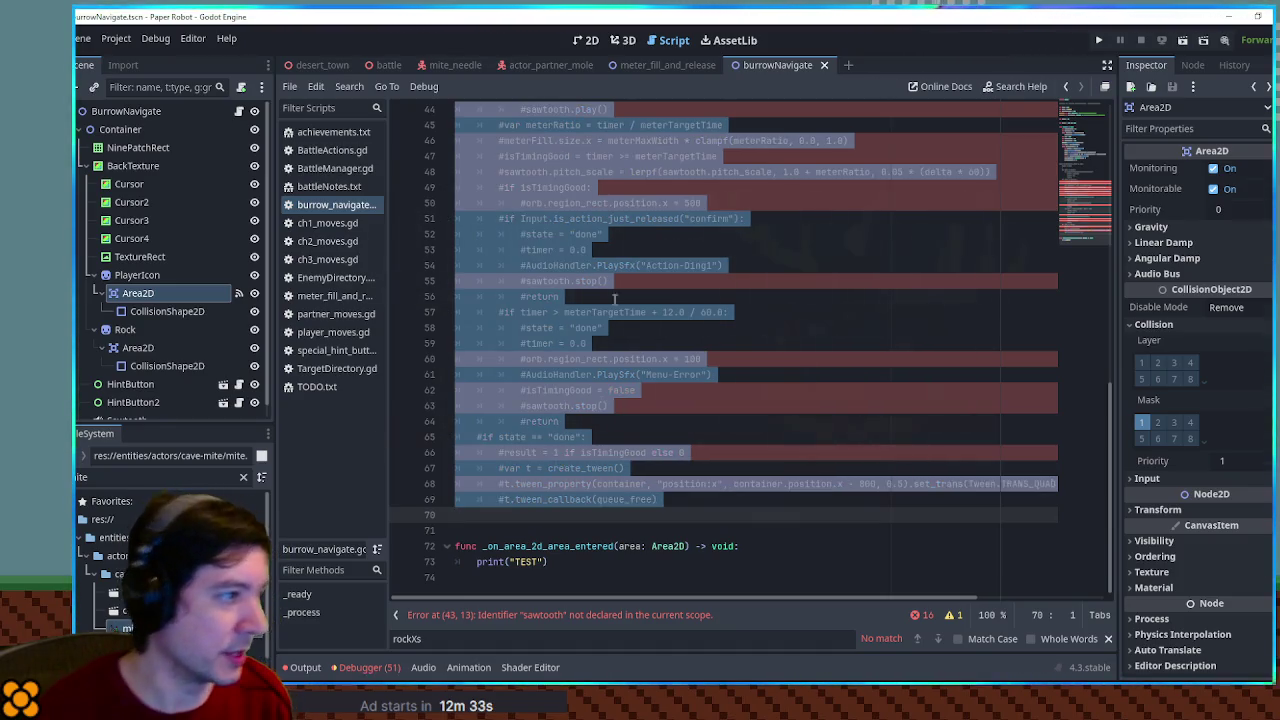
scroll(739, 300, up, 12)
key(ctrl+k)
click(739, 249)
scroll(738, 255, up, 3)
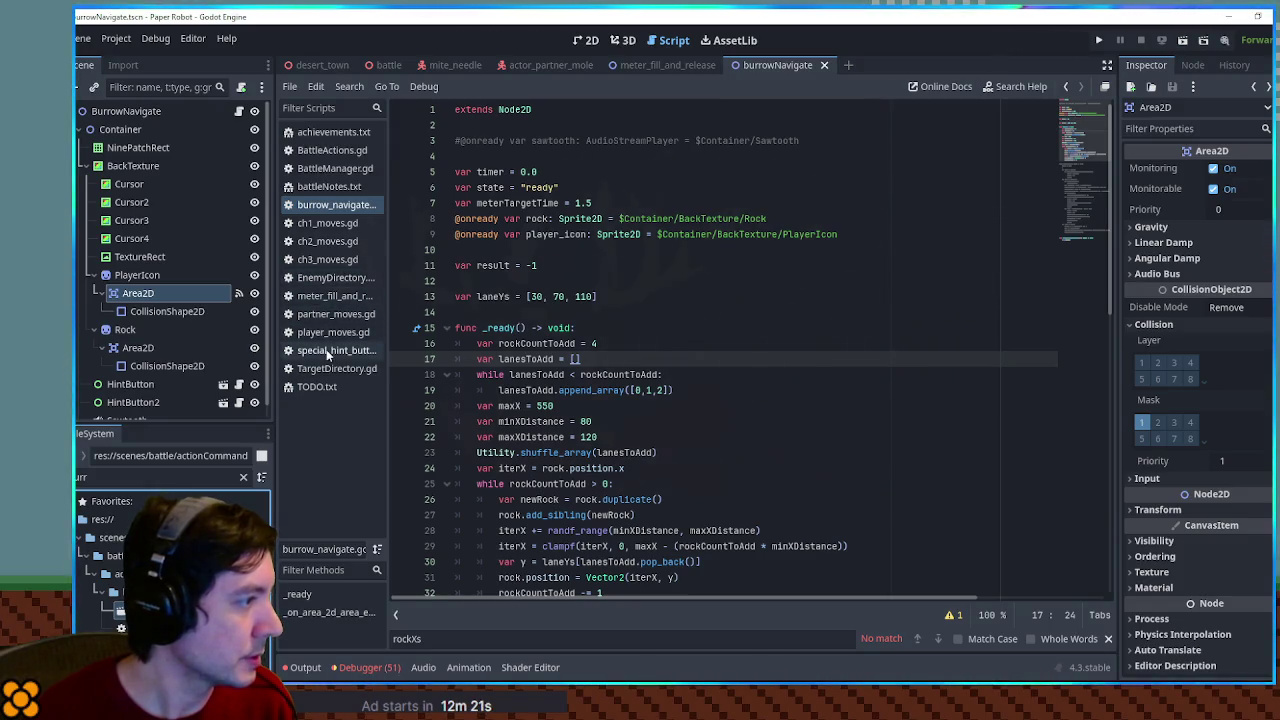
click(330, 314)
Replace the action command path on line 162 with the burrowNavigate scene path
scroll(483, 333, up, 5)
click(640, 250)
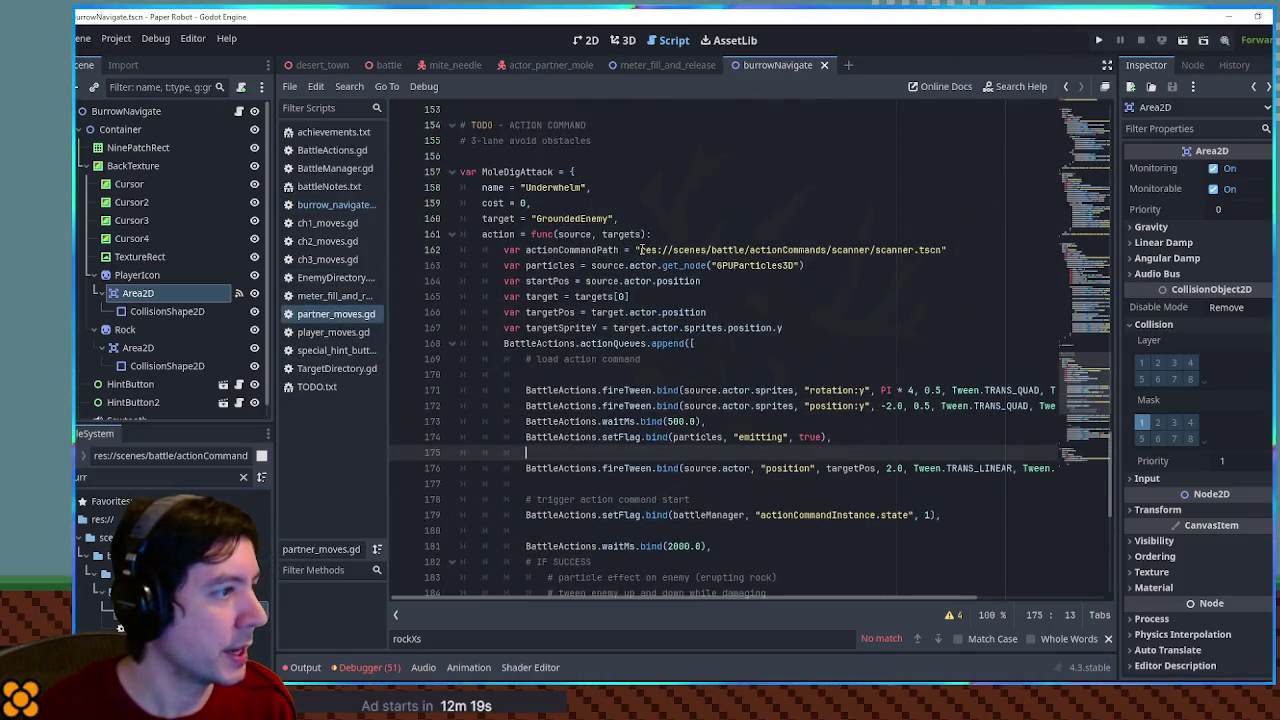
shift+click(943, 250)
text(res://scenes/battle/actionCommands/burrow/burrowNavigate.tscn)
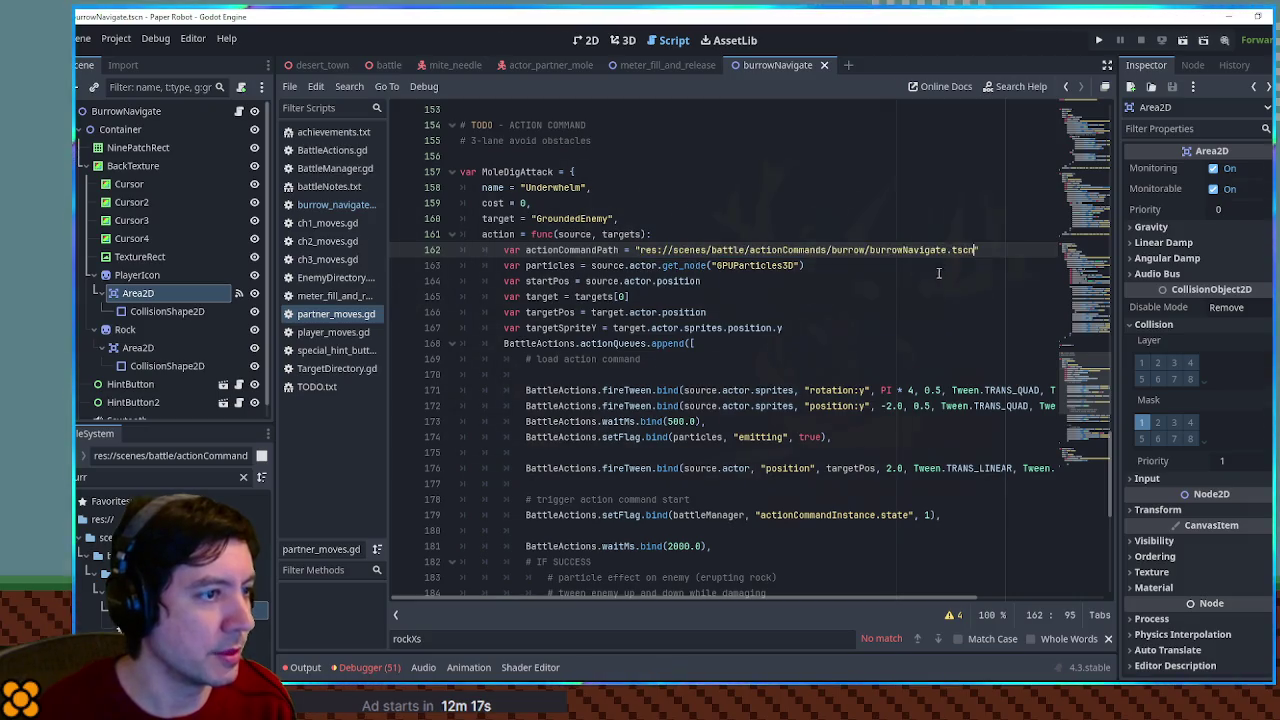
Copy LeonTongueSingle's actionCommandStart.bind line into MoleDigAttack
scroll(1097, 383, up, 15)
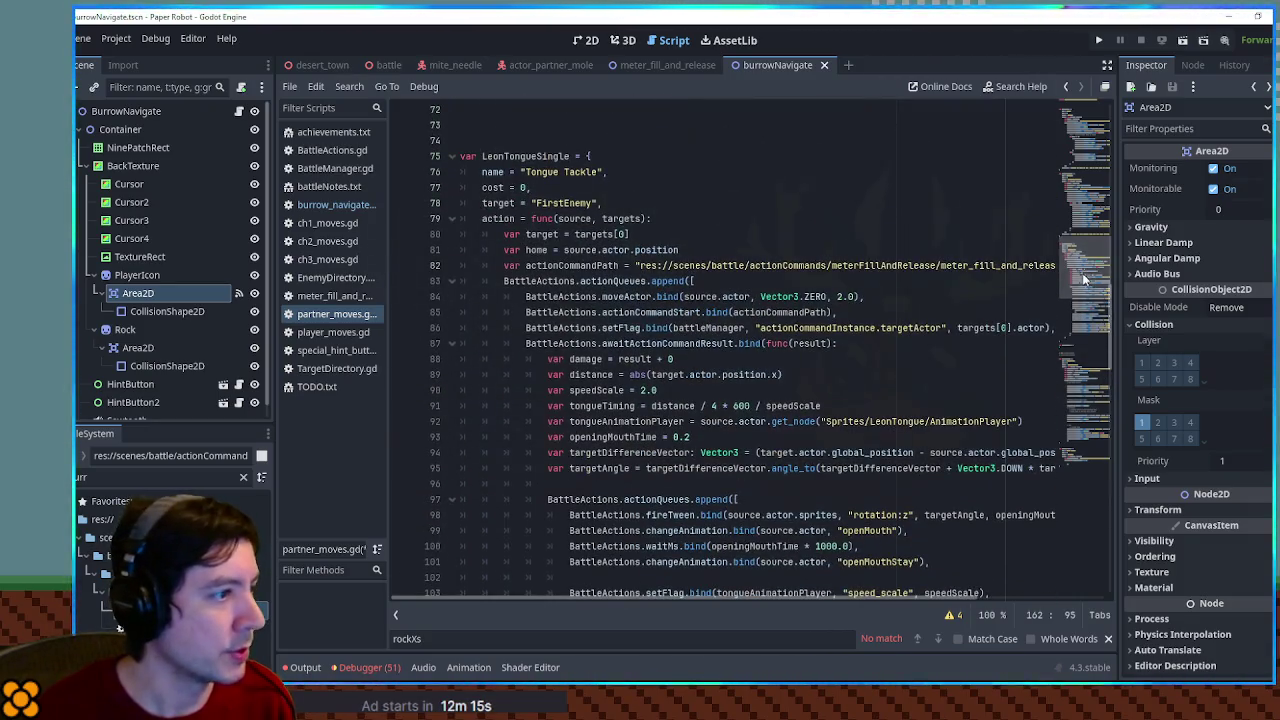
double_click(570, 265)
drag(840, 312, 953, 296)
key(ctrl+c)
scroll(950, 320, down, 16)
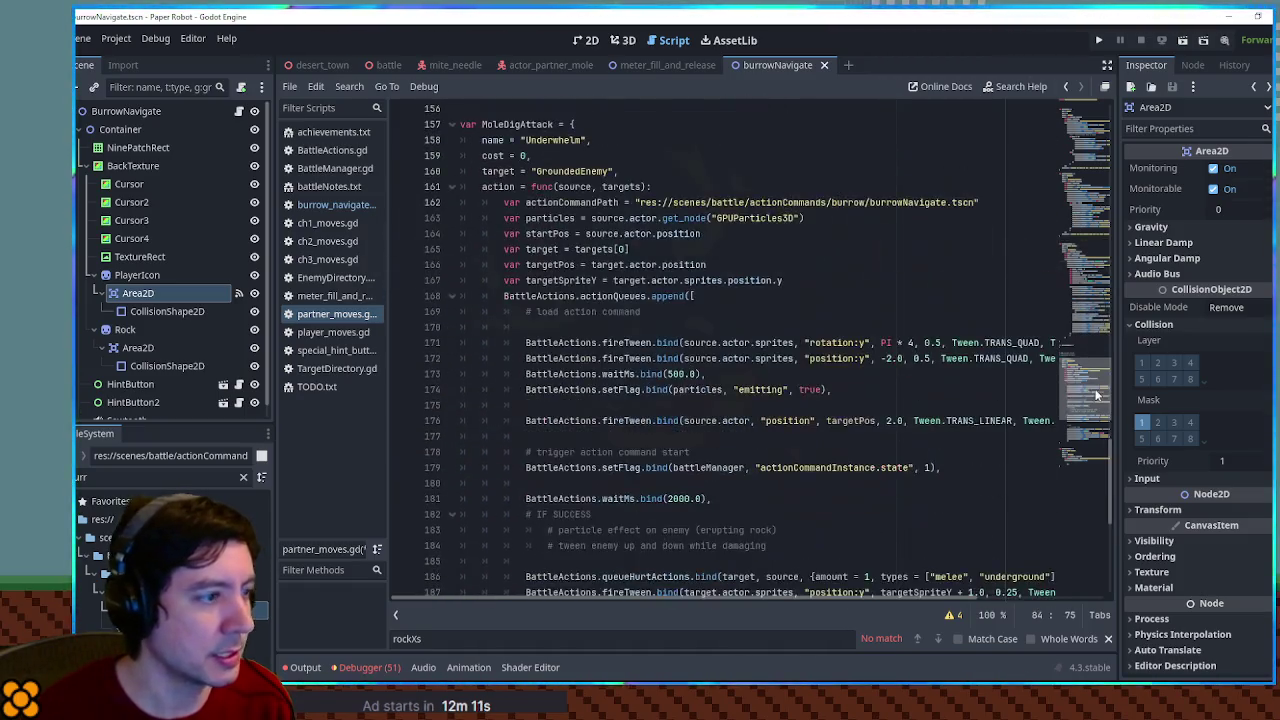
click(657, 240)
key(ctrl+v)
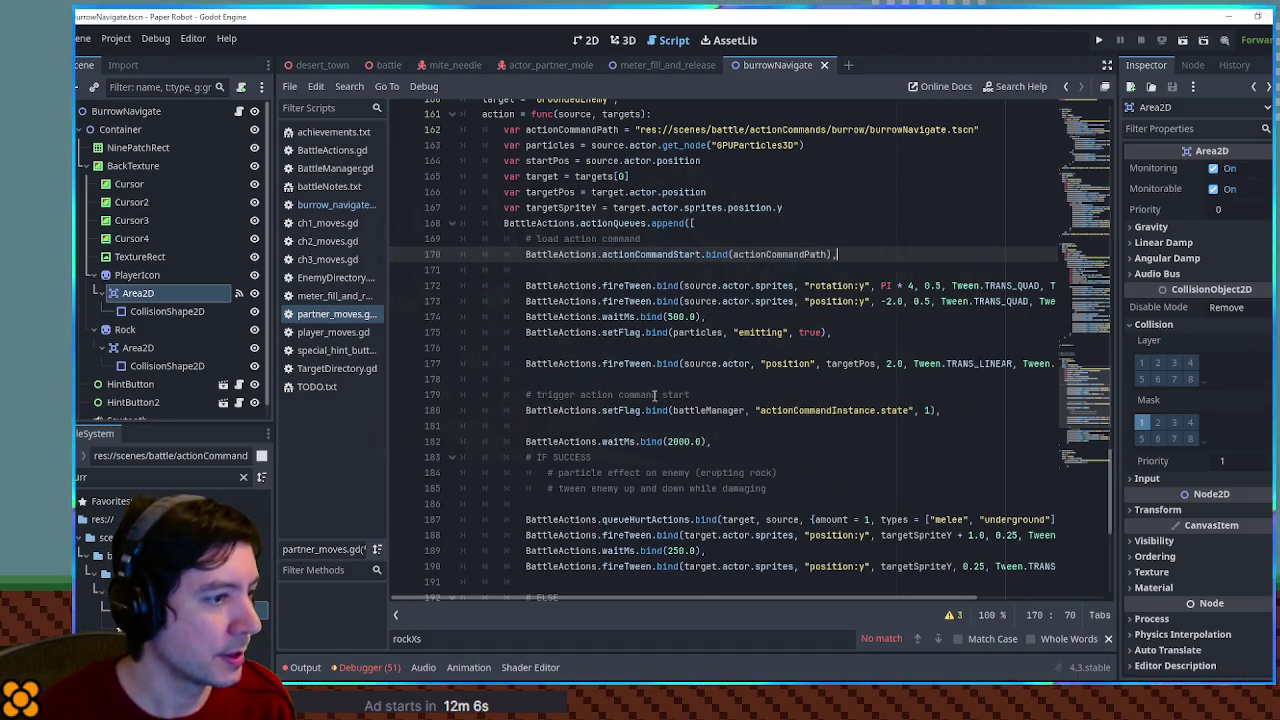
scroll(655, 395, down, 2)
In burrow_navigate.gd, change the initial state value from "ready" to 0
click(910, 316)
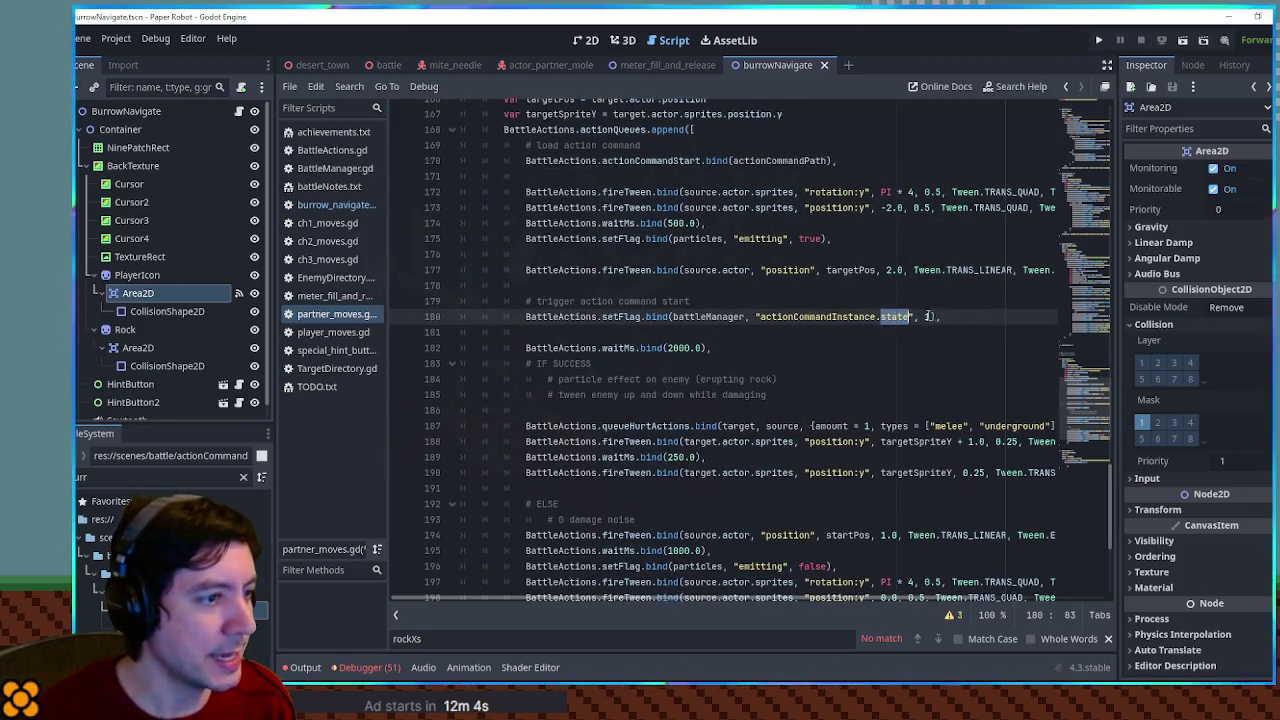
click(330, 205)
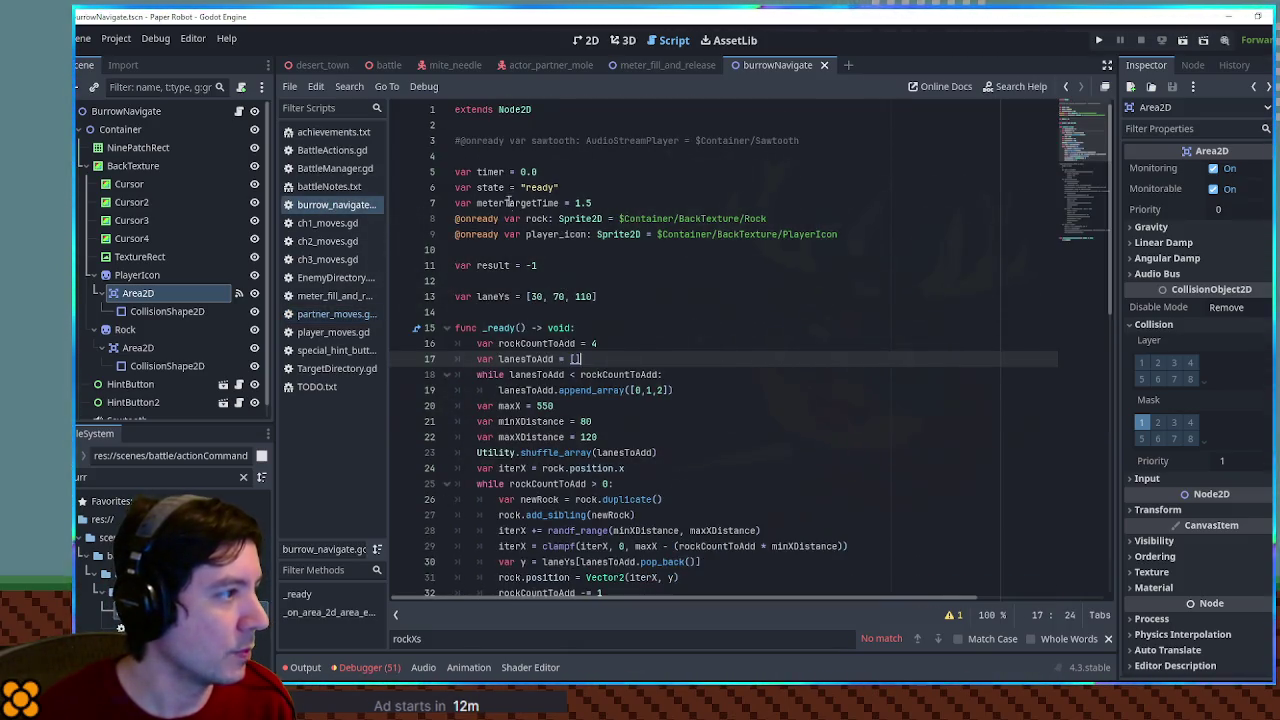
drag(522, 187, 539, 187)
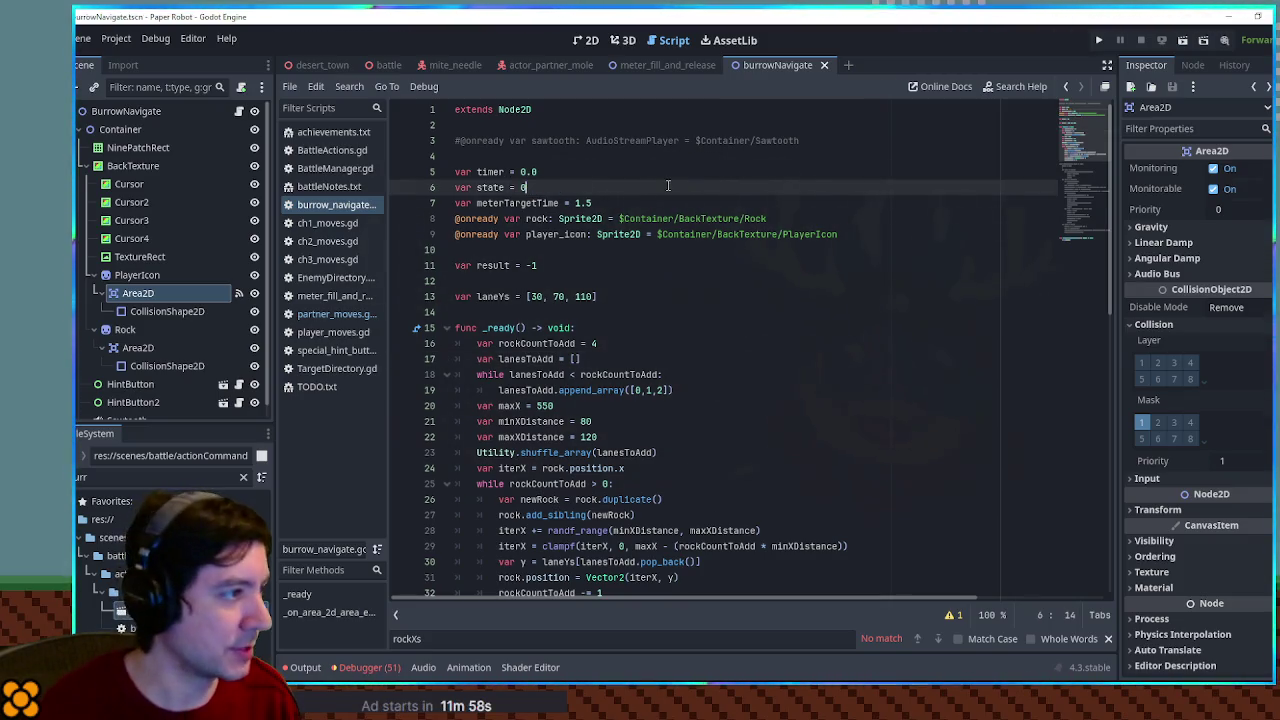
Save the script and run the game from the battle scene
click(708, 173)
key(ctrl+s)
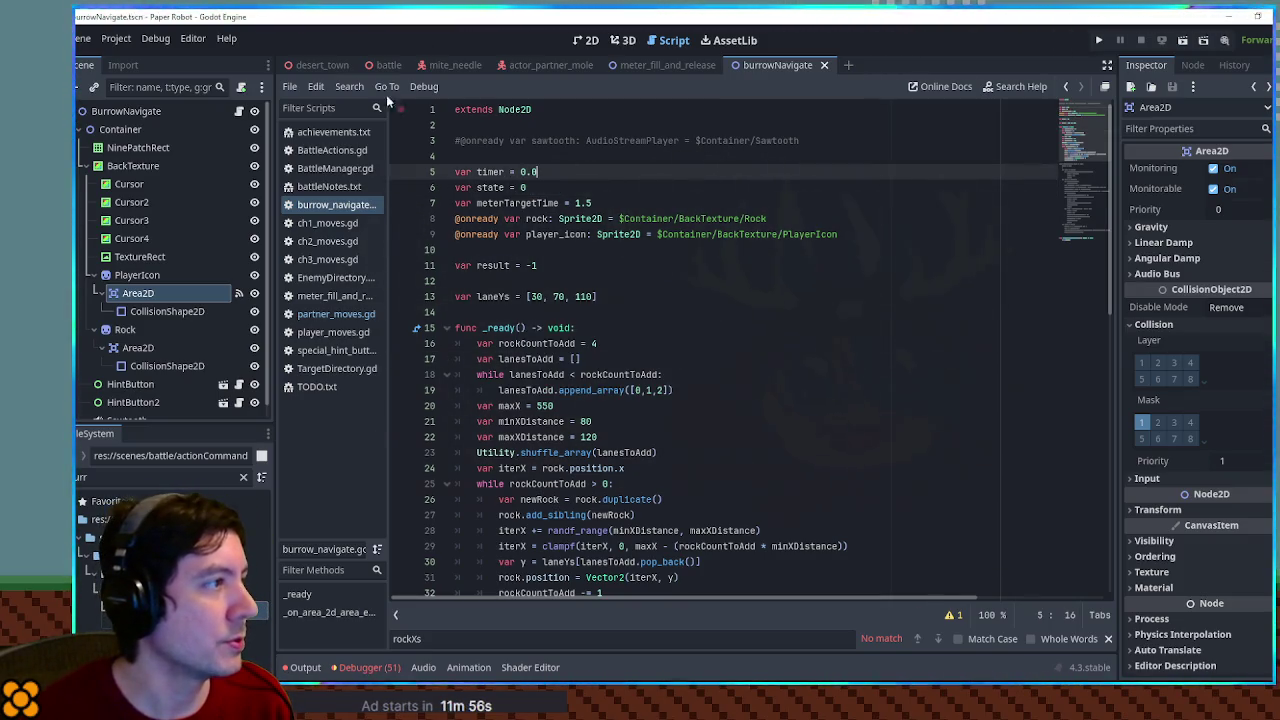
click(389, 66)
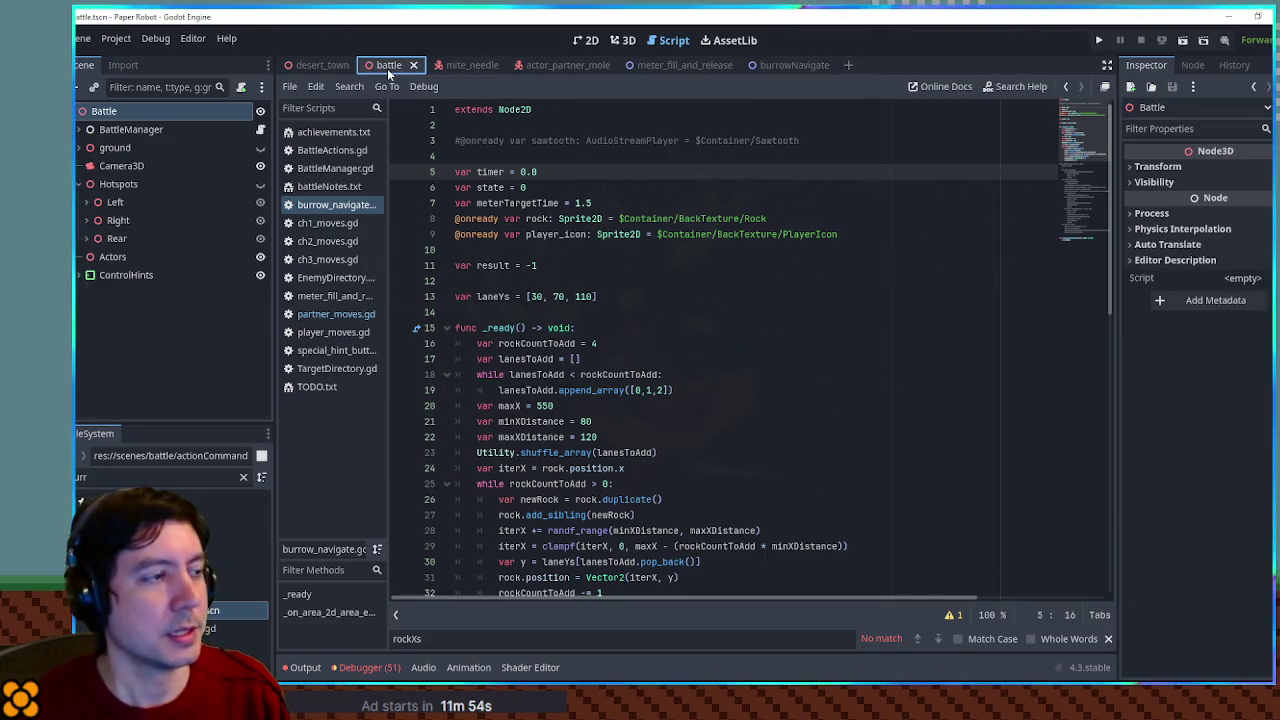
key(F6)
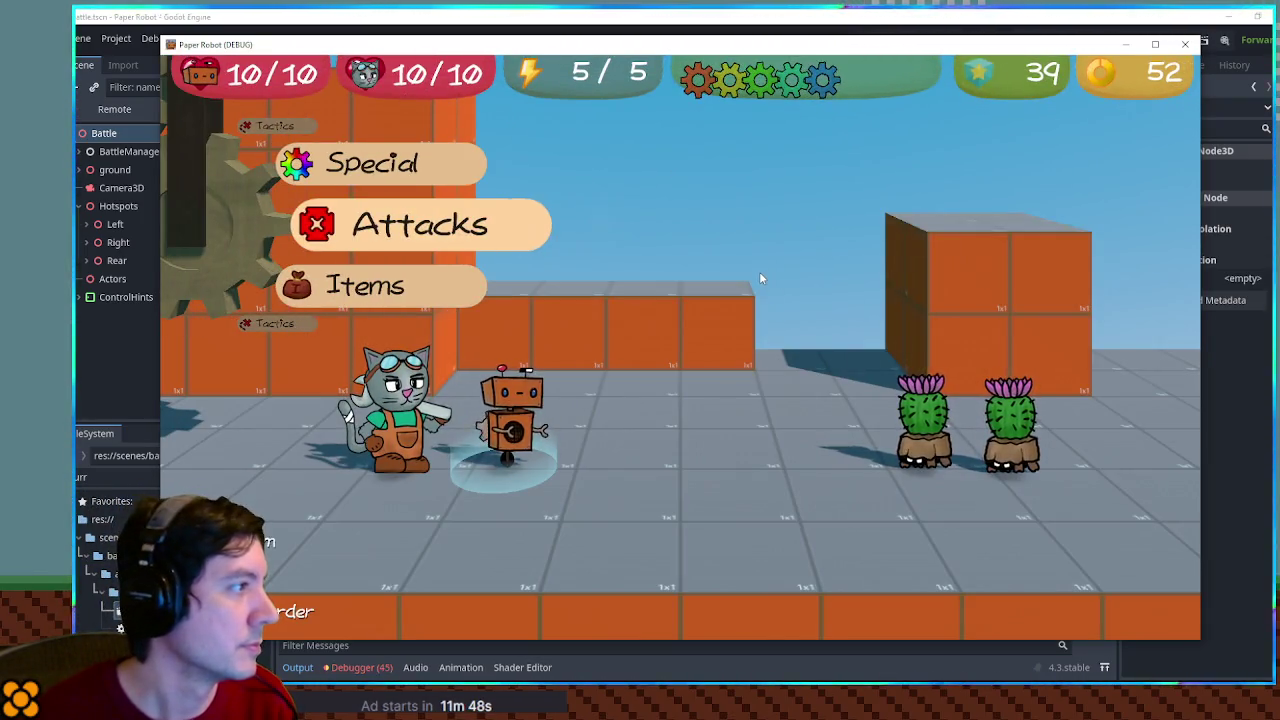
Swap Molemaw in via Tactics and use Underwhelm, triggering the Array/int error on line 18
key(Up)
key(Up)
key(Return)
key(Return)
key(Up)
key(Return)
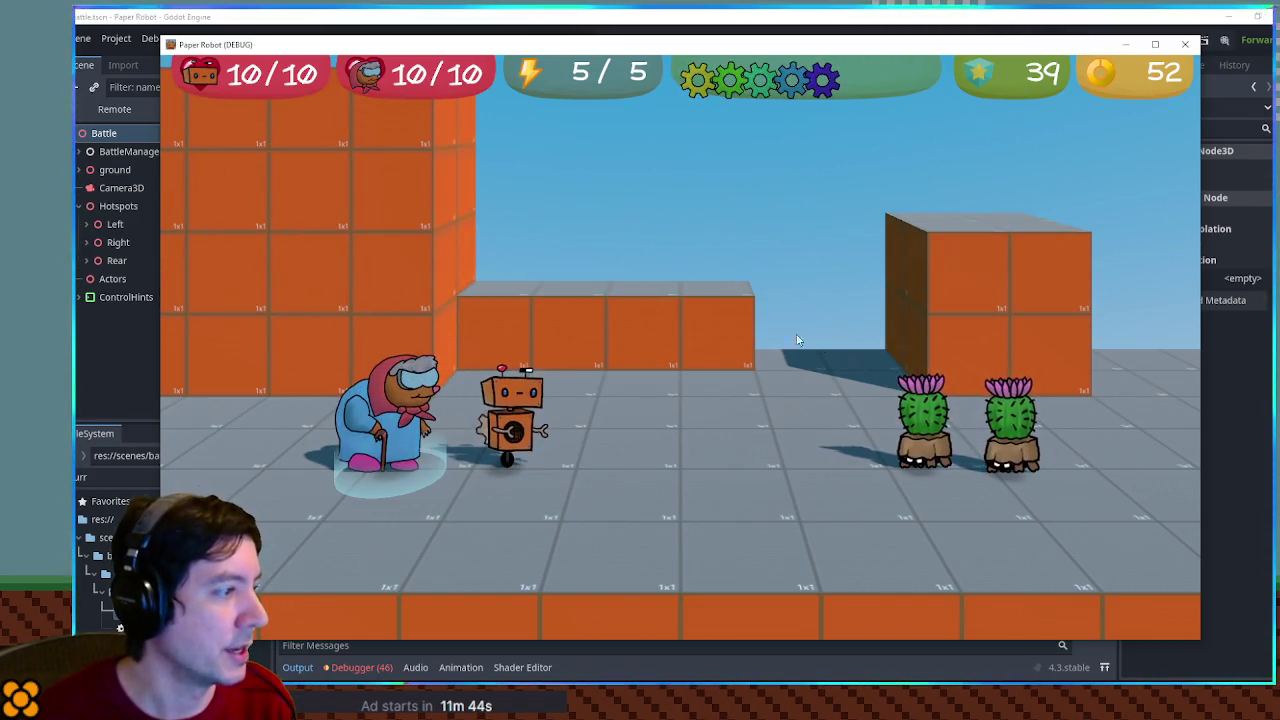
key(Return)
key(Return)
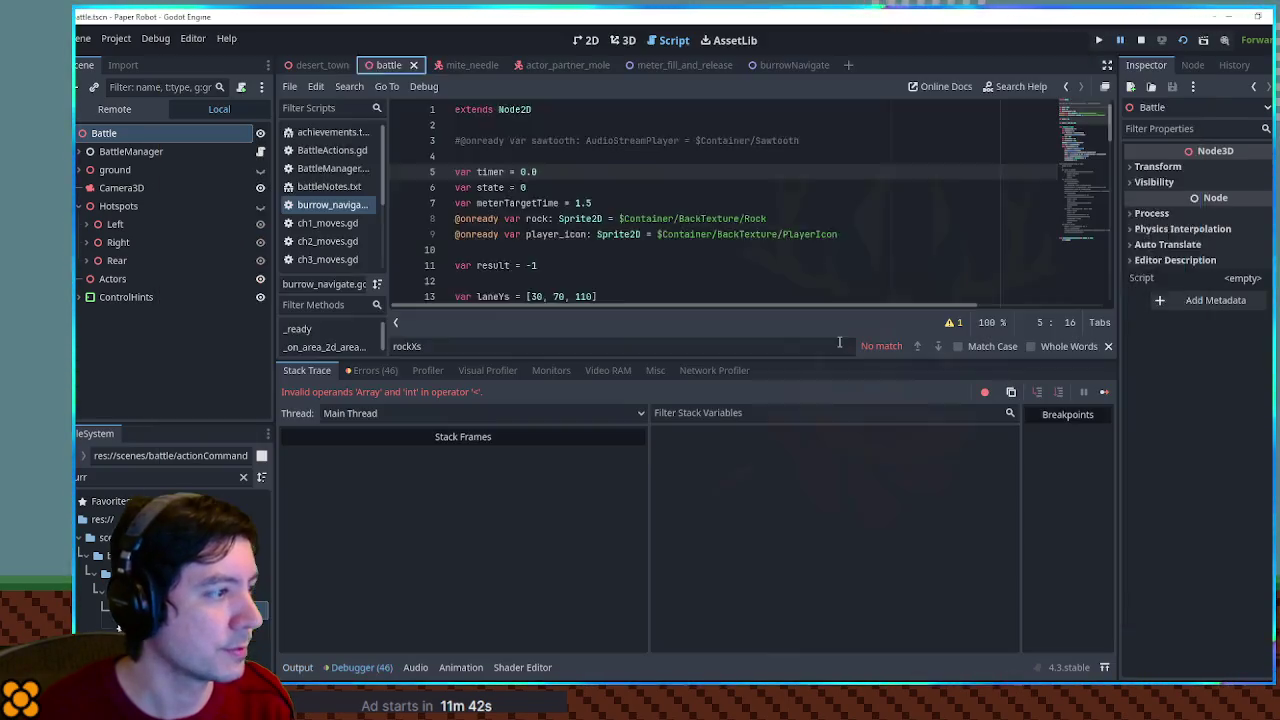
double_click(560, 203)
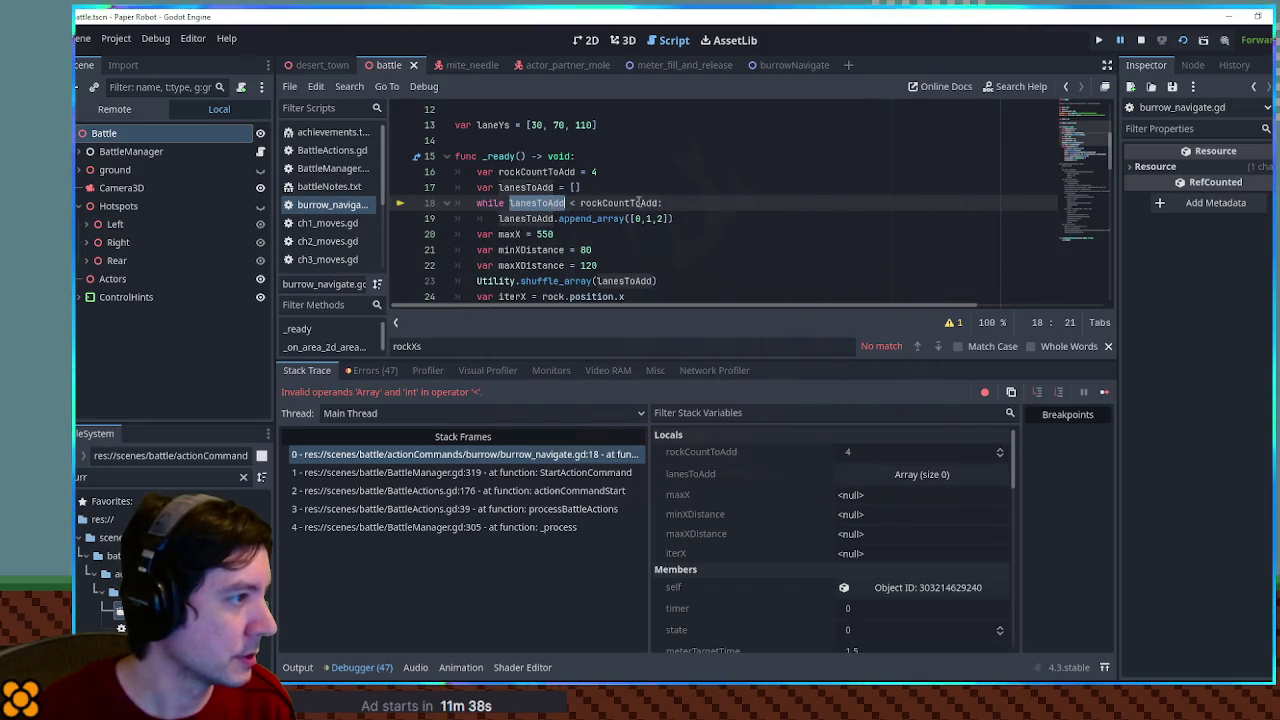
Fix the line 18 condition to lanesToAdd.size(), rerun the battle, test the burrow minigame, then stop it
click(567, 203)
text(.size())
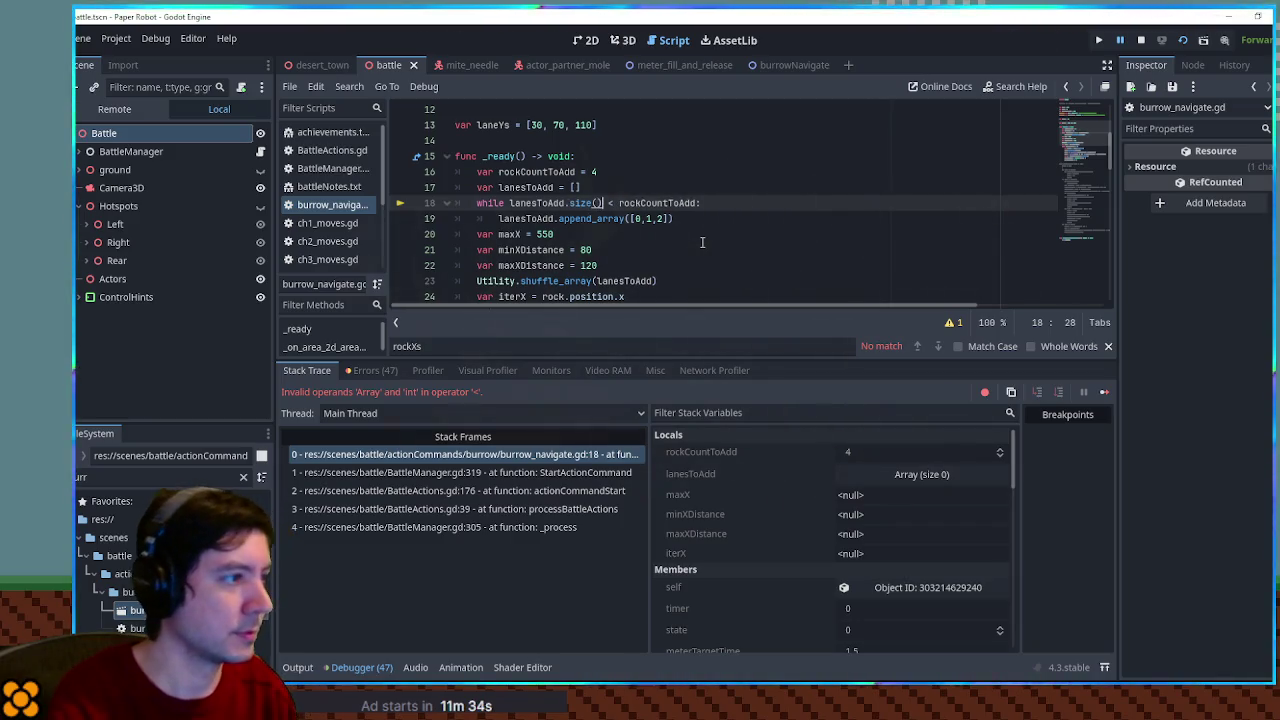
key(F8)
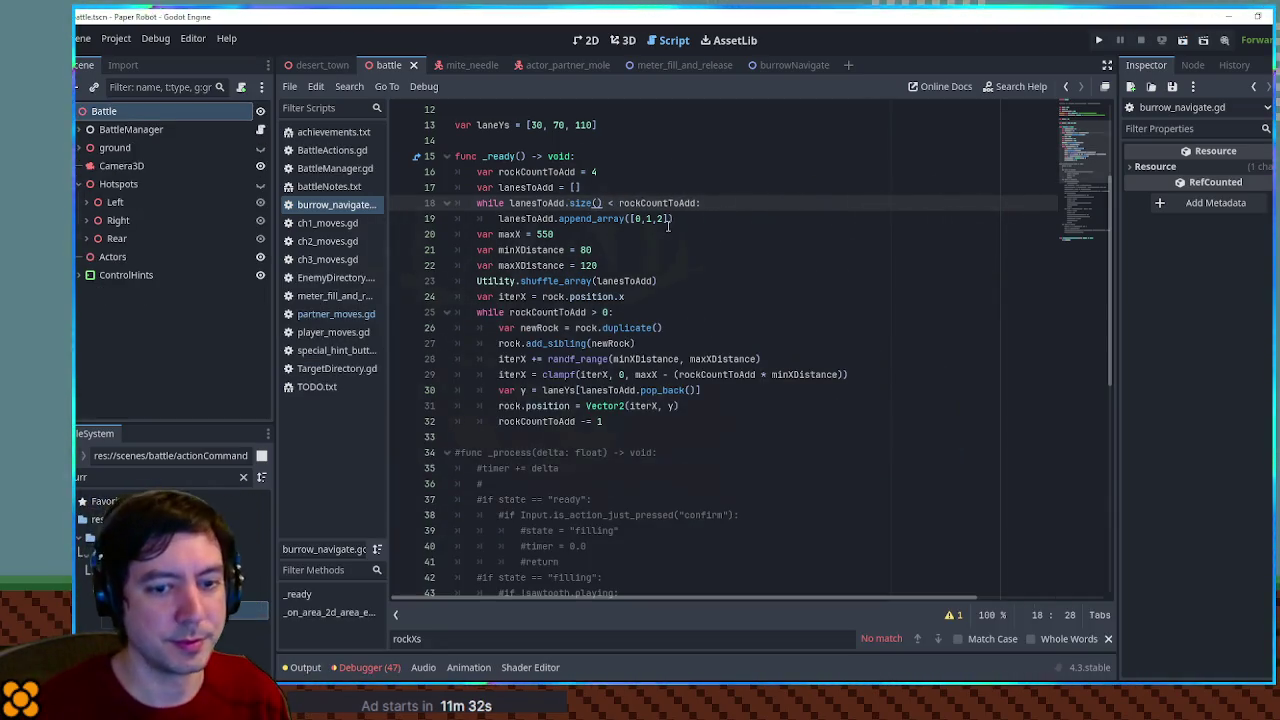
key(F5)
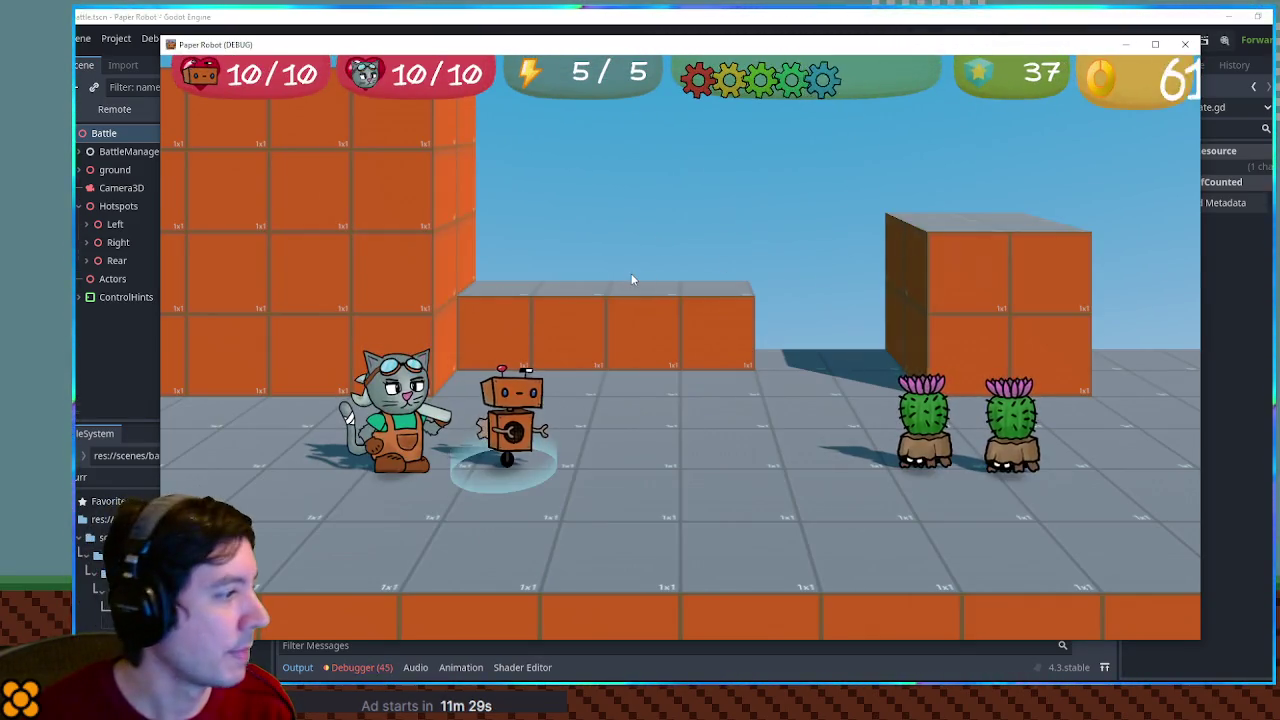
key(Up)
key(Up)
key(Return)
key(Return)
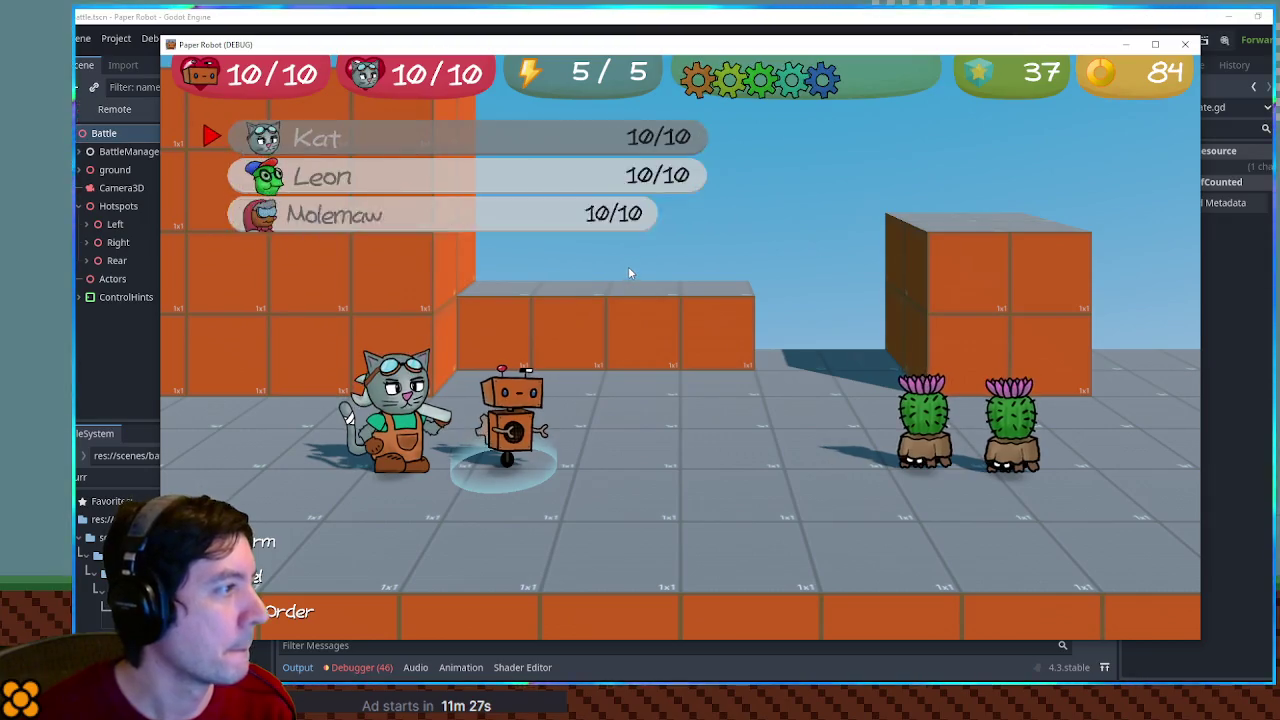
key(Return)
key(Return)
key(Return)
key(Return)
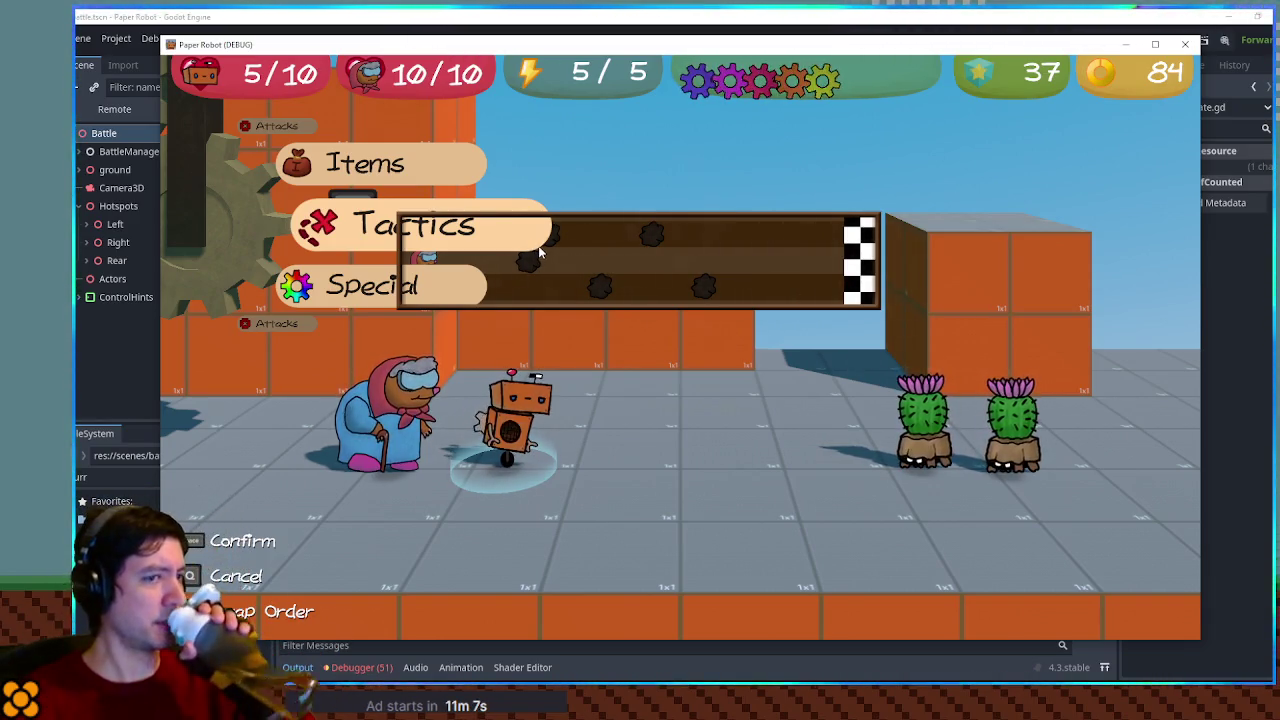
key(F8)
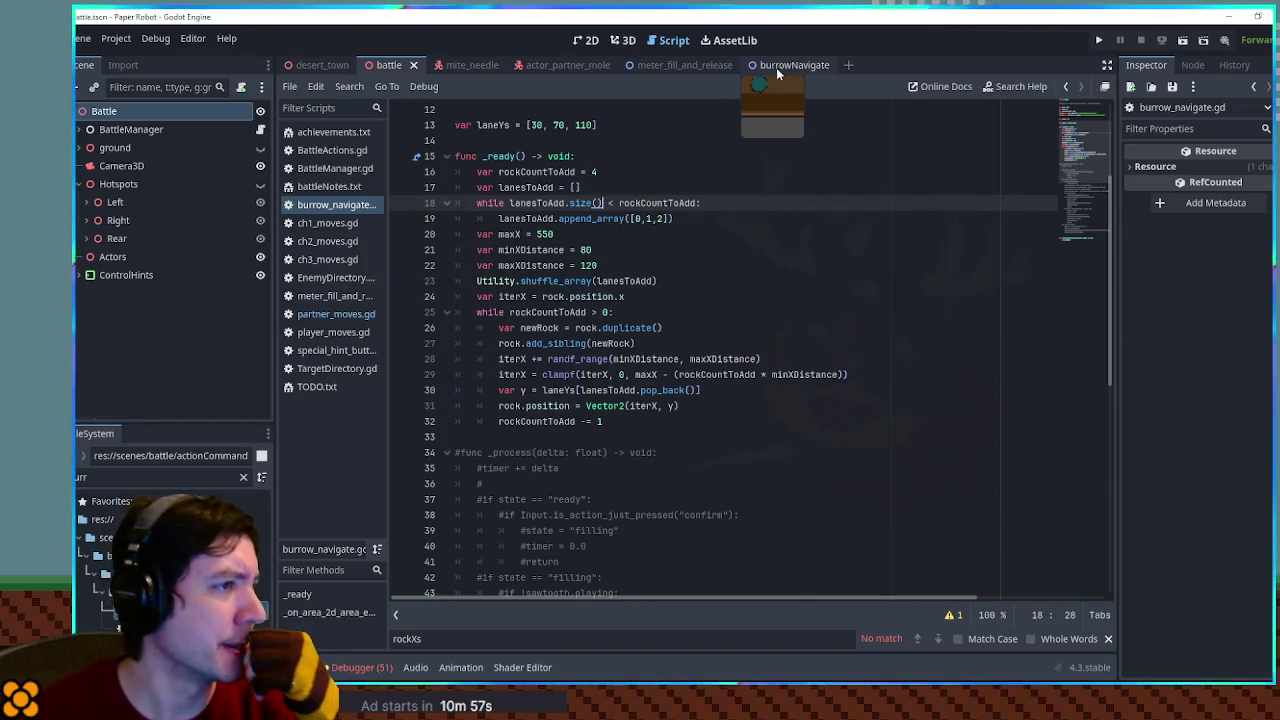
Duplicate the Rock node as Rock2 and set its x position to 280
click(776, 67)
click(586, 40)
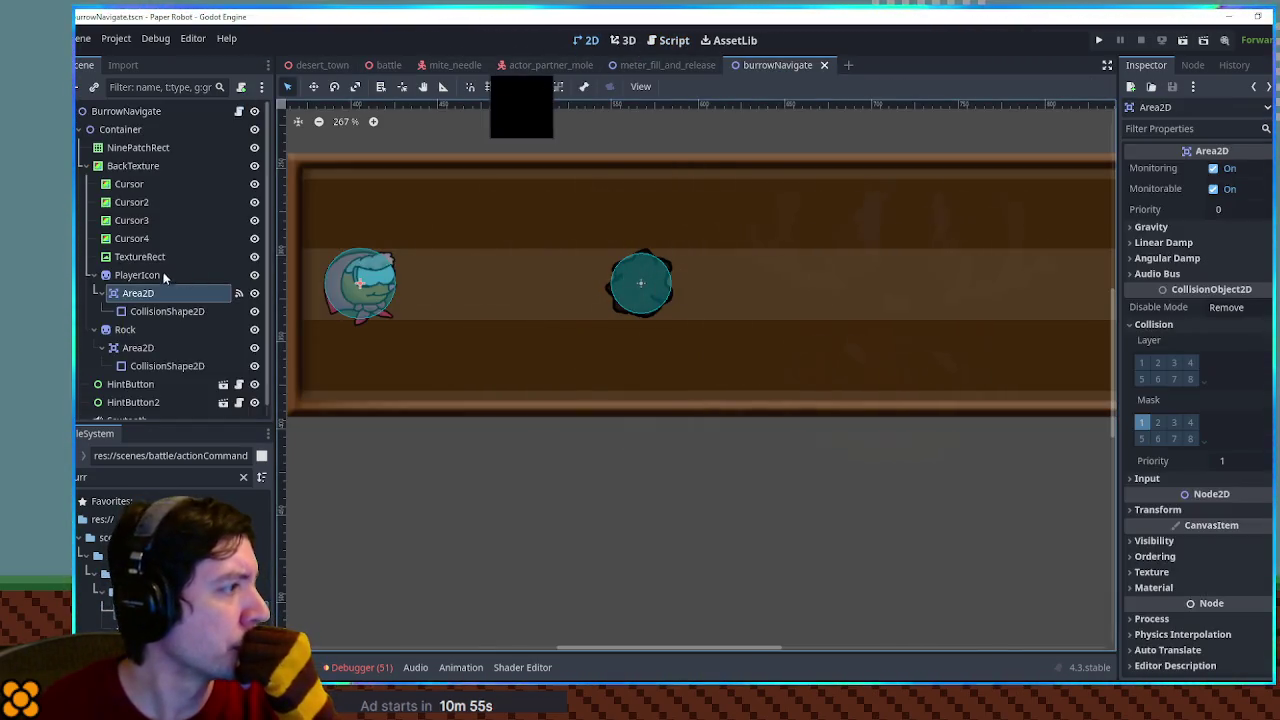
click(155, 331)
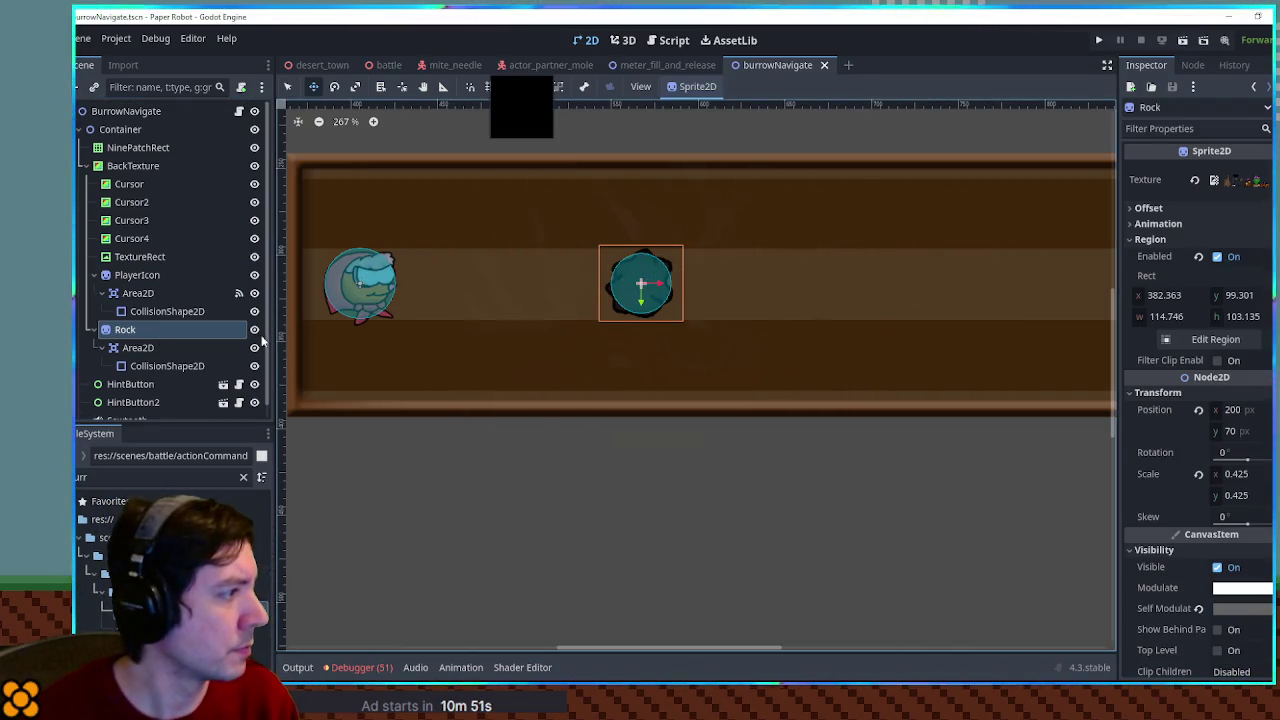
key(ctrl+d)
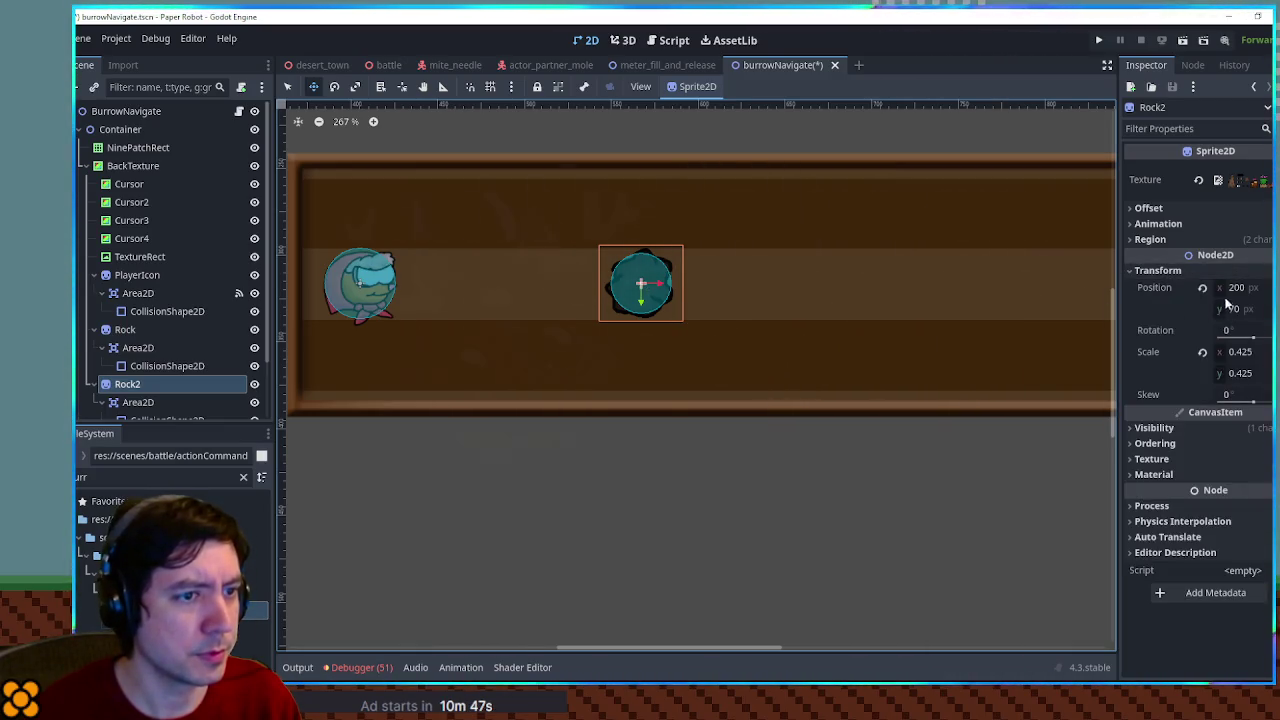
click(1240, 288)
text(280)
key(Return)
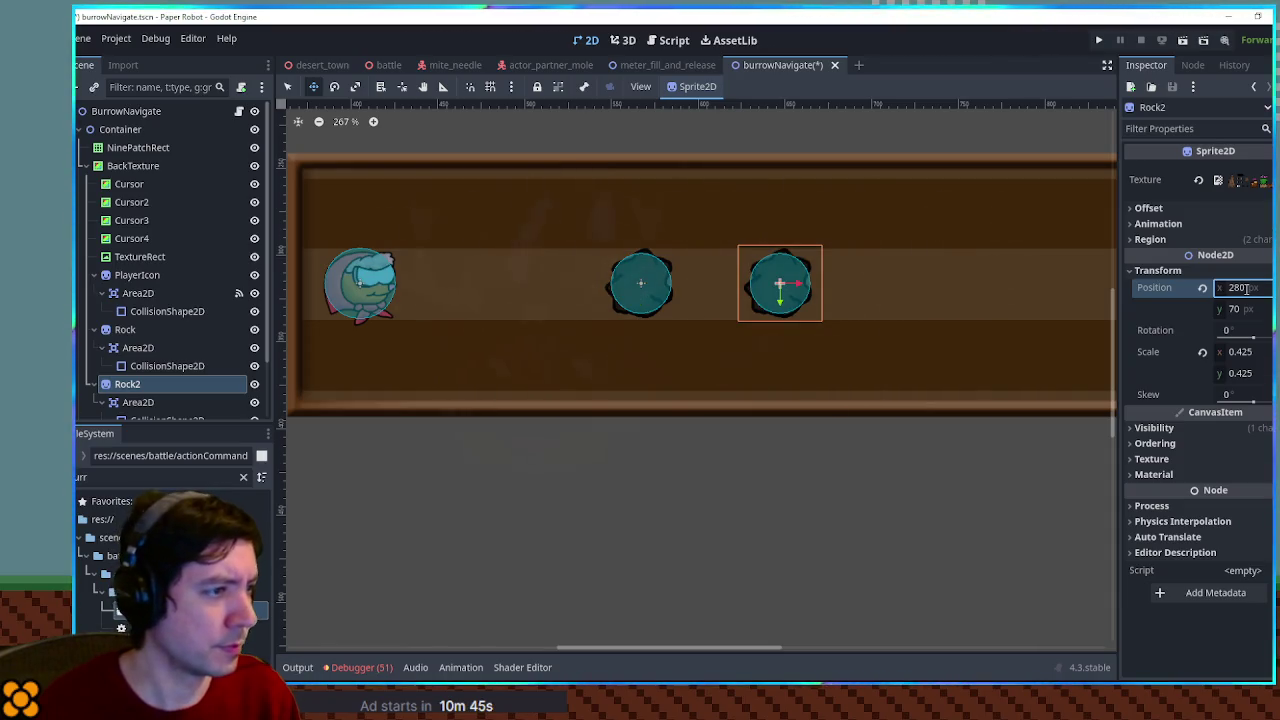
Delete Rock2 and return to burrow_navigate.gd at the clampf line
scroll(828, 286, down, 2)
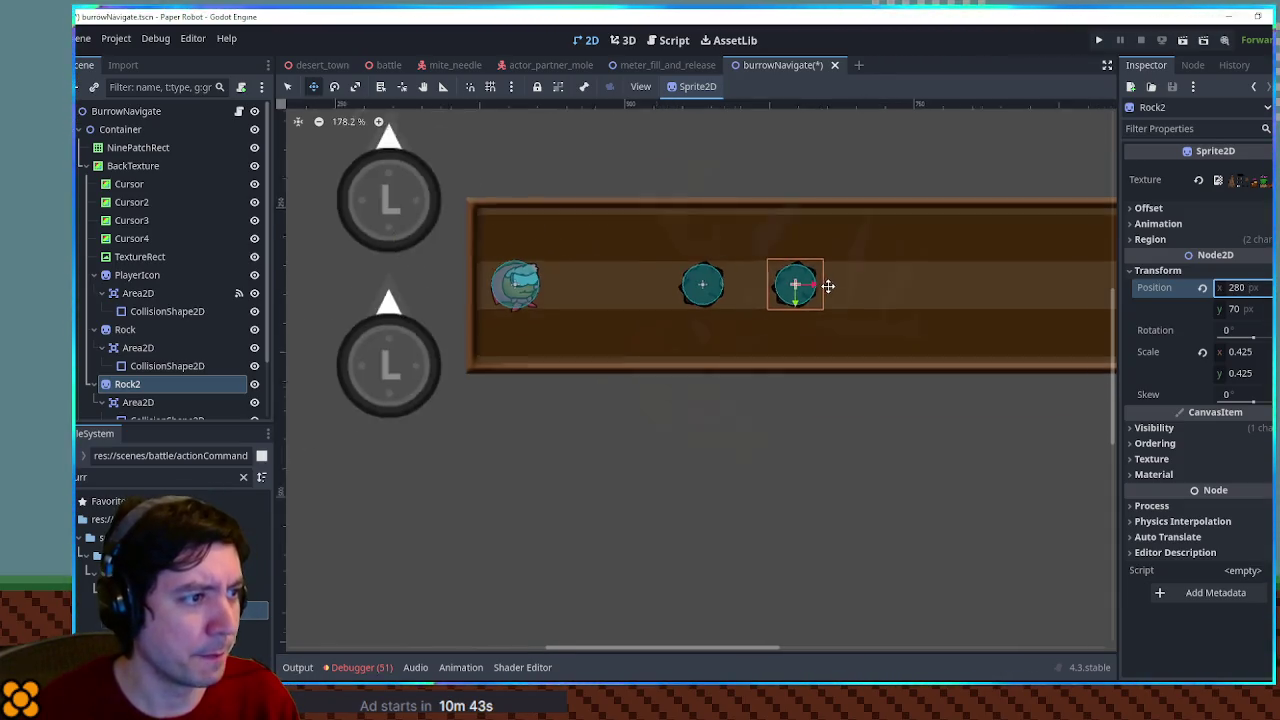
scroll(649, 277, down, 1)
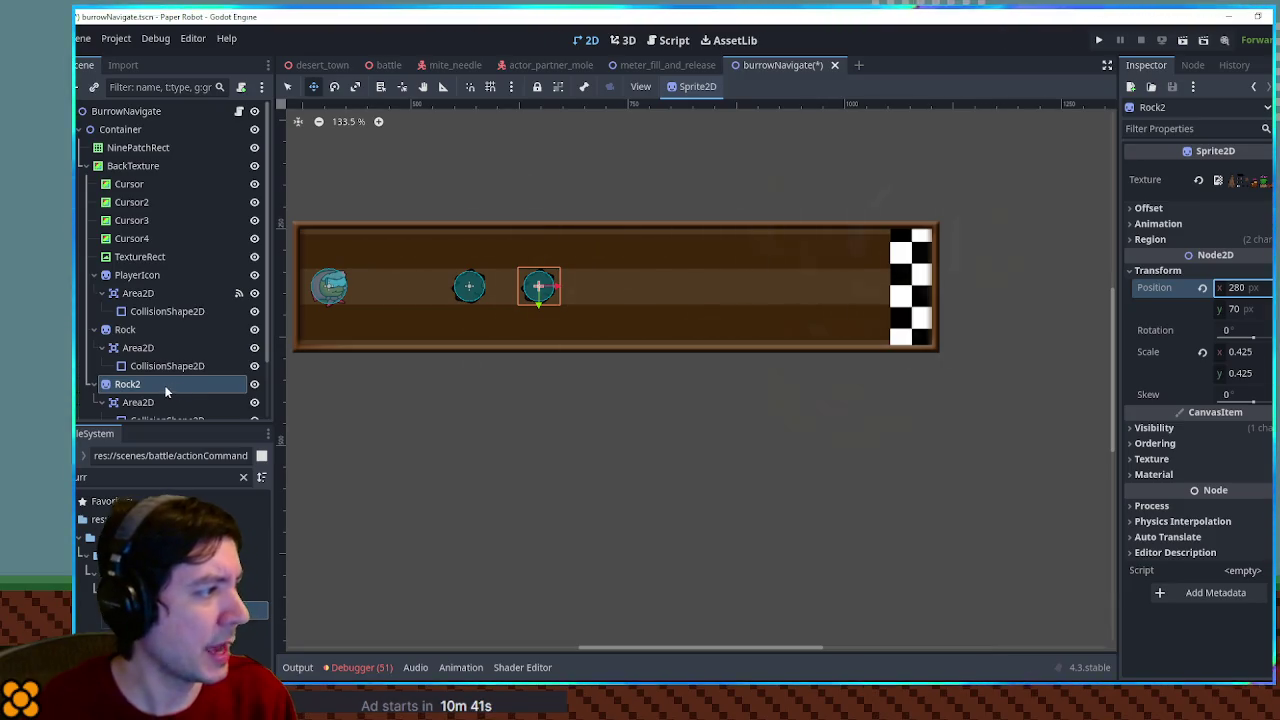
key(Delete)
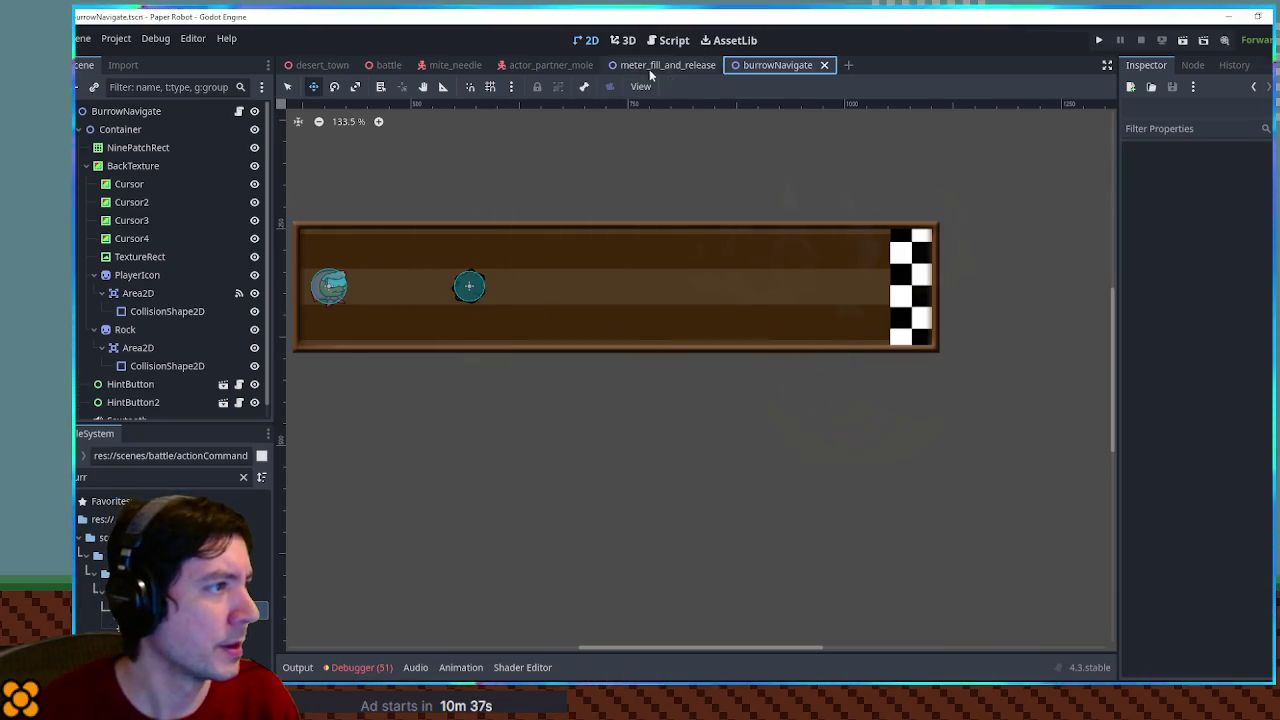
click(667, 40)
click(498, 374)
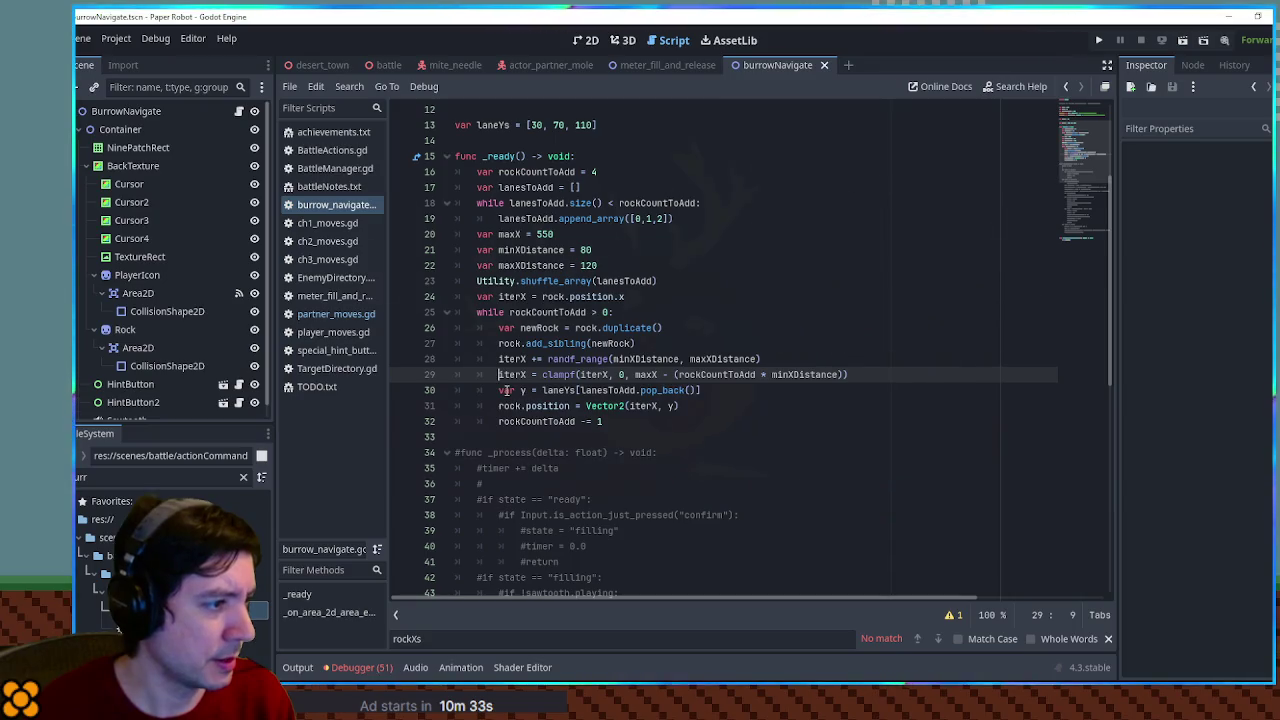
Comment out the clampf line and test-run the battle, swapping Molemaw into the fight
text(#)
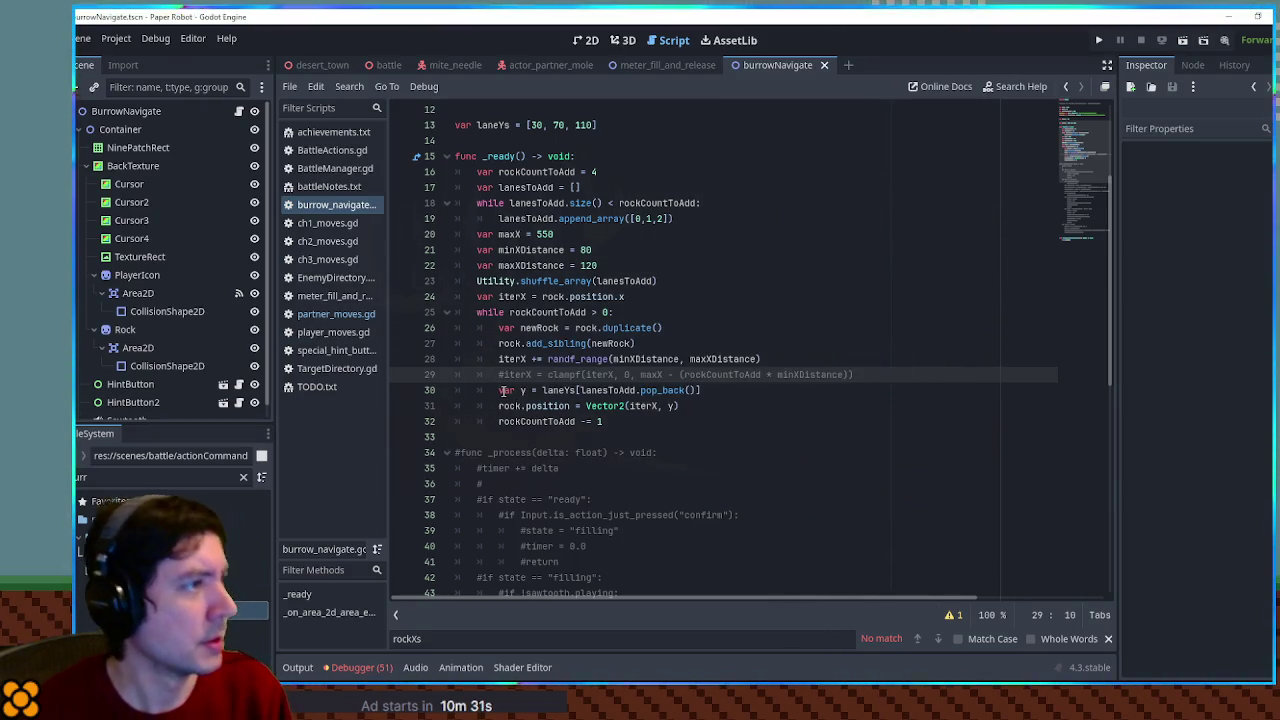
click(386, 66)
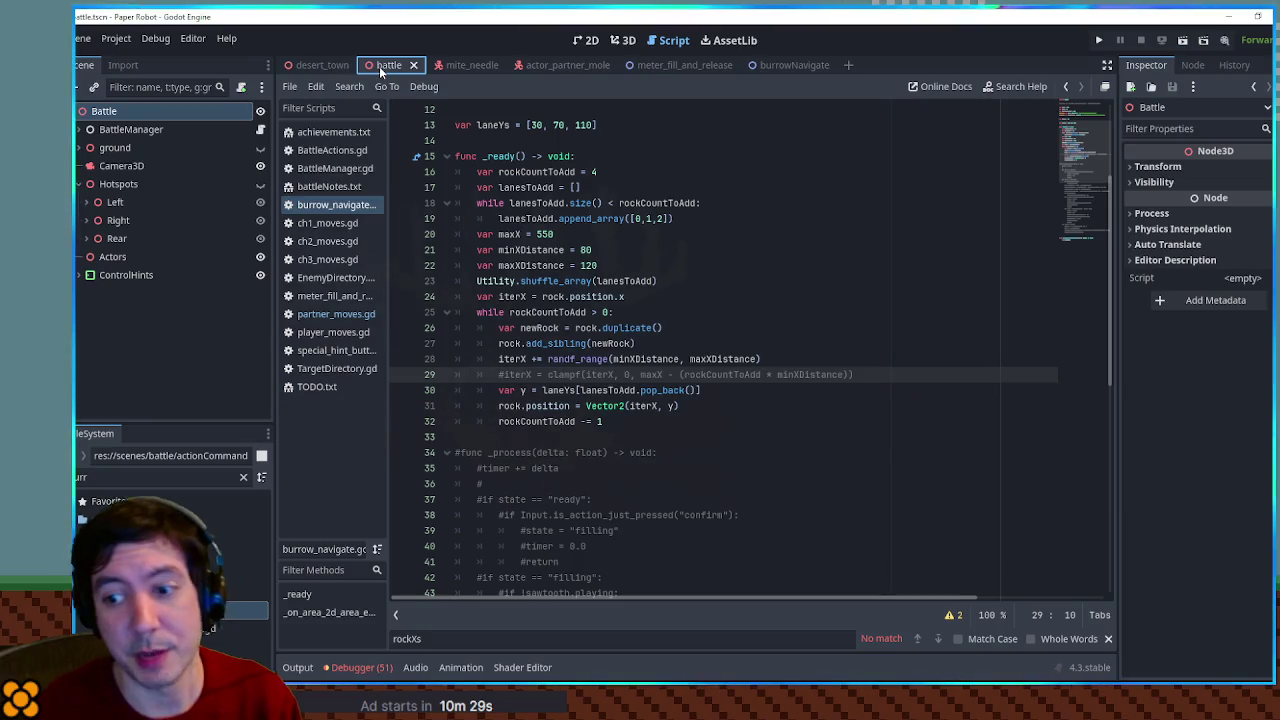
key(F6)
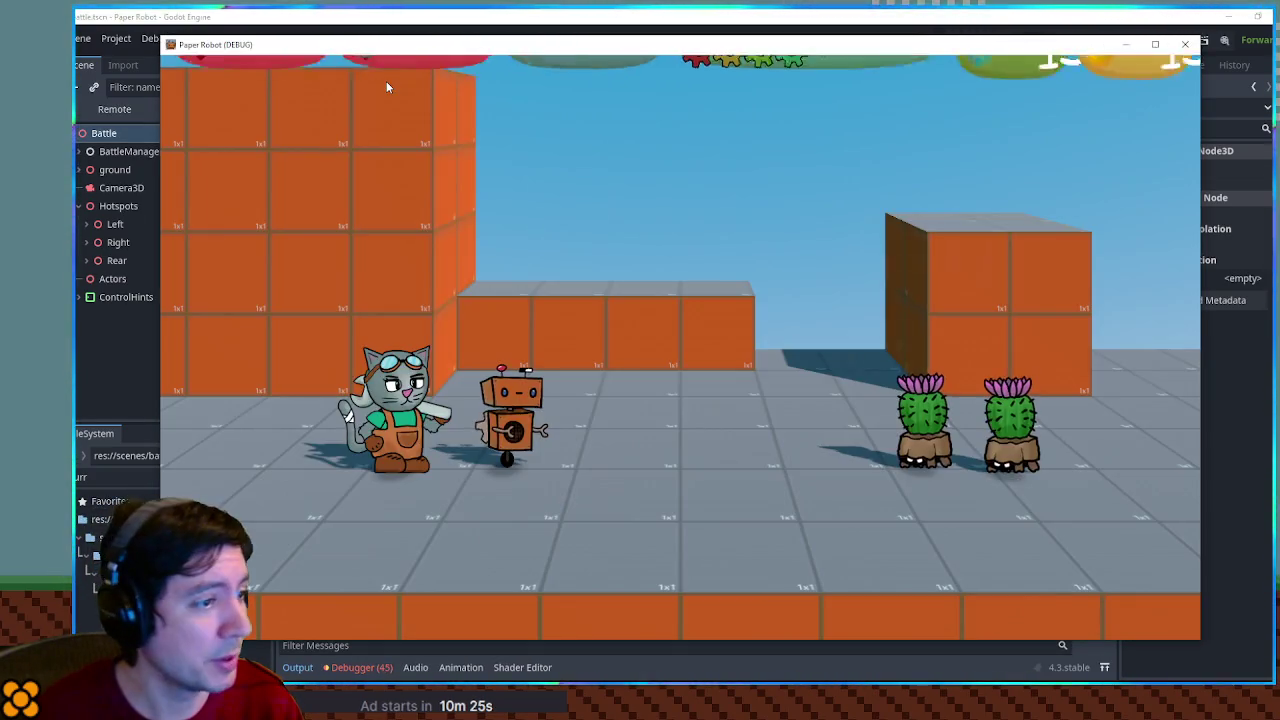
key(Up)
key(Up)
key(Return)
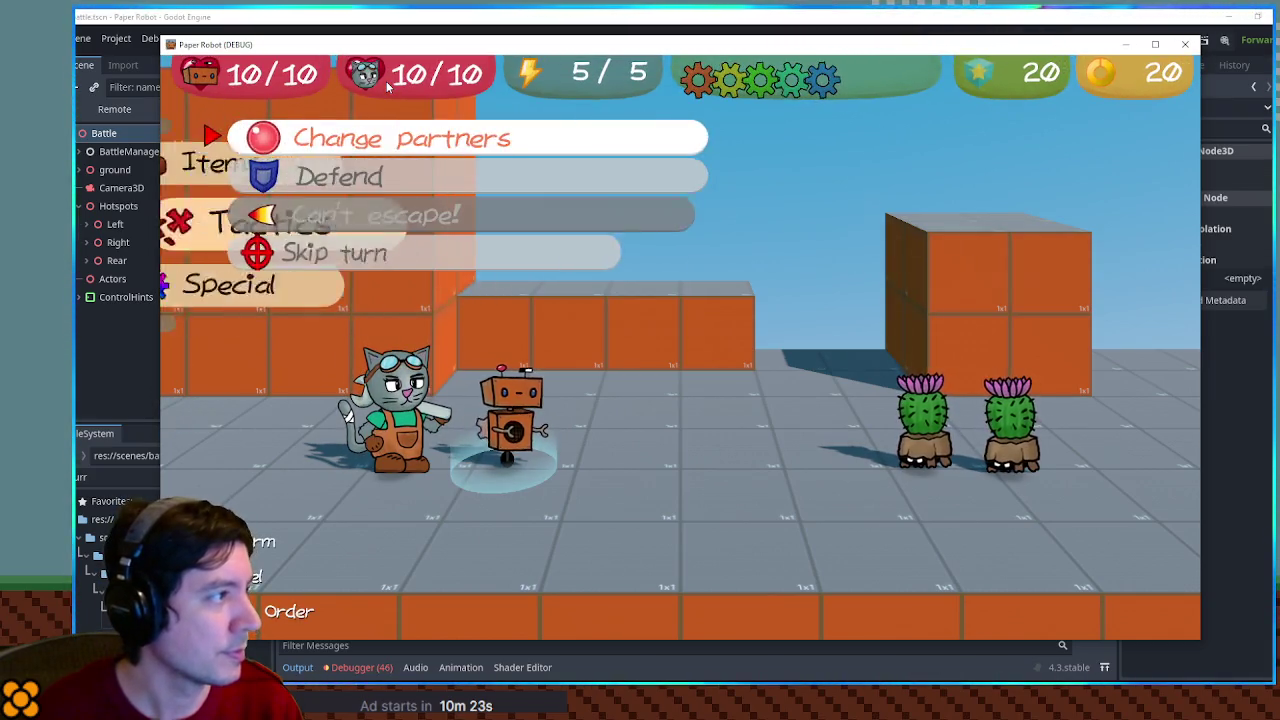
key(Return)
key(Up)
key(Return)
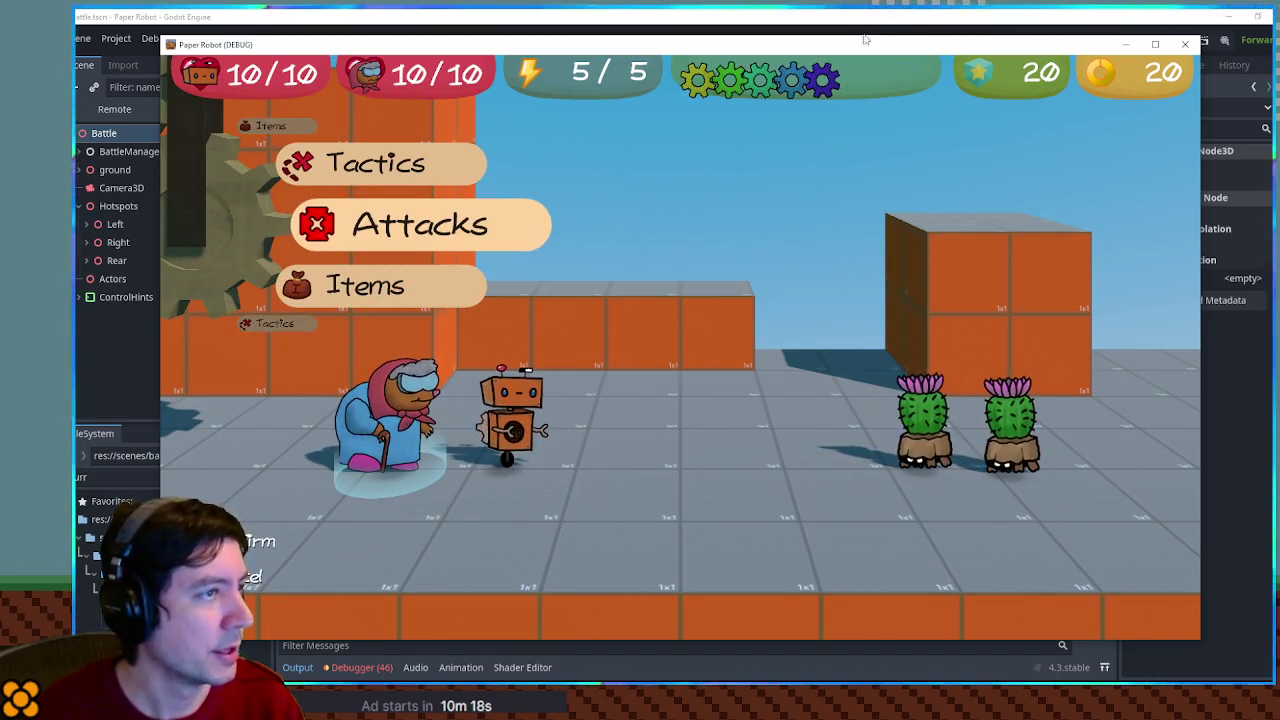
key(F8)
Add print(iterX) on a new line below line 29 and save the script
scroll(518, 258, down, 3)
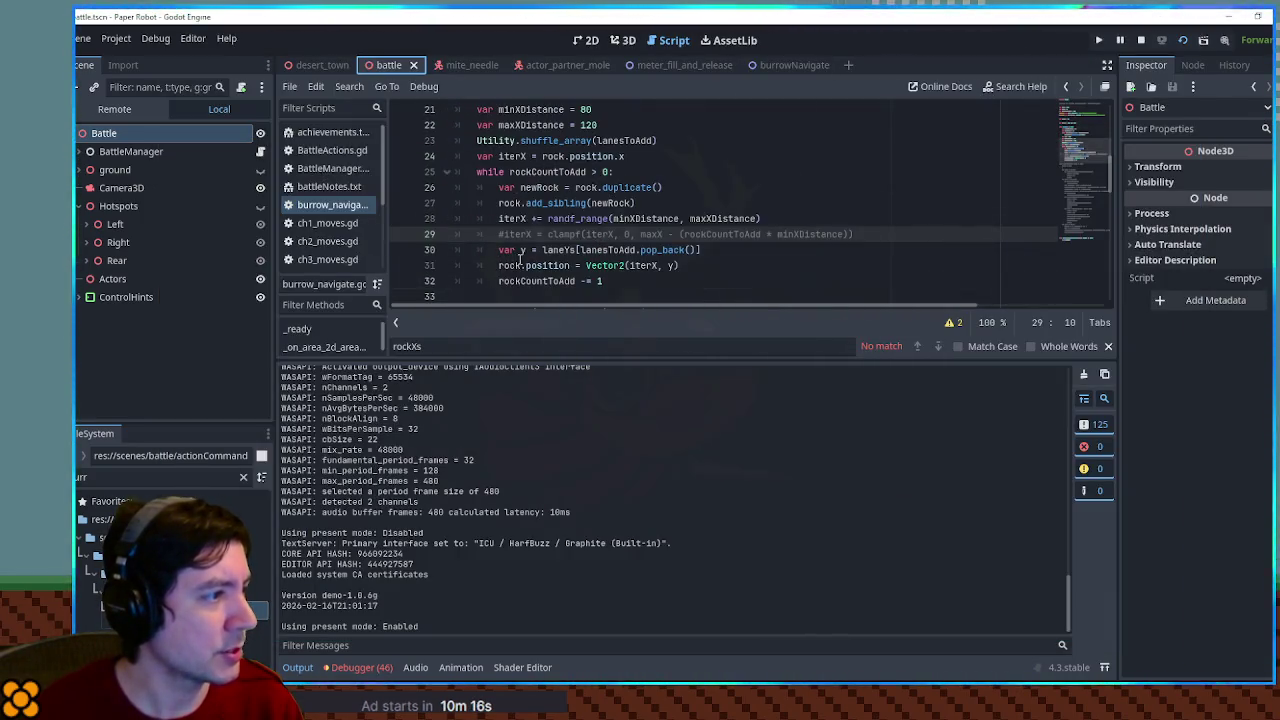
double_click(521, 236)
click(850, 235)
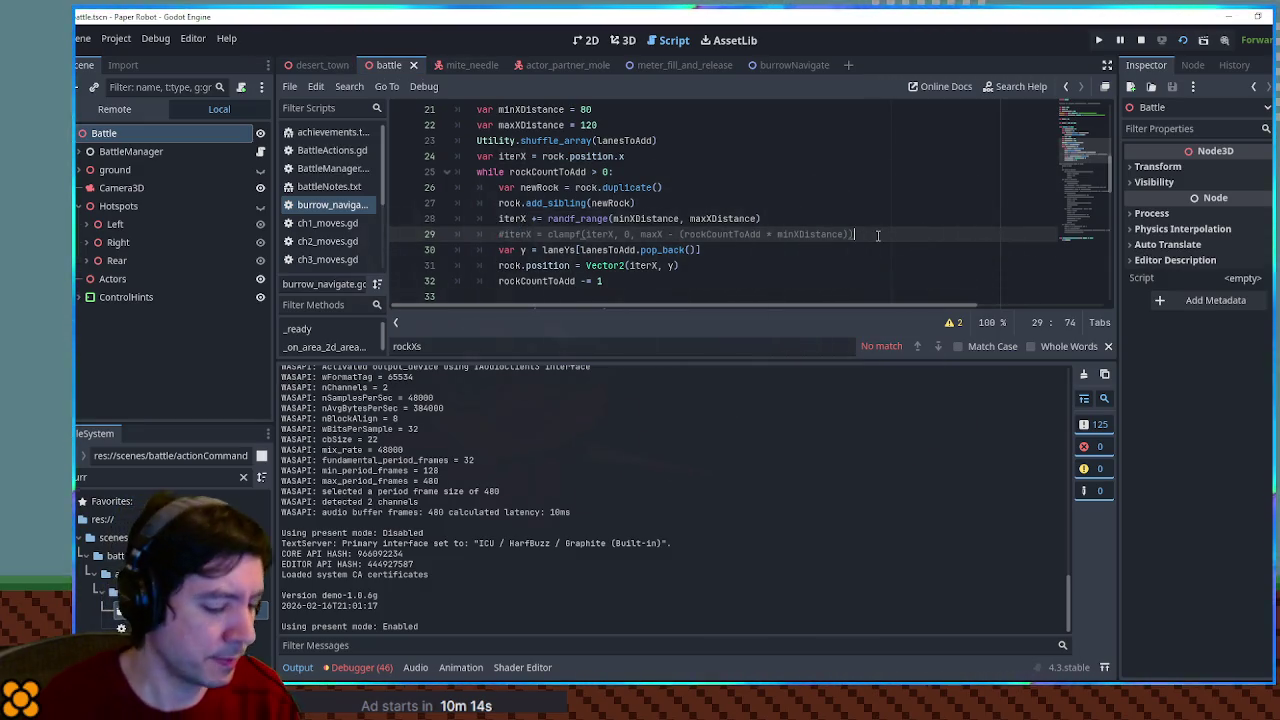
key(Return)
text(print(iterX))
key(ctrl+s)
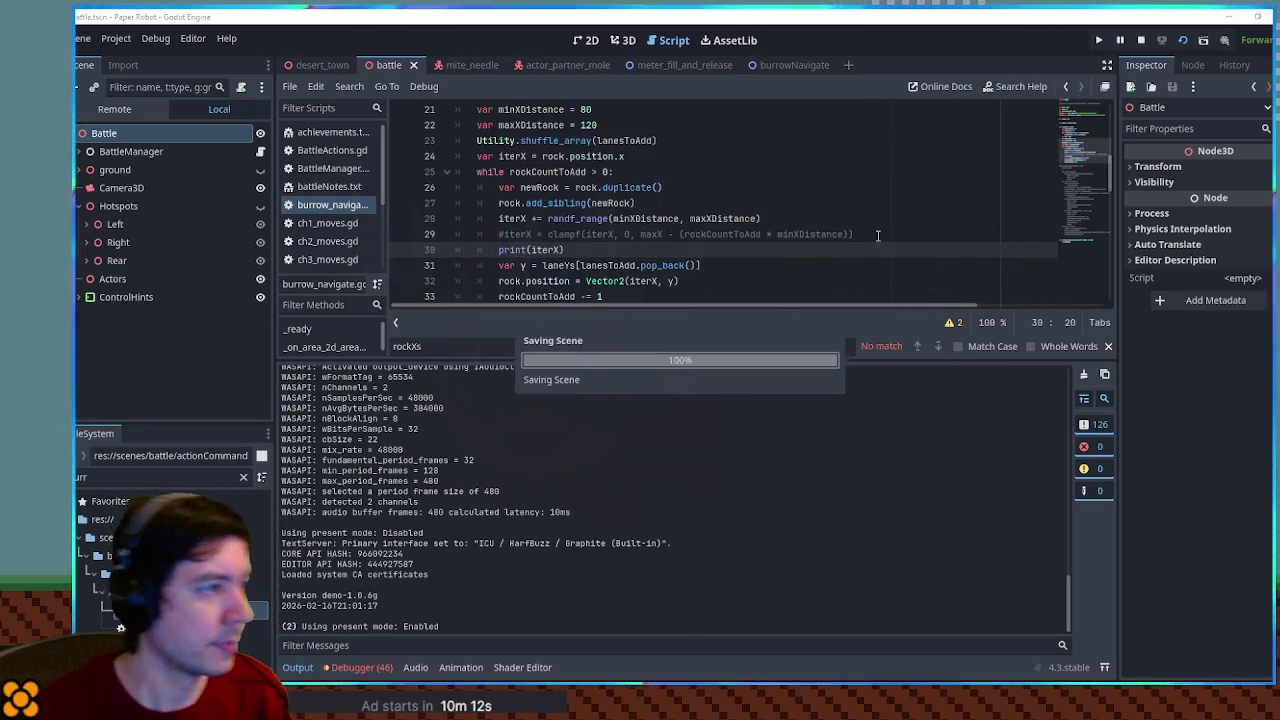
Rerun the battle and launch the burrow minigame to check the spawned rocks' printed x values
key(F6)
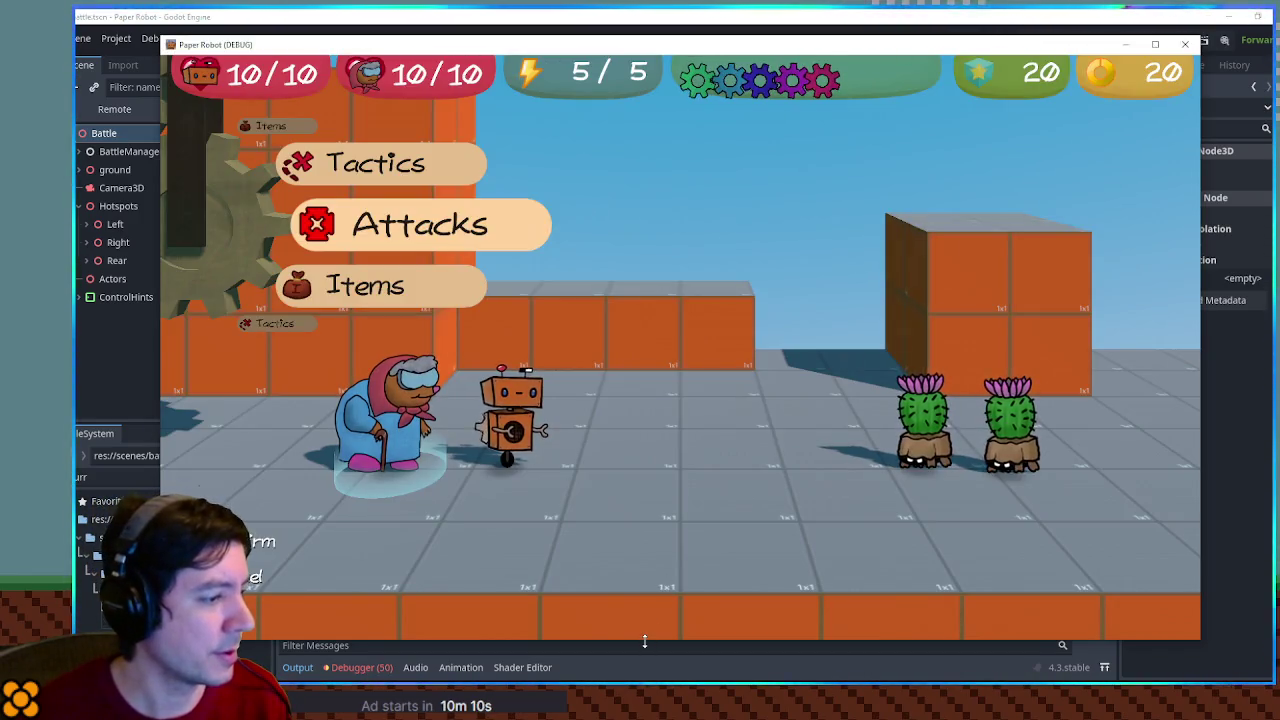
key(space)
key(space)
key(space)
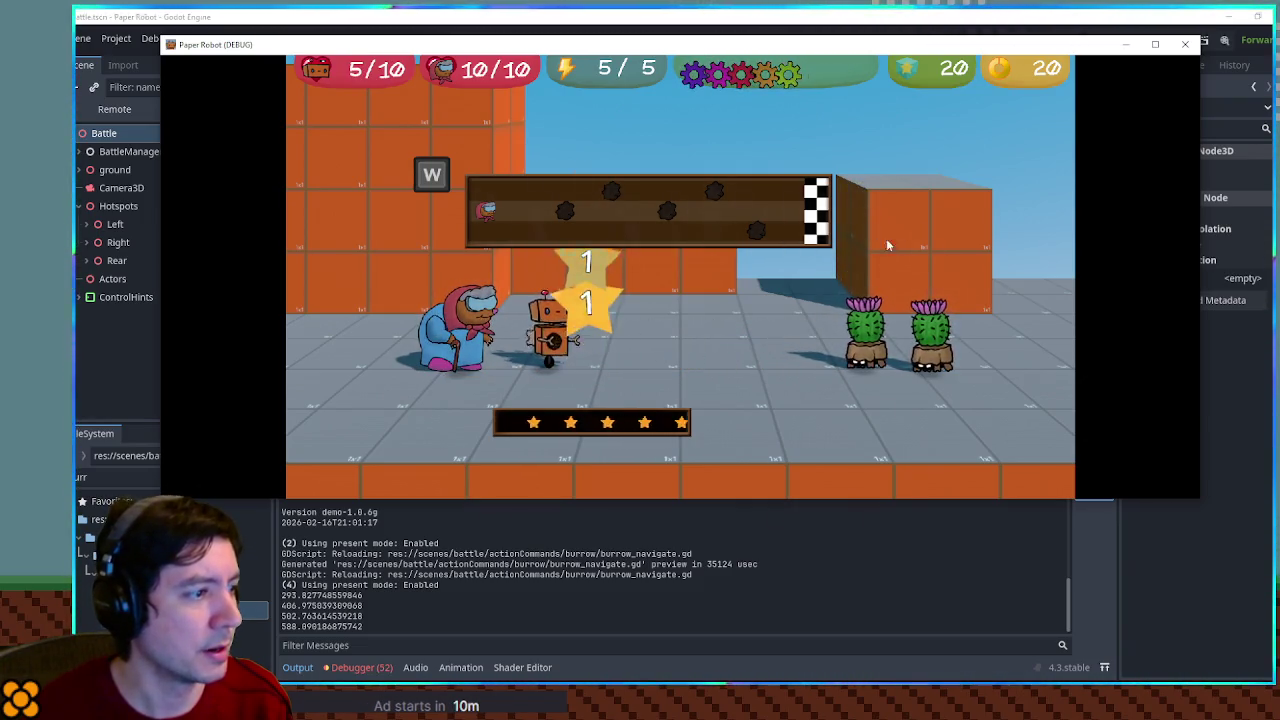
click(1188, 47)
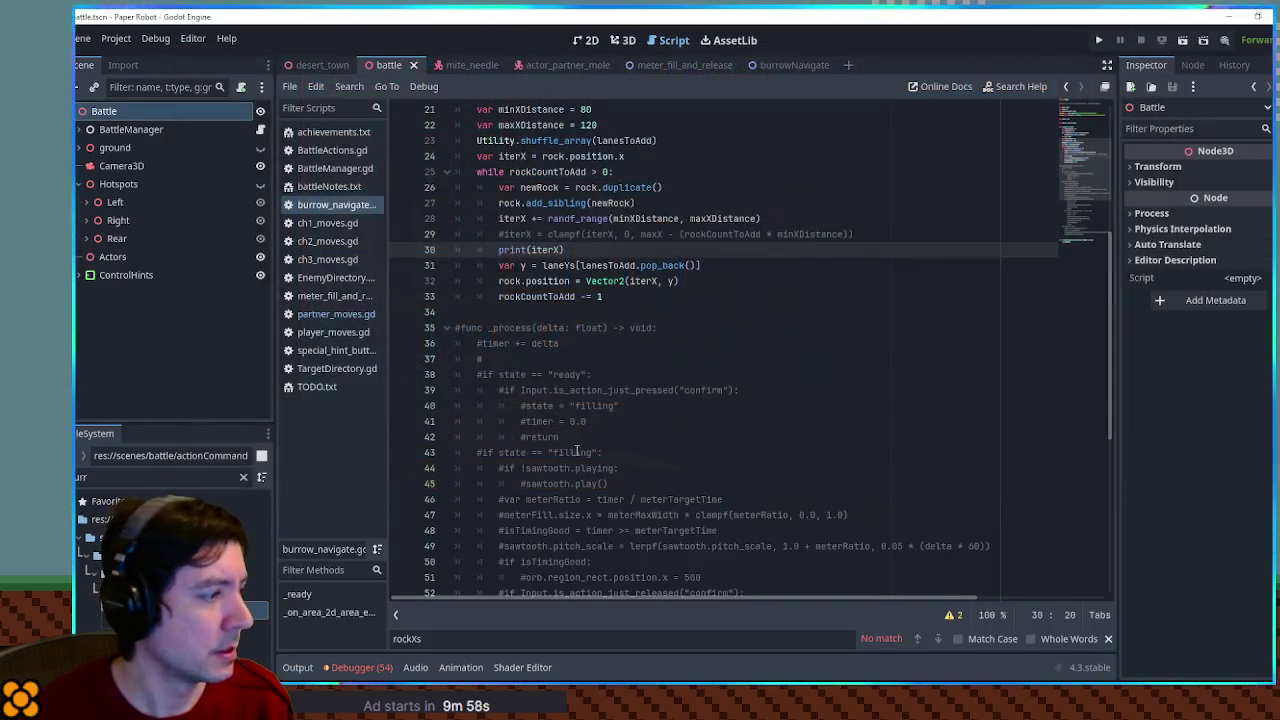
Check the output log, then delete the commented clampf and print(iterX) debug lines
click(310, 669)
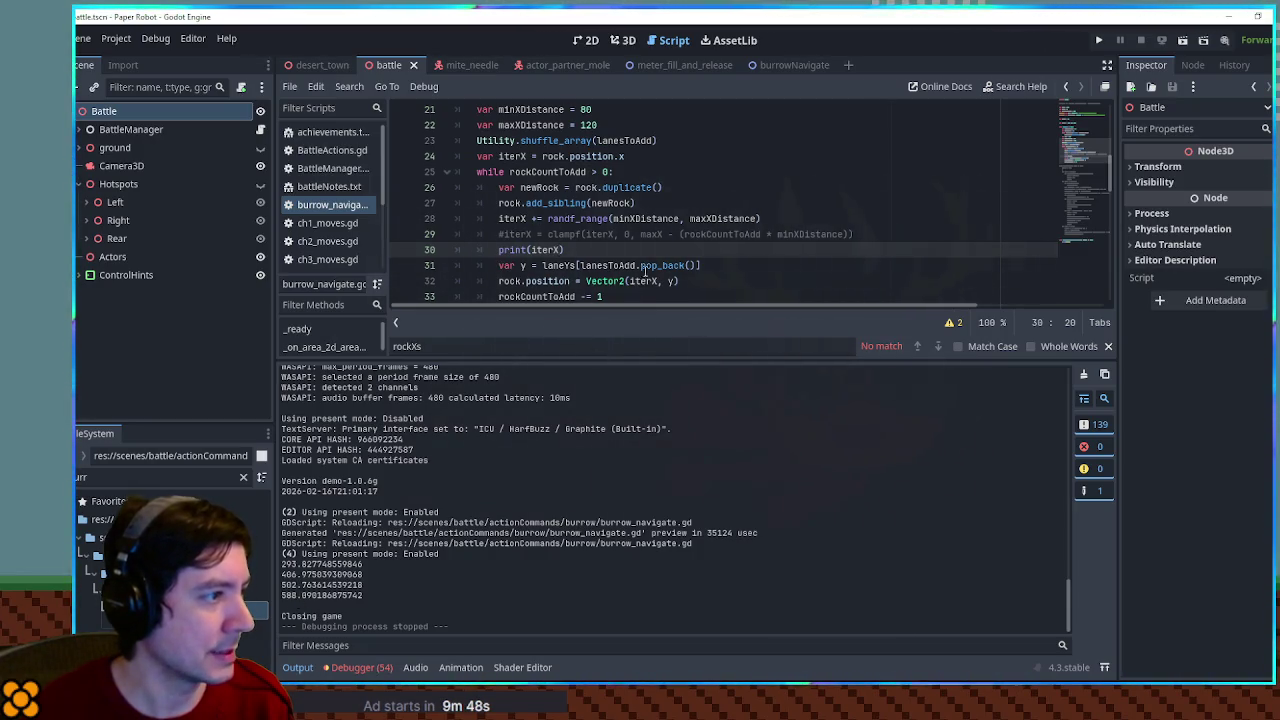
scroll(643, 272, down, 1)
click(587, 192)
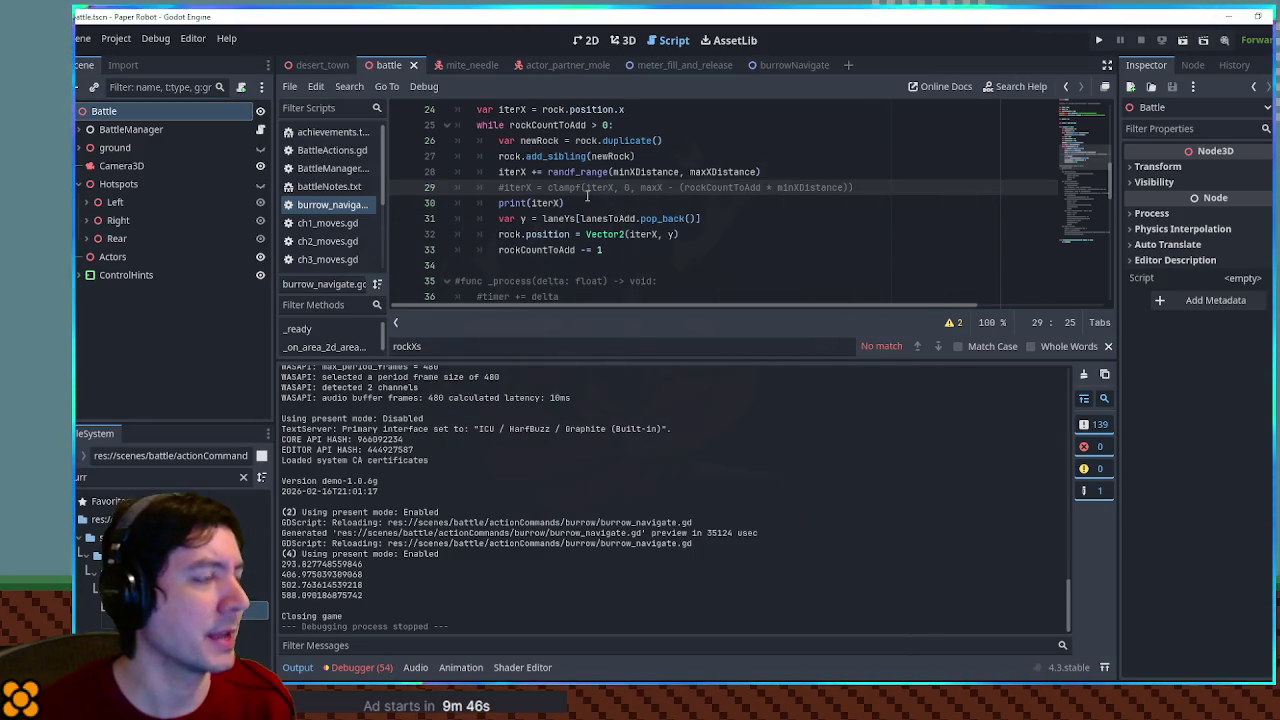
click(604, 192)
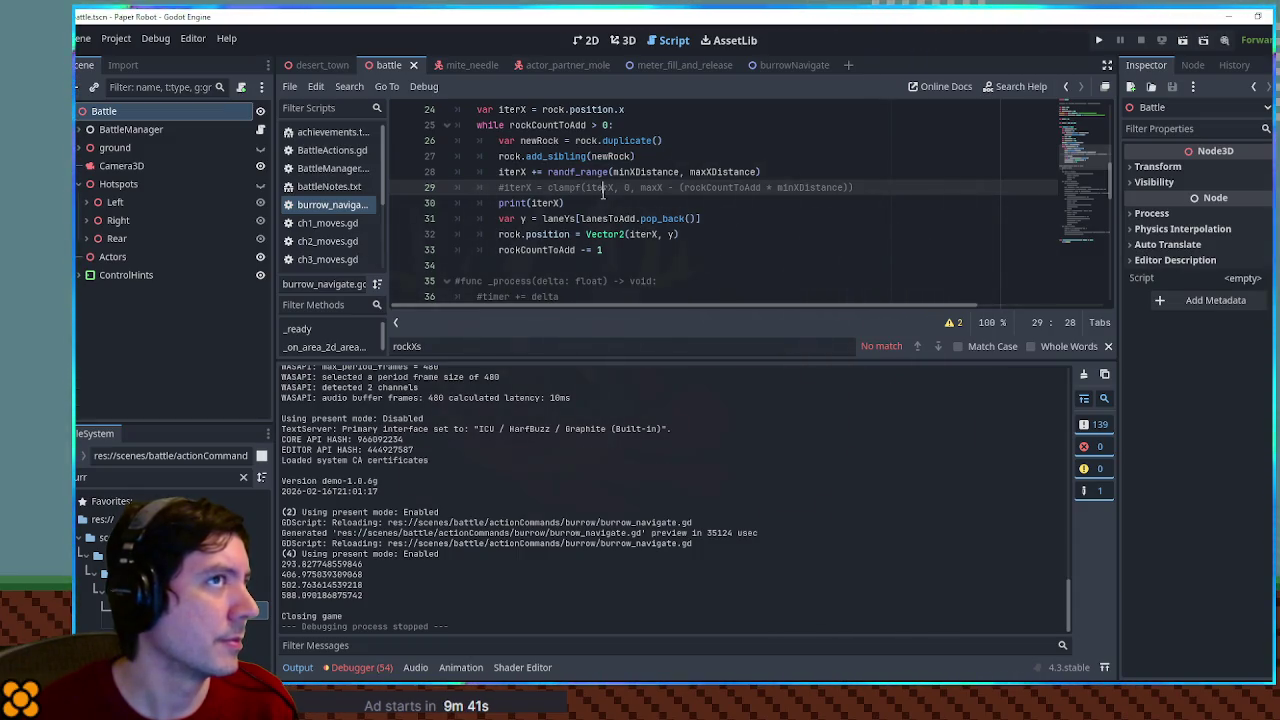
key(ctrl+shift+k)
key(ctrl+shift+k)
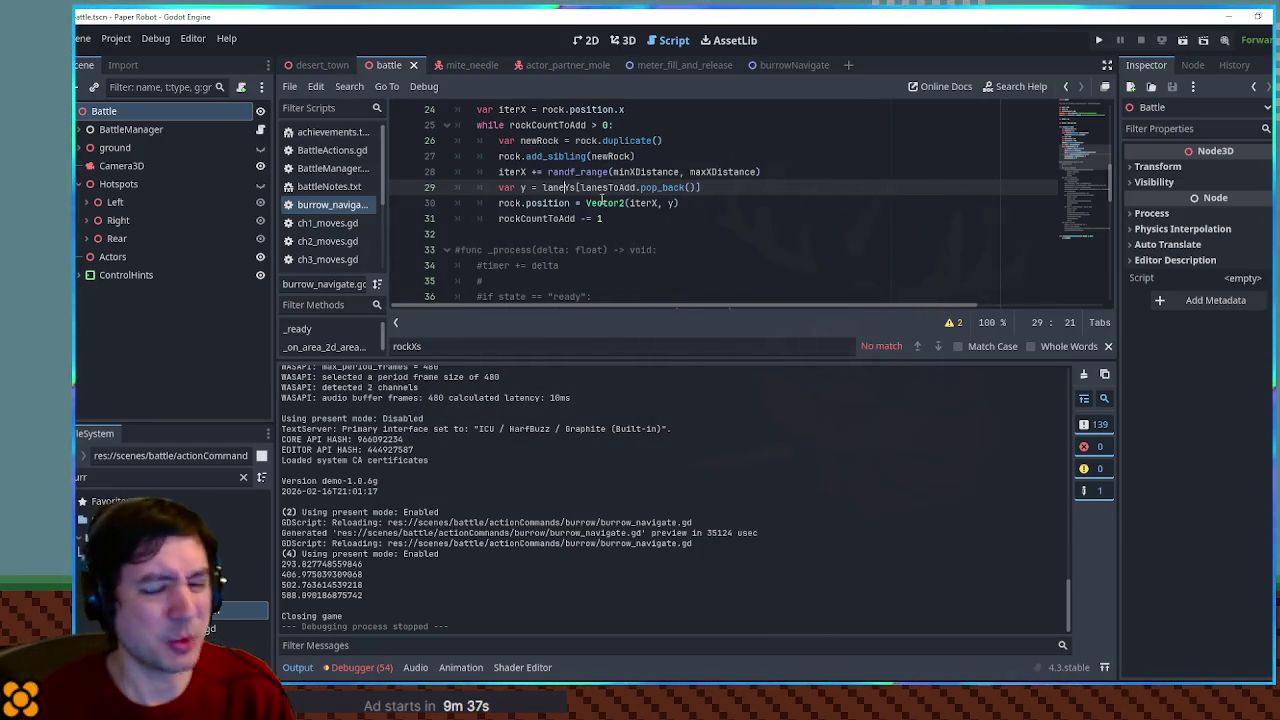
mouse_move(588, 64)
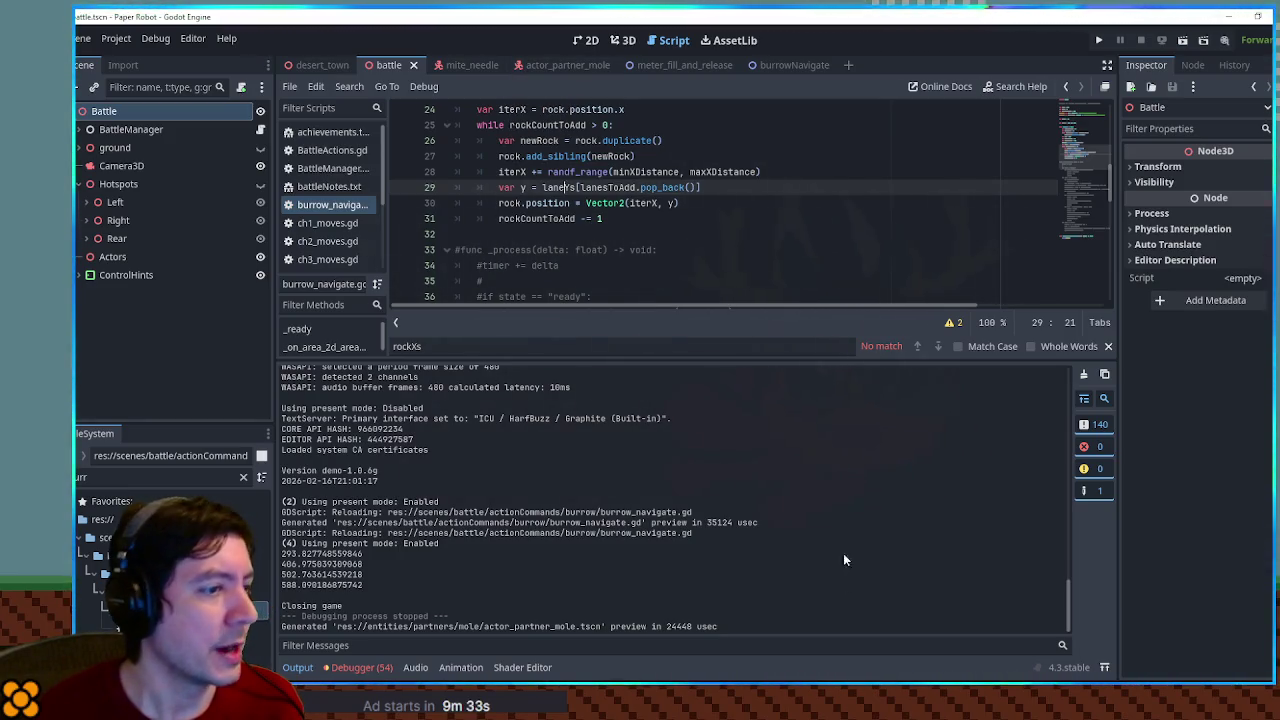
click(299, 667)
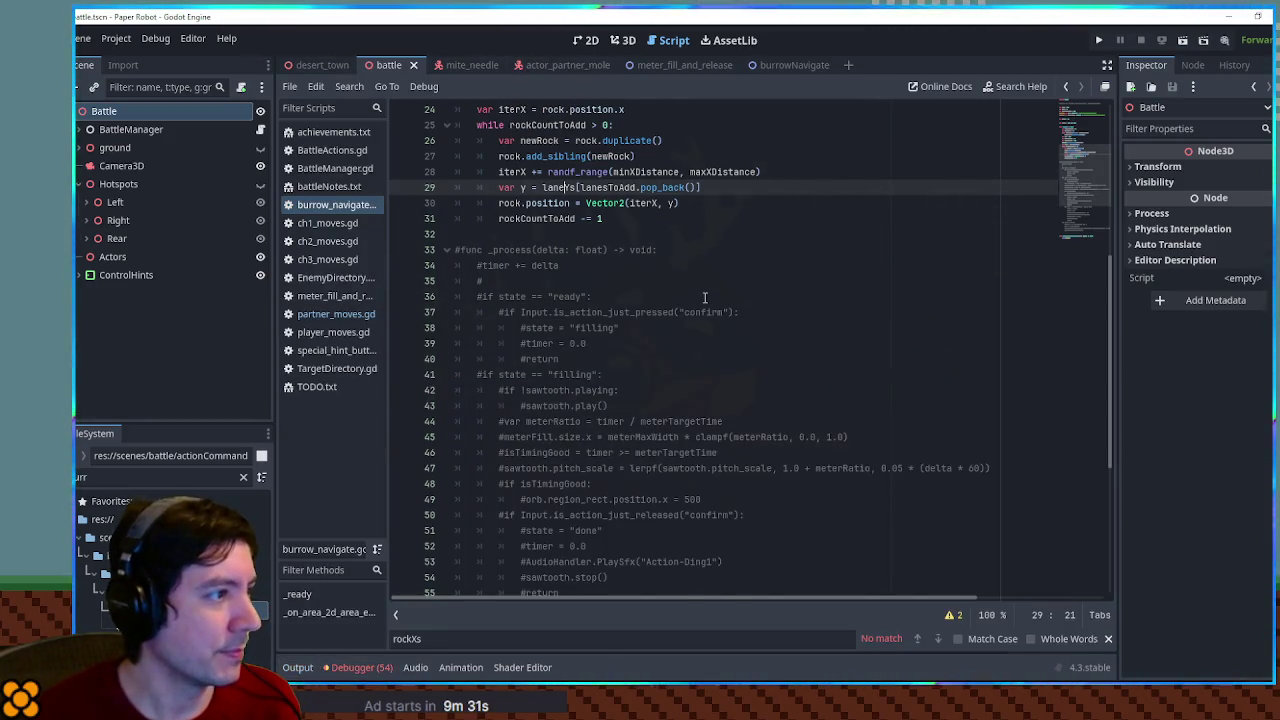
Uncomment the commented _process code from line 32 through line 68 with Ctrl+K
scroll(705, 297, up, 5)
scroll(705, 297, down, 4)
click(643, 286)
scroll(643, 286, down, 5)
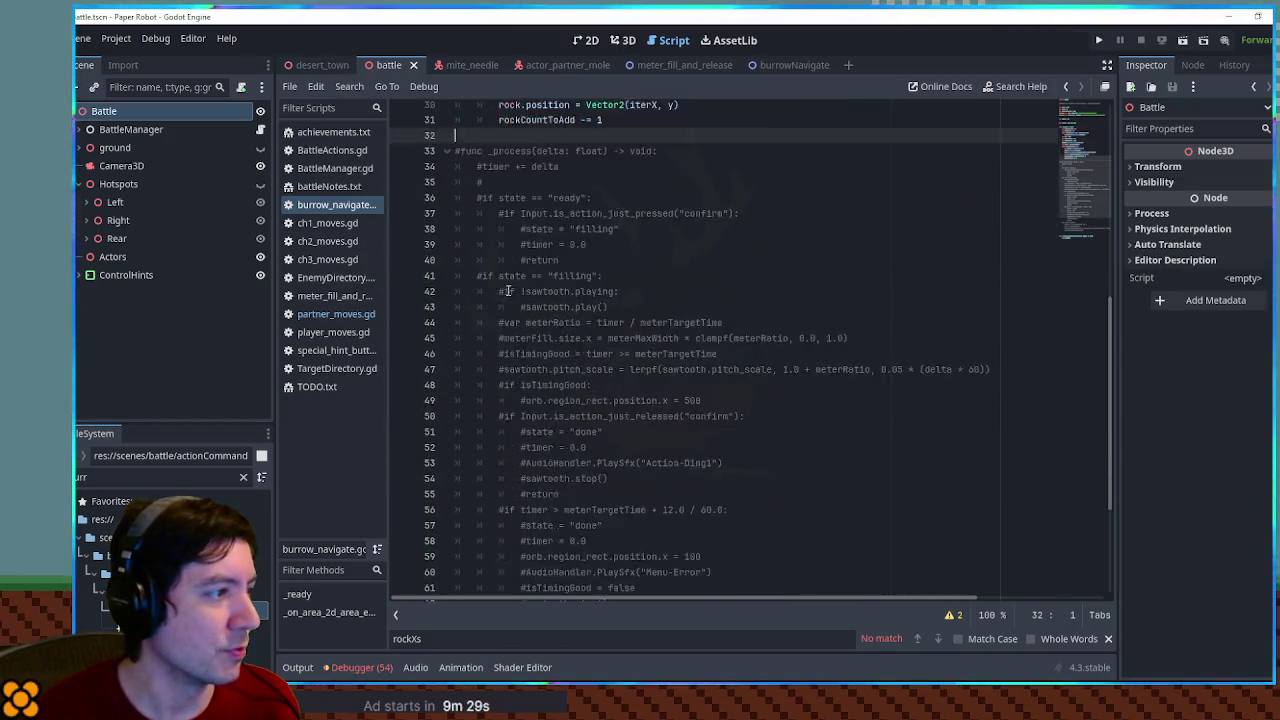
shift+click(655, 499)
key(ctrl+k)
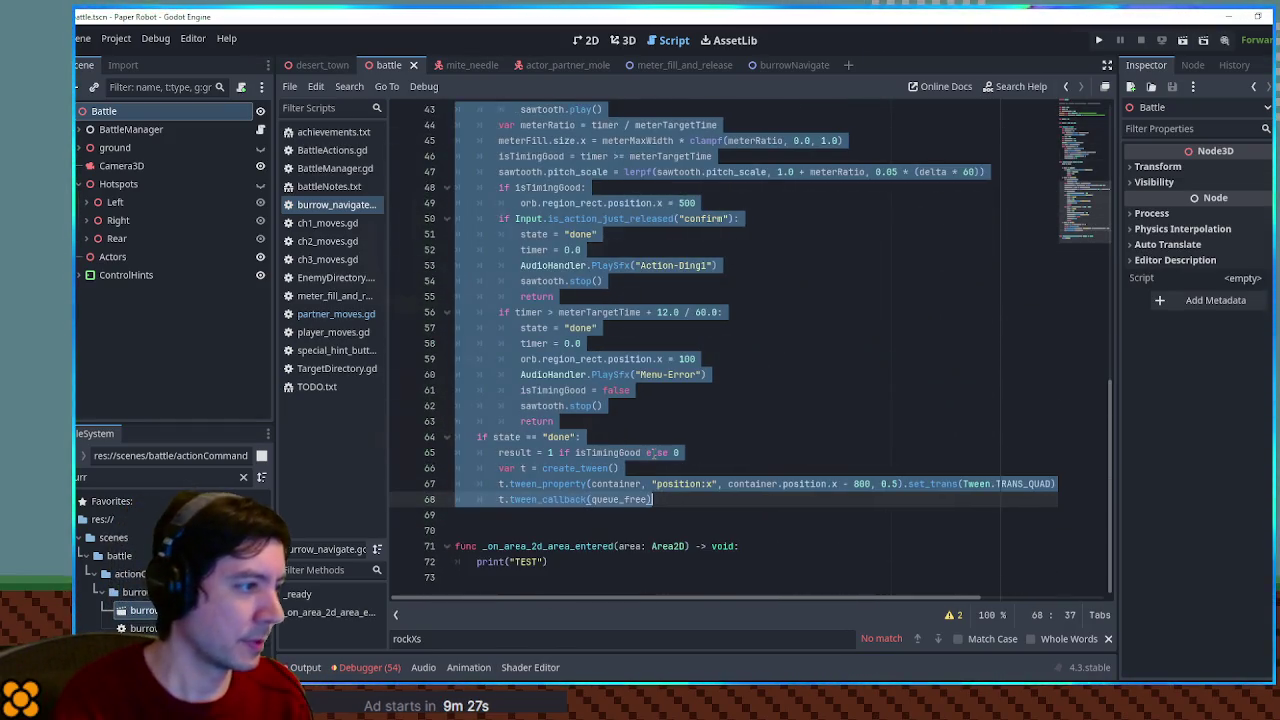
scroll(658, 429, up, 2)
click(871, 376)
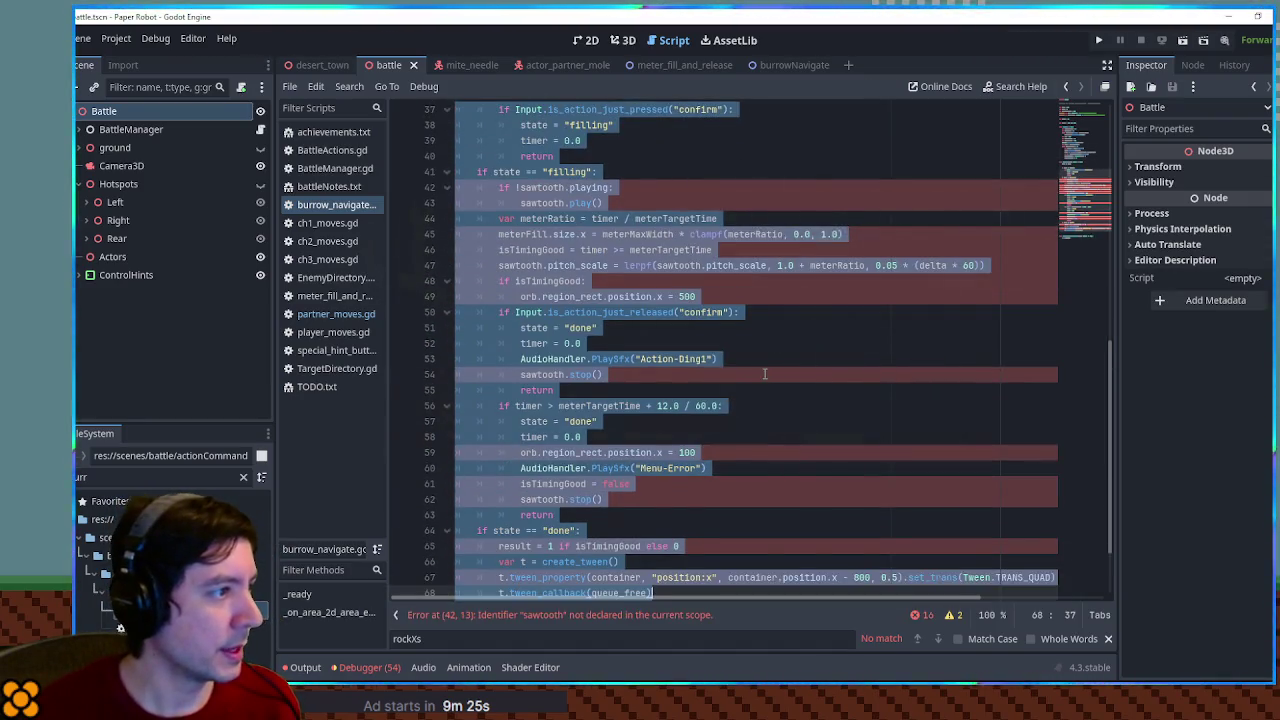
Delete the 'if !sawtooth.playing' check lines from _process
click(535, 187)
key(ctrl+shift+k)
key(ctrl+shift+k)
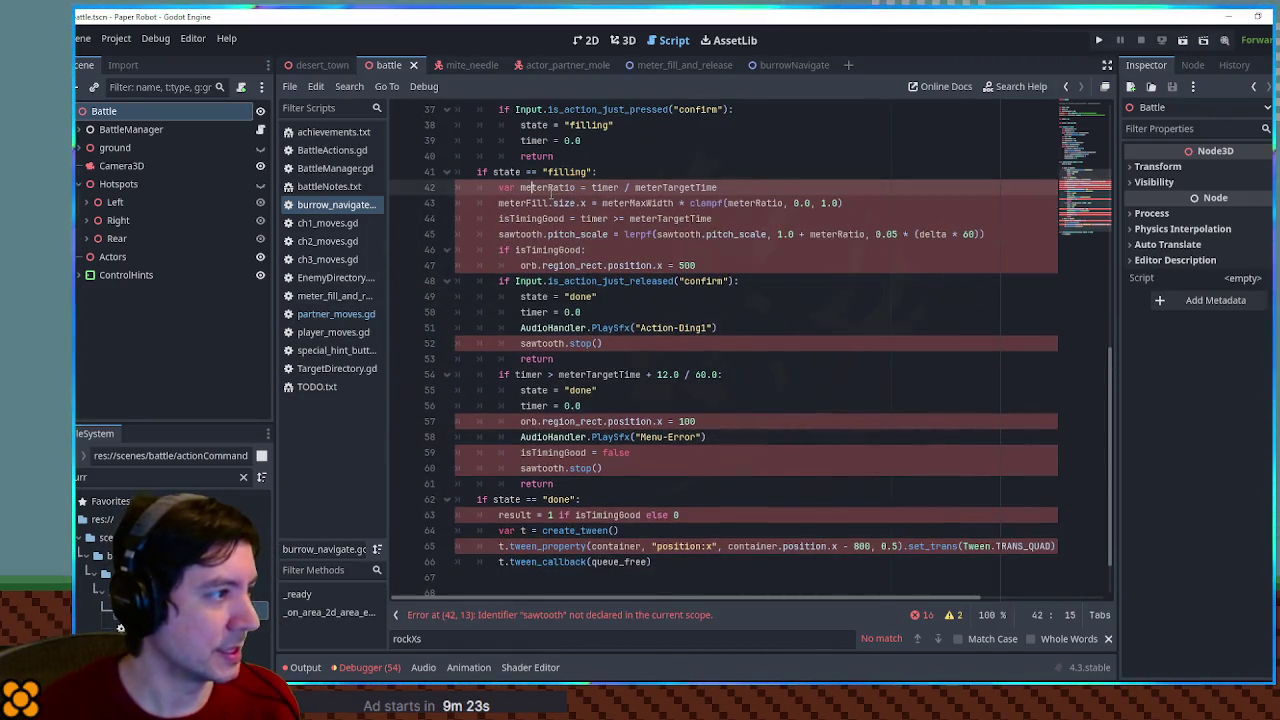
scroll(587, 259, up, 2)
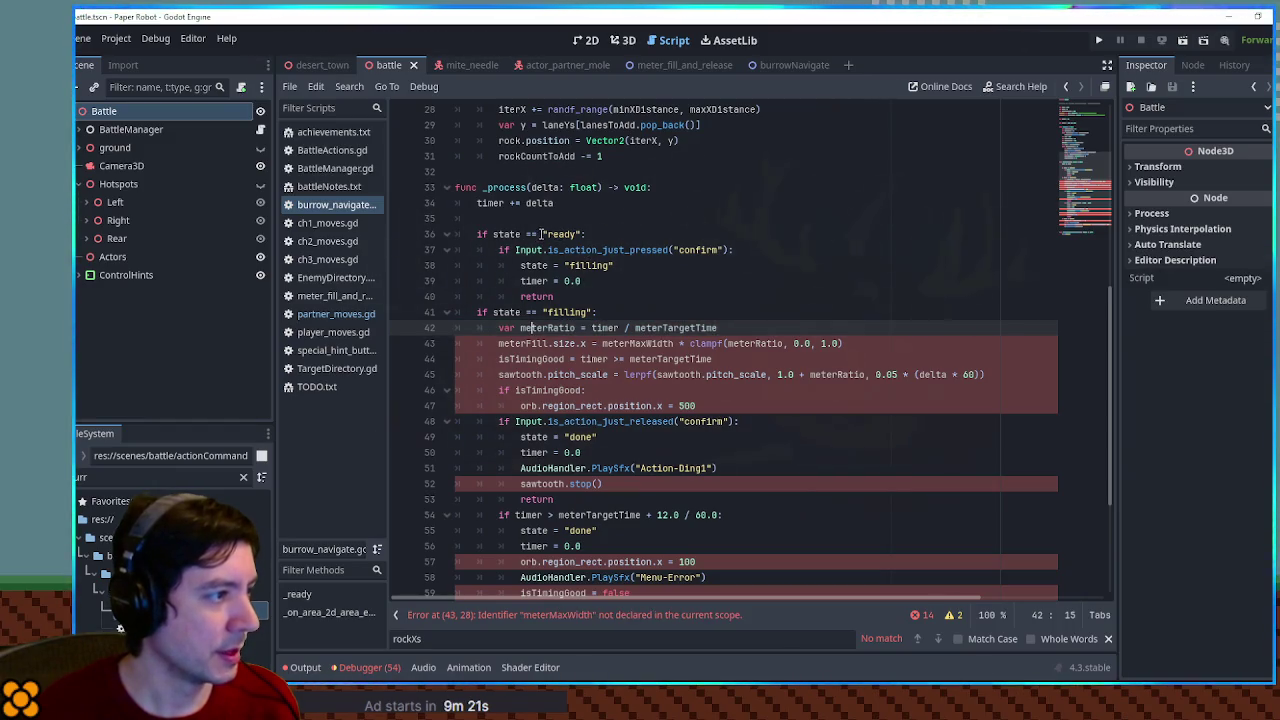